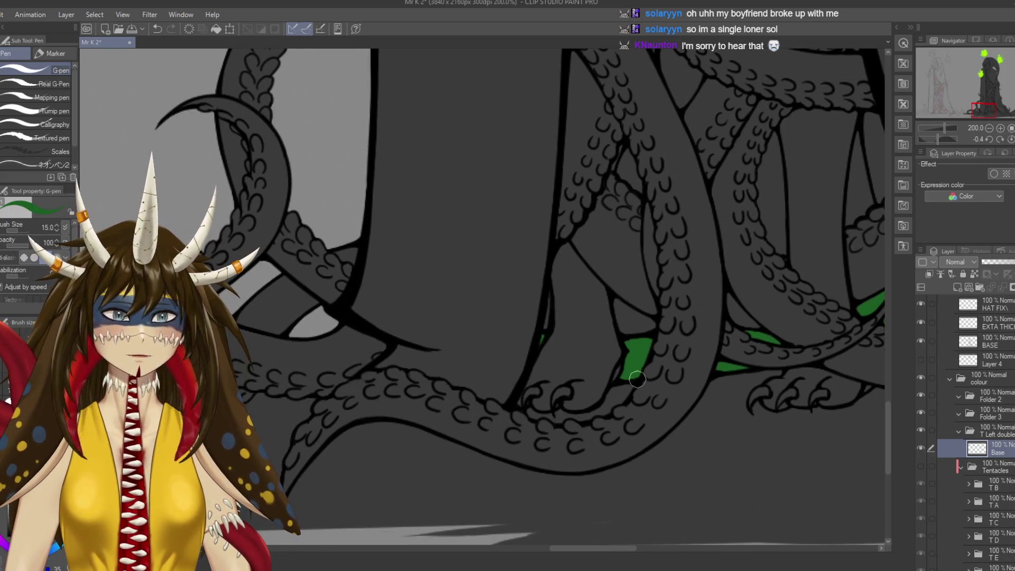
Save, then paint green into the scale gaps along the curling lower tentacle tip.
key(ctrl+s)
drag(475, 264, 623, 328)
drag(477, 389, 480, 364)
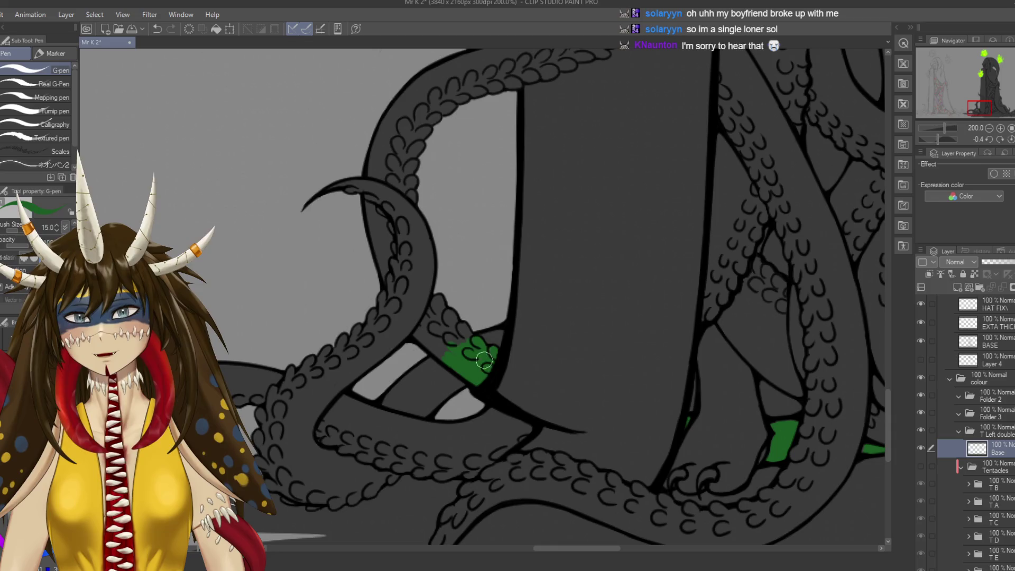
drag(485, 380, 513, 387)
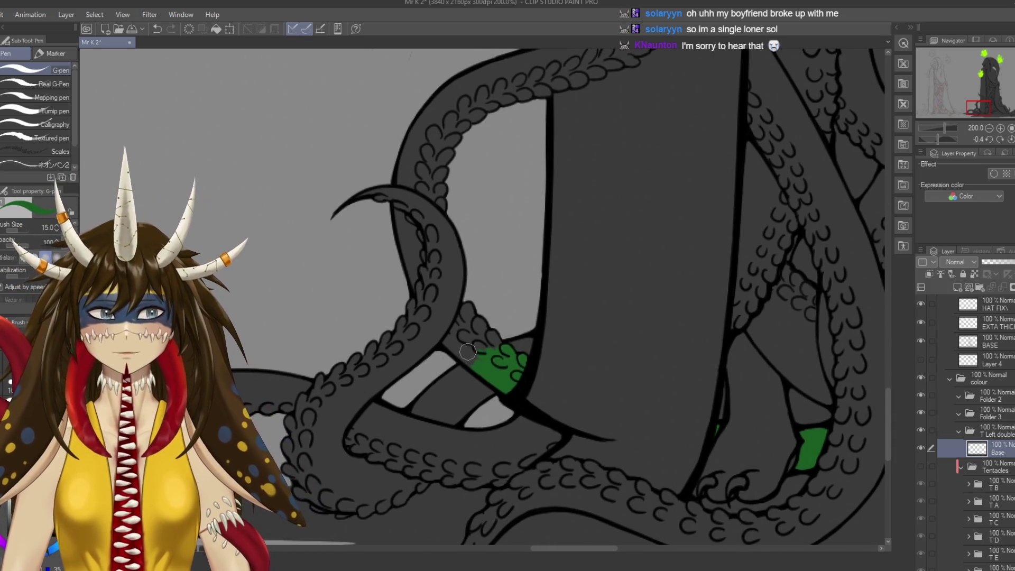
drag(452, 346, 481, 371)
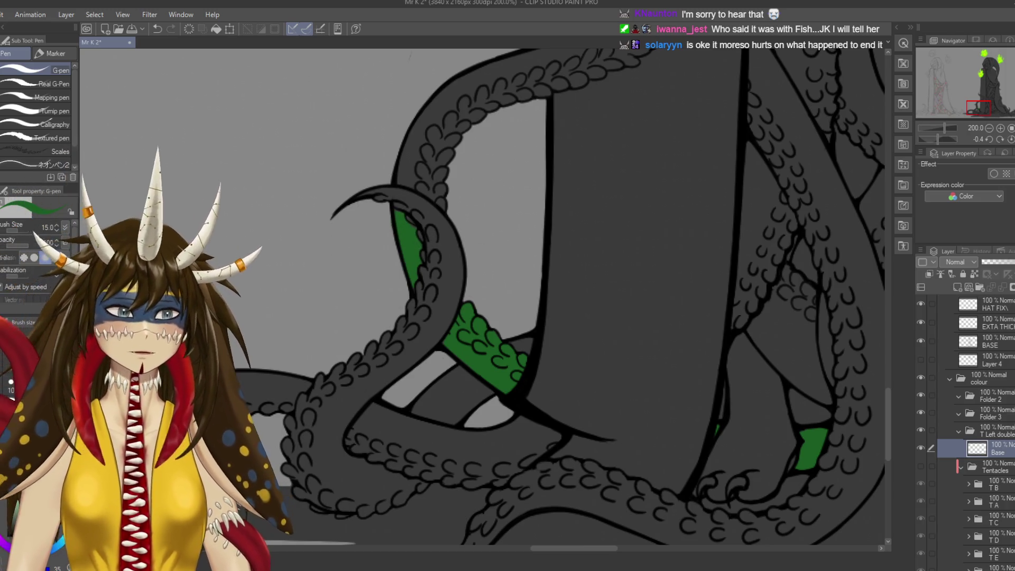
scroll(398, 262, up, 3)
Touch up and smooth the edge of the existing green tentacle fill, then save.
scroll(398, 262, up, 1)
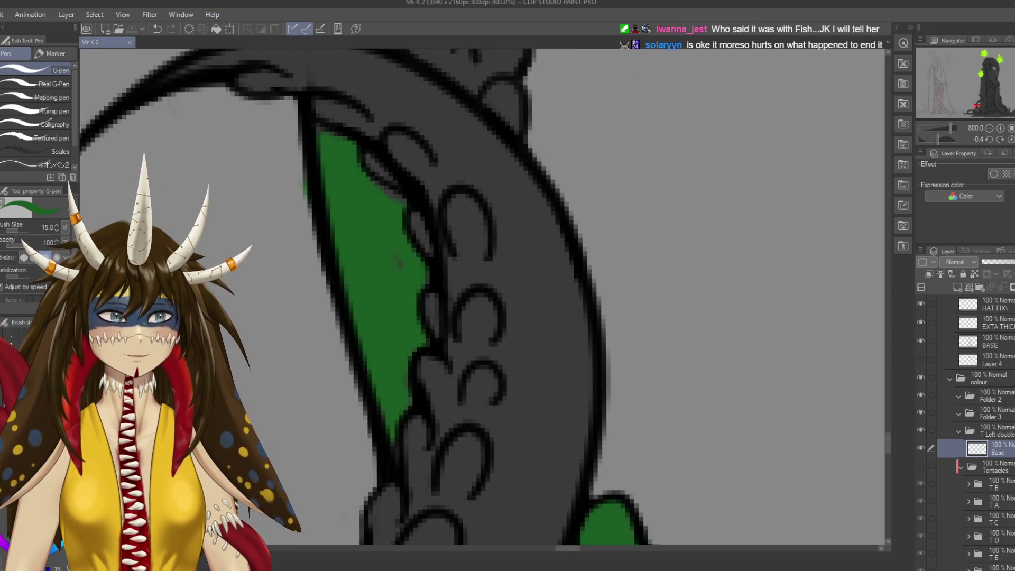
scroll(497, 137, down, 1)
scroll(496, 137, down, 1)
drag(605, 140, 629, 174)
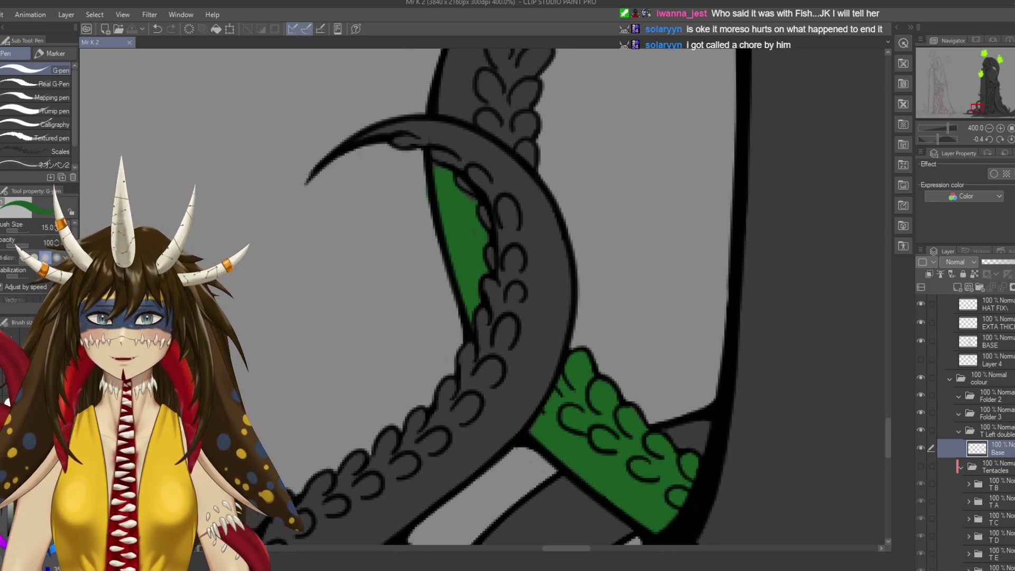
drag(467, 197, 457, 193)
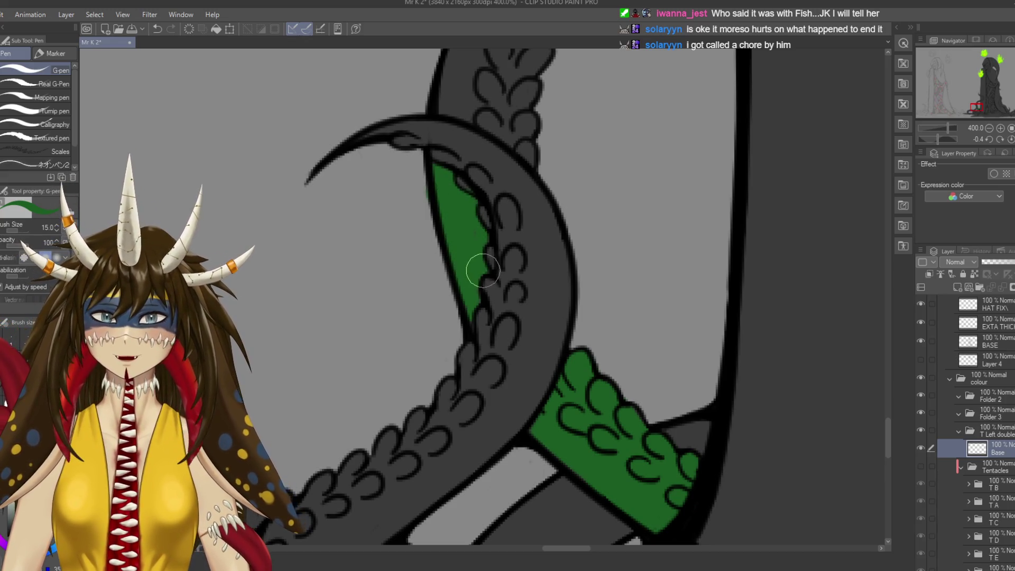
drag(464, 251, 464, 312)
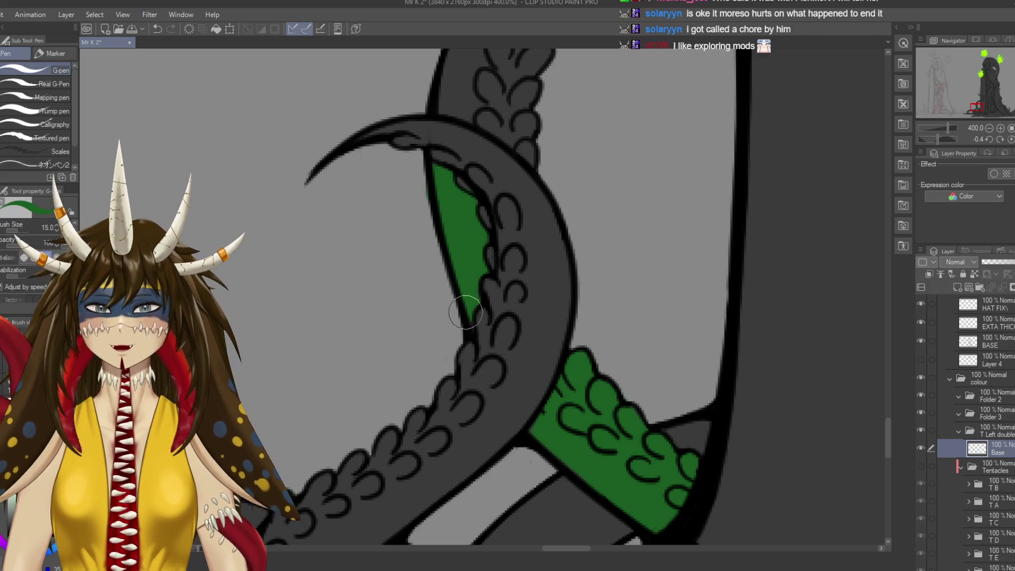
key(ctrl+s)
Erase stray green near the tentacle tip, paint green up the upper tentacle, and save.
scroll(483, 296, up, 3)
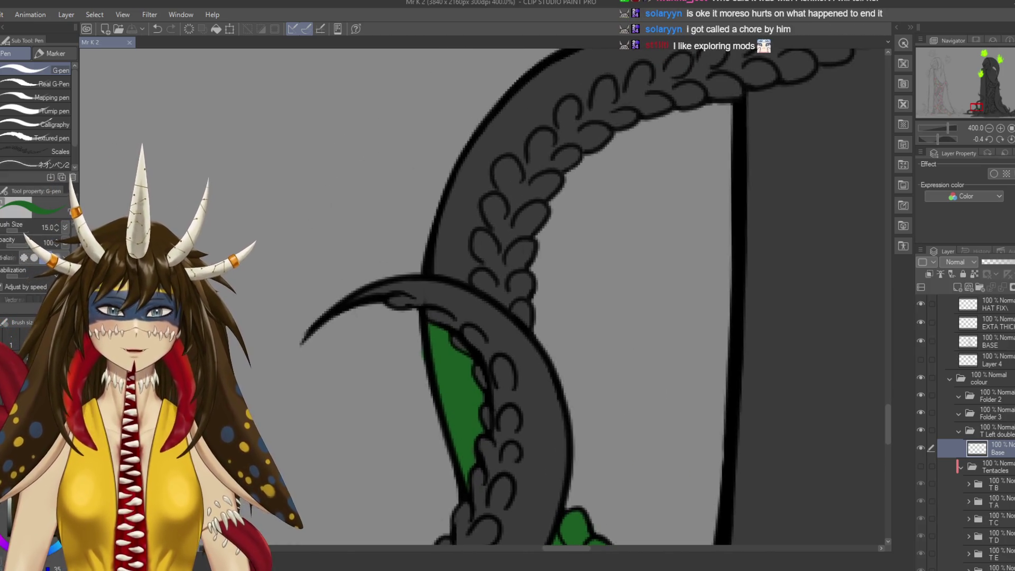
key(e)
drag(465, 340, 461, 387)
key(p)
drag(478, 264, 520, 153)
key(ctrl+s)
mouse_move(483, 226)
mouse_down()
mouse_move(417, 291)
mouse_move(497, 335)
mouse_move(500, 255)
mouse_move(537, 192)
mouse_up()
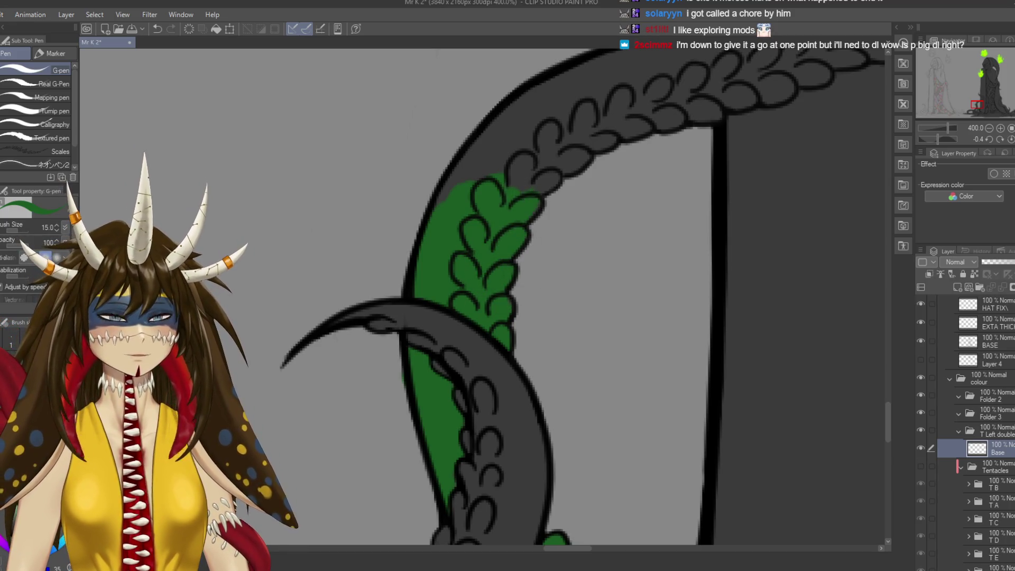
Rotate the canvas to follow the tentacle and fill green up to the top scales.
key(r)
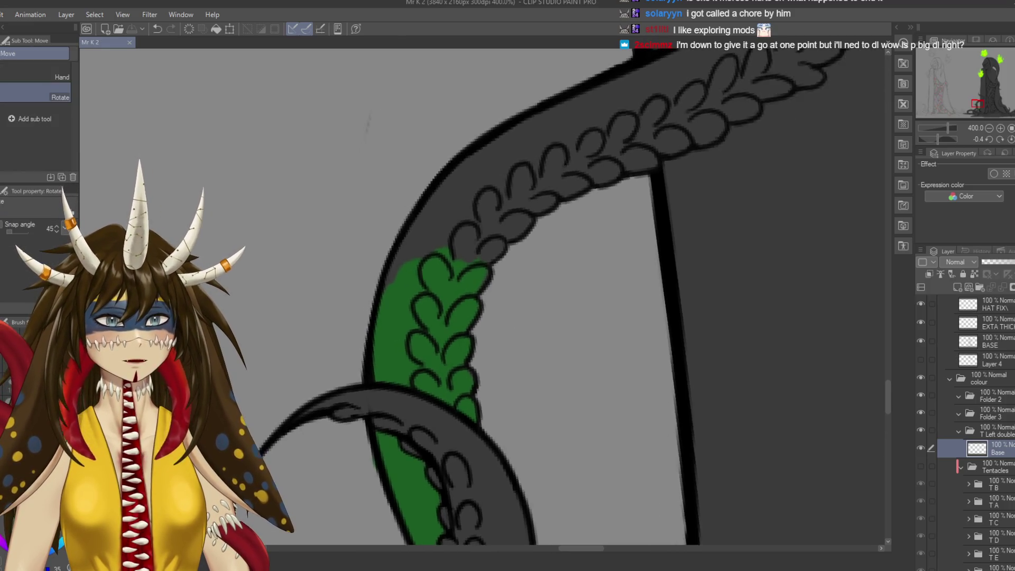
drag(434, 317, 408, 301)
drag(430, 248, 471, 338)
key(e)
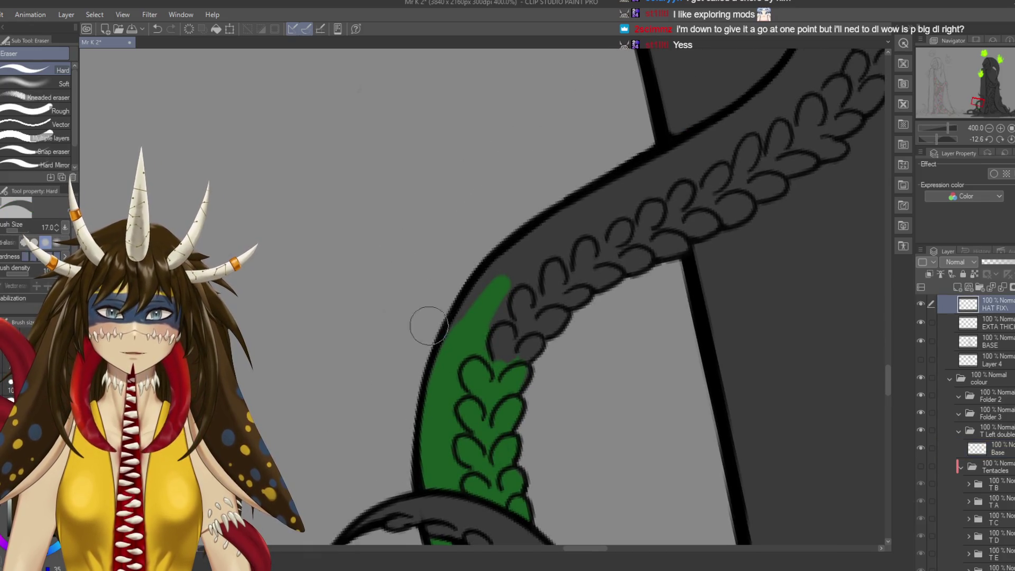
key(p)
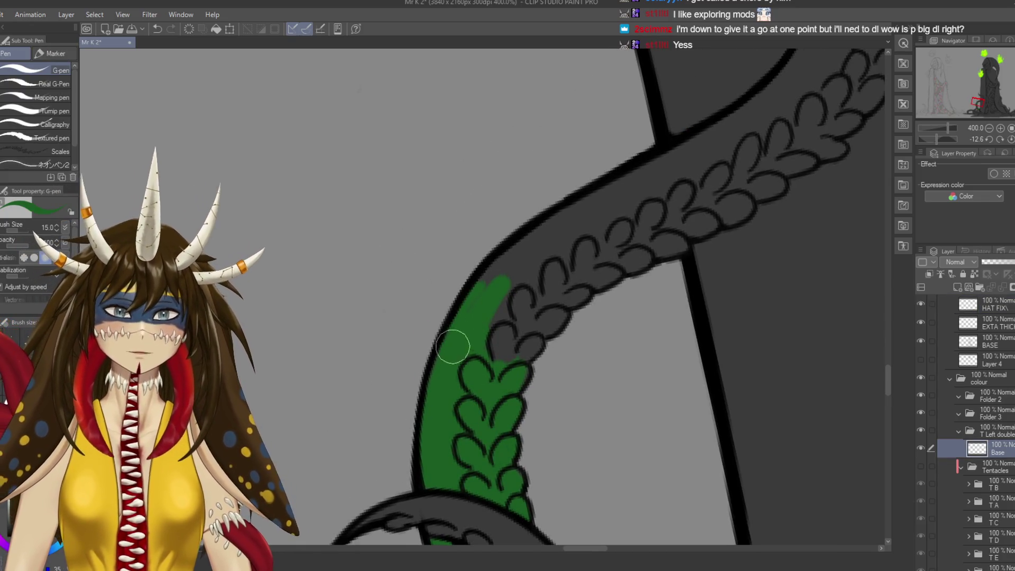
drag(499, 277, 574, 222)
mouse_move(488, 313)
mouse_down()
mouse_move(549, 237)
mouse_move(520, 346)
mouse_up()
scroll(515, 283, down, 2)
mouse_move(494, 312)
mouse_down()
mouse_move(587, 224)
mouse_move(608, 153)
mouse_up()
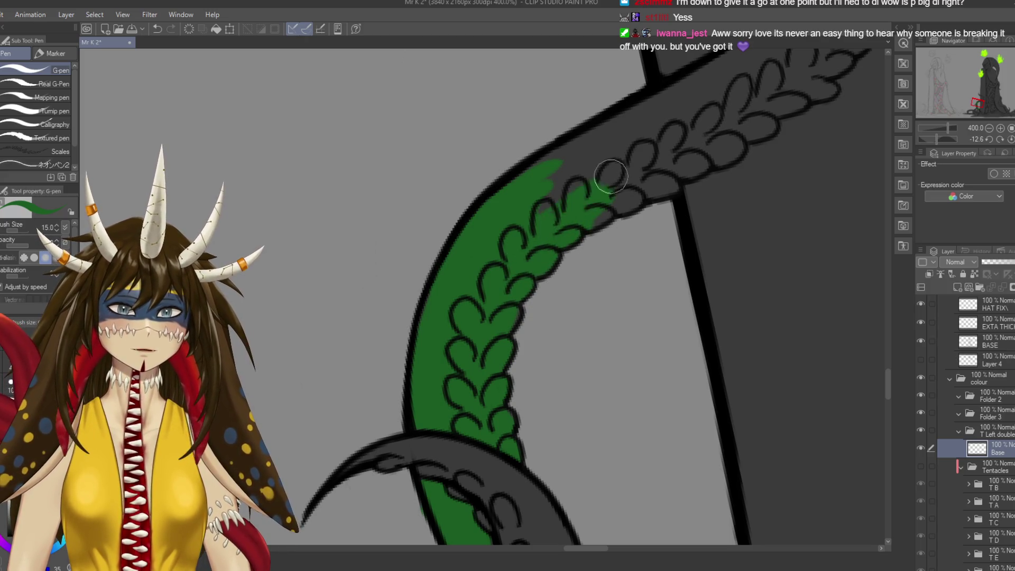
mouse_move(529, 181)
mouse_down()
mouse_move(473, 255)
mouse_move(585, 190)
mouse_move(544, 227)
mouse_move(540, 291)
mouse_move(618, 259)
mouse_move(585, 260)
mouse_move(608, 212)
mouse_move(618, 223)
mouse_move(605, 230)
mouse_up()
Fill the next scale gaps with green and save.
scroll(585, 260, right, 2)
scroll(616, 227, right, 2)
scroll(616, 227, up, 2)
mouse_move(613, 195)
mouse_down()
mouse_move(509, 232)
mouse_move(612, 154)
mouse_move(577, 211)
mouse_up()
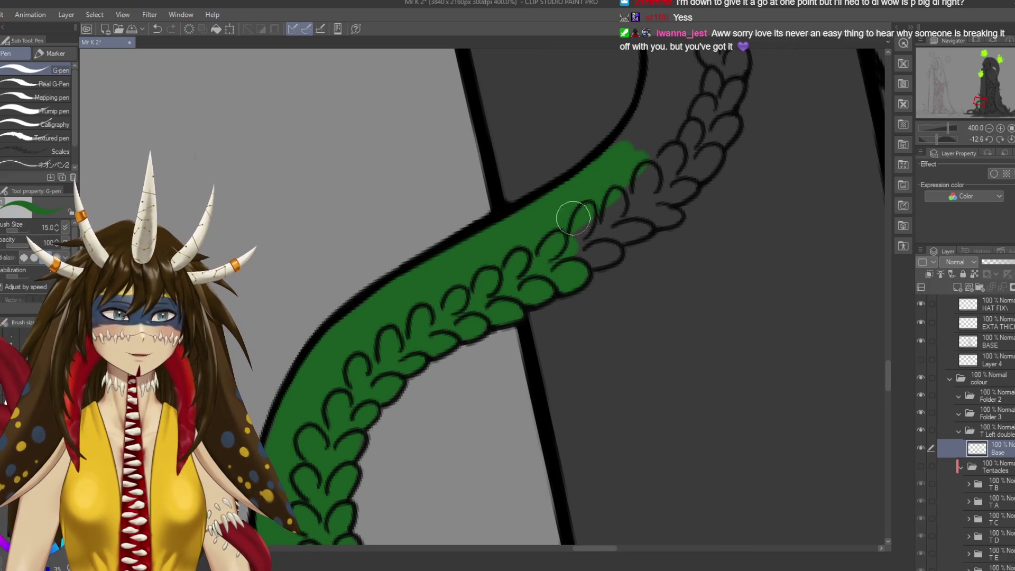
scroll(578, 211, down, 1)
key(ctrl+s)
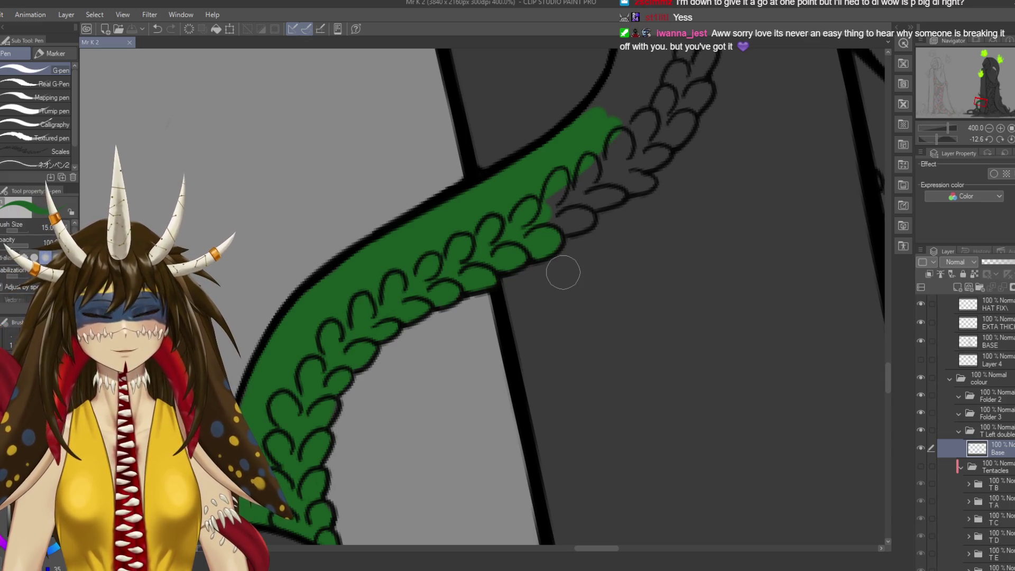
Paint green into the scale gaps near the tentacle bend and save.
scroll(493, 250, right, 3)
scroll(494, 251, up, 2)
mouse_move(491, 248)
mouse_down()
mouse_move(544, 179)
mouse_move(487, 237)
mouse_move(493, 250)
mouse_up()
scroll(494, 250, left, 3)
scroll(493, 250, up, 1)
key(ctrl+s)
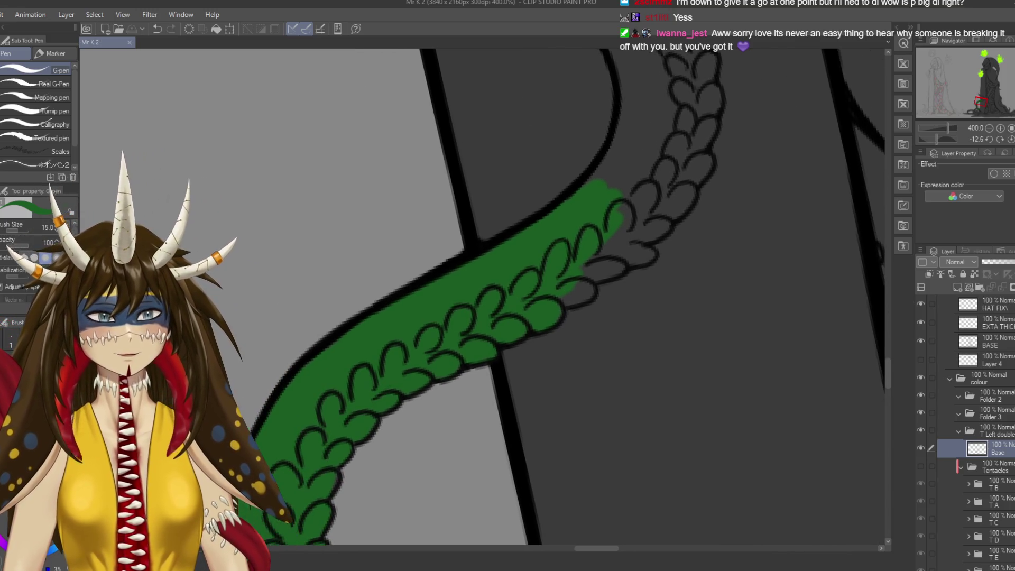
Extend green further up the braid of scales, with a test stroke on the robe.
mouse_move(565, 298)
mouse_down()
mouse_move(592, 285)
mouse_move(592, 275)
mouse_move(579, 276)
mouse_move(643, 256)
mouse_move(628, 251)
mouse_up()
key(e)
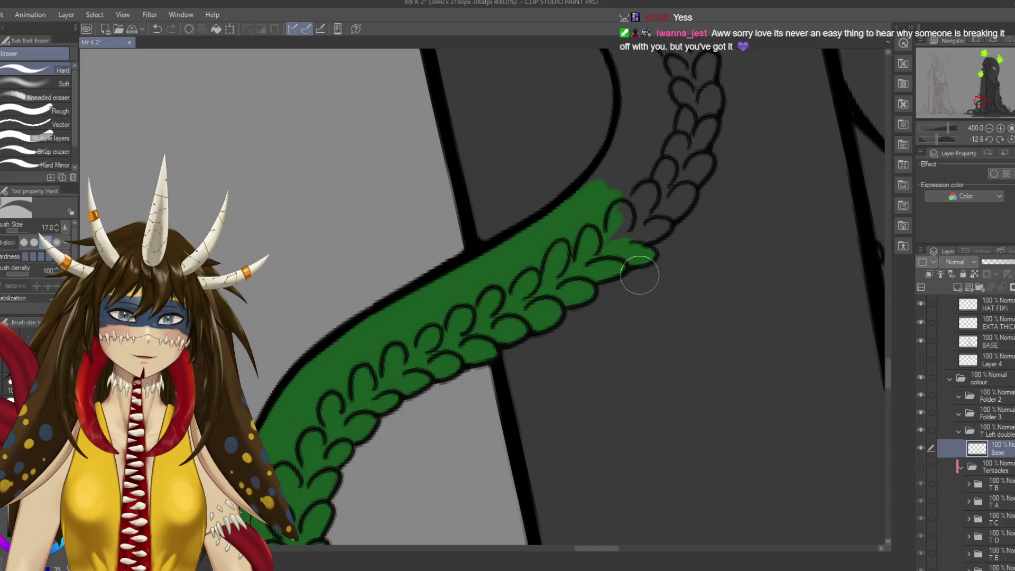
key(p)
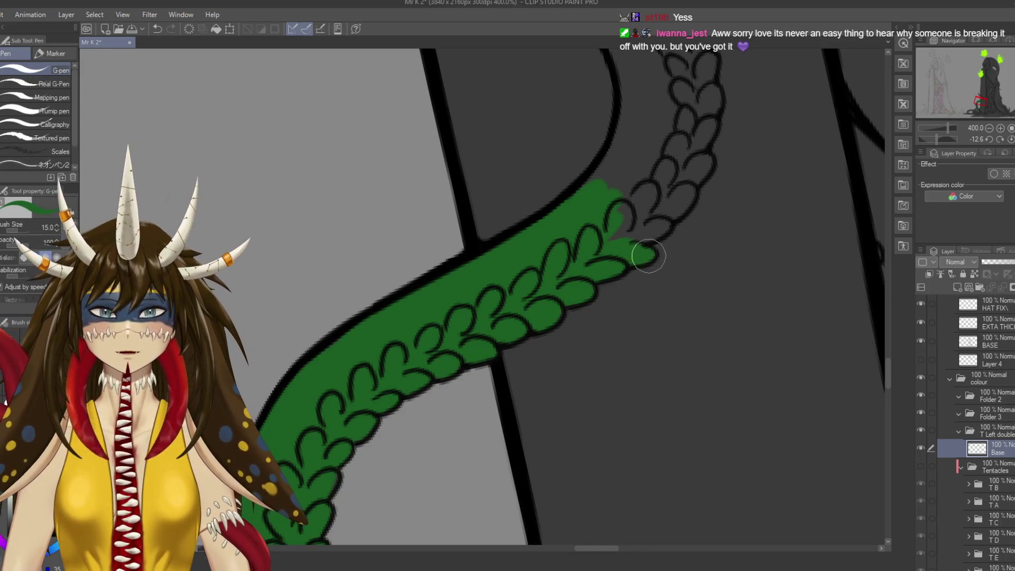
mouse_move(626, 234)
mouse_down()
mouse_move(640, 199)
mouse_move(644, 238)
mouse_move(692, 169)
mouse_up()
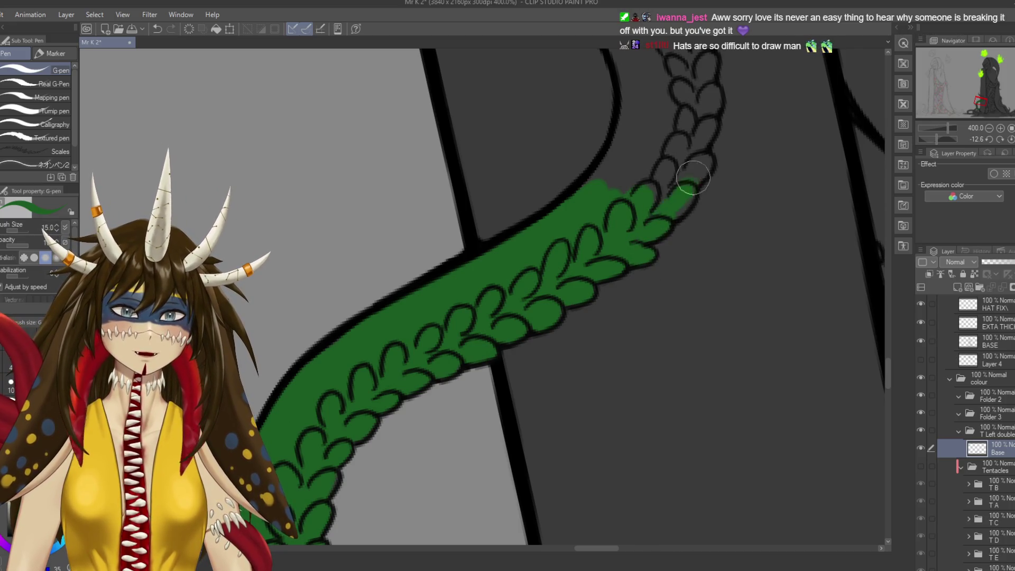
drag(673, 238, 615, 301)
drag(687, 270, 718, 255)
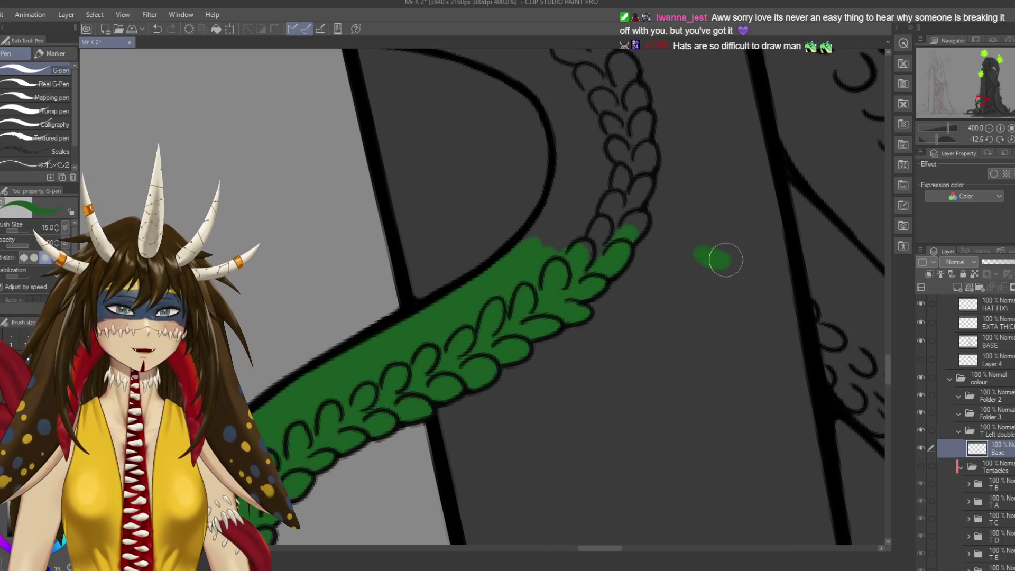
Make green test dabs and a wavy test stroke, then undo them.
scroll(687, 291, down, 5)
drag(642, 297, 662, 304)
scroll(655, 312, up, 5)
drag(646, 169, 643, 378)
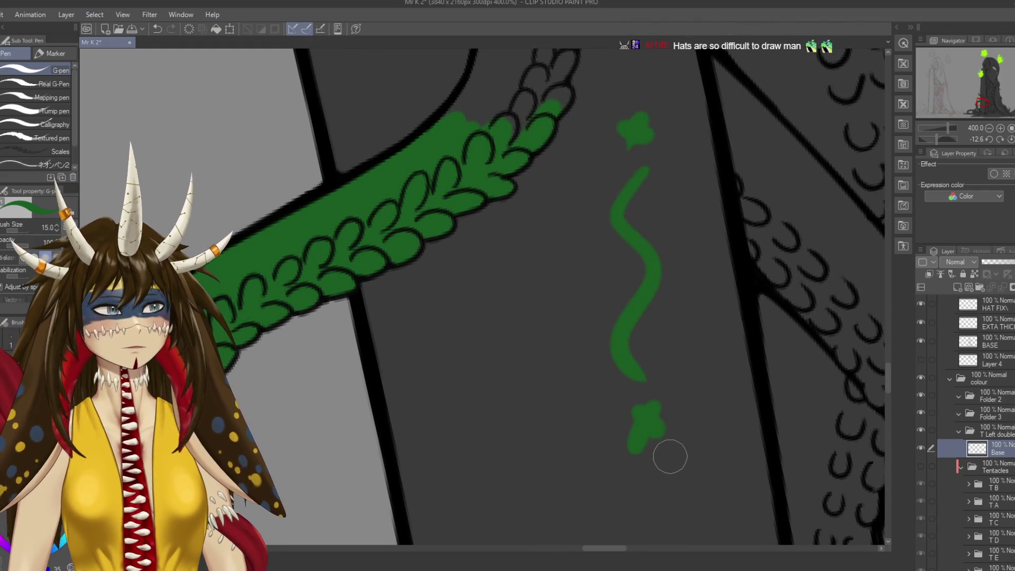
key(ctrl+z)
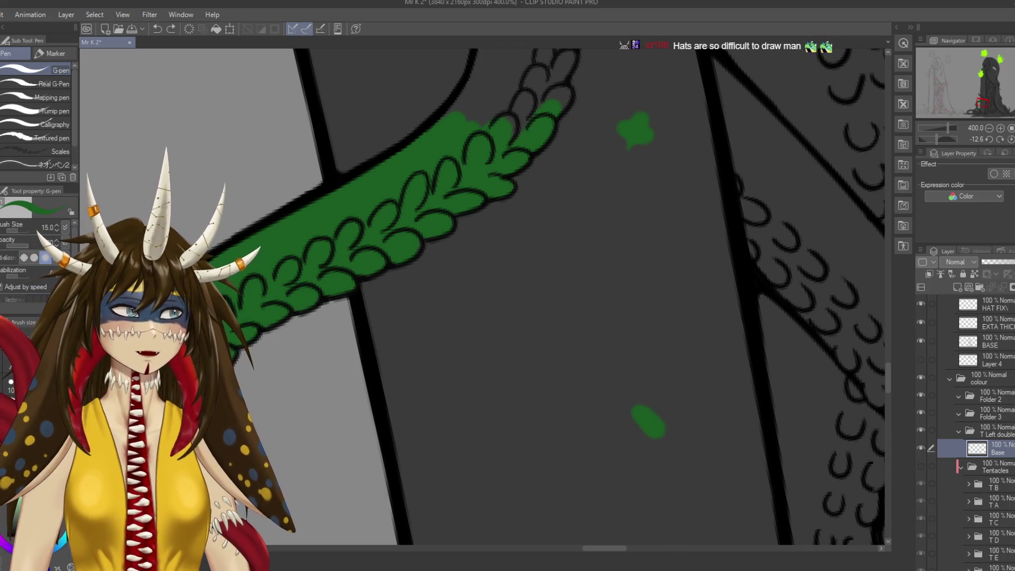
key(ctrl+z)
key(ctrl+z)
Paint green along the curving tentacle and save.
scroll(476, 296, up, 1)
scroll(476, 296, up, 6)
mouse_move(464, 294)
mouse_down()
mouse_move(480, 262)
mouse_move(441, 321)
mouse_move(482, 278)
mouse_move(507, 328)
mouse_move(544, 311)
mouse_move(560, 254)
mouse_move(524, 194)
mouse_move(516, 215)
mouse_move(464, 176)
mouse_move(476, 204)
mouse_move(489, 181)
mouse_move(528, 212)
mouse_up()
key(ctrl+s)
Add green along the scale edge toward the upper scales, undoing stray strokes, and save.
mouse_move(591, 260)
mouse_down()
mouse_move(628, 247)
mouse_move(634, 264)
mouse_move(637, 208)
mouse_move(624, 222)
mouse_move(642, 228)
mouse_move(613, 264)
mouse_up()
mouse_move(631, 226)
mouse_down()
mouse_move(642, 264)
mouse_move(615, 212)
mouse_up()
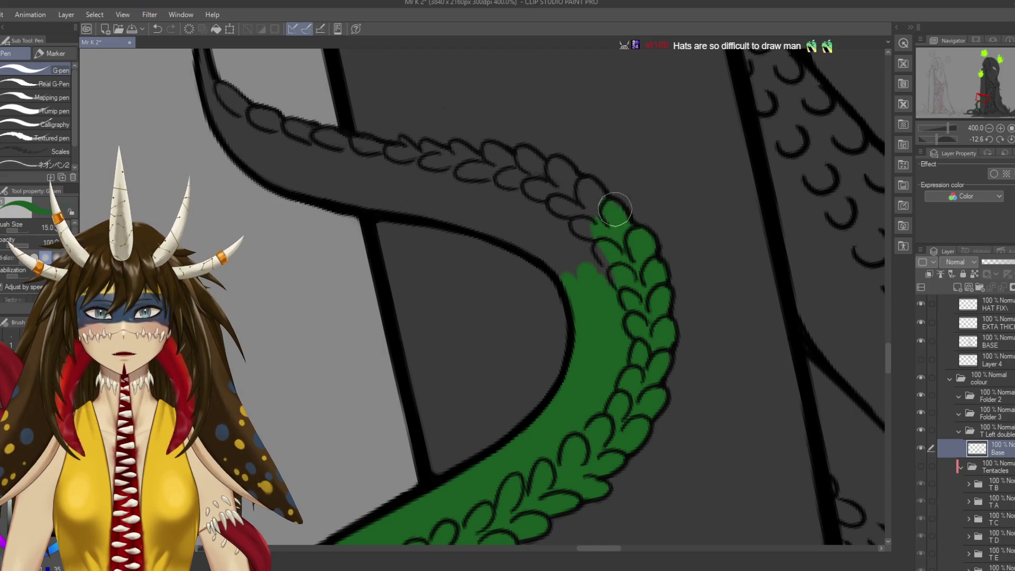
mouse_move(661, 112)
mouse_down()
mouse_move(641, 175)
mouse_move(652, 181)
mouse_up()
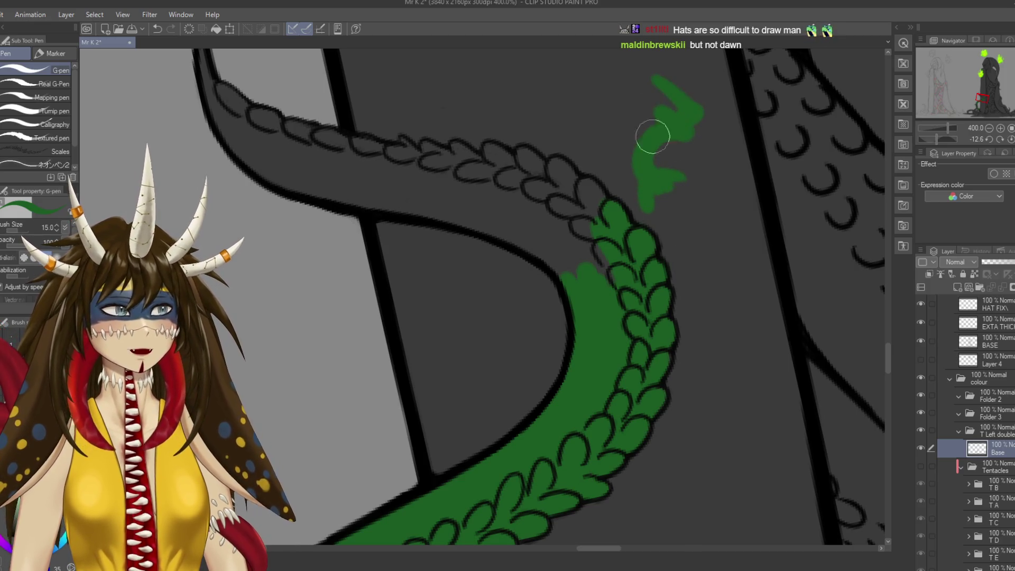
key(ctrl+z)
key(ctrl+z)
key(ctrl+z)
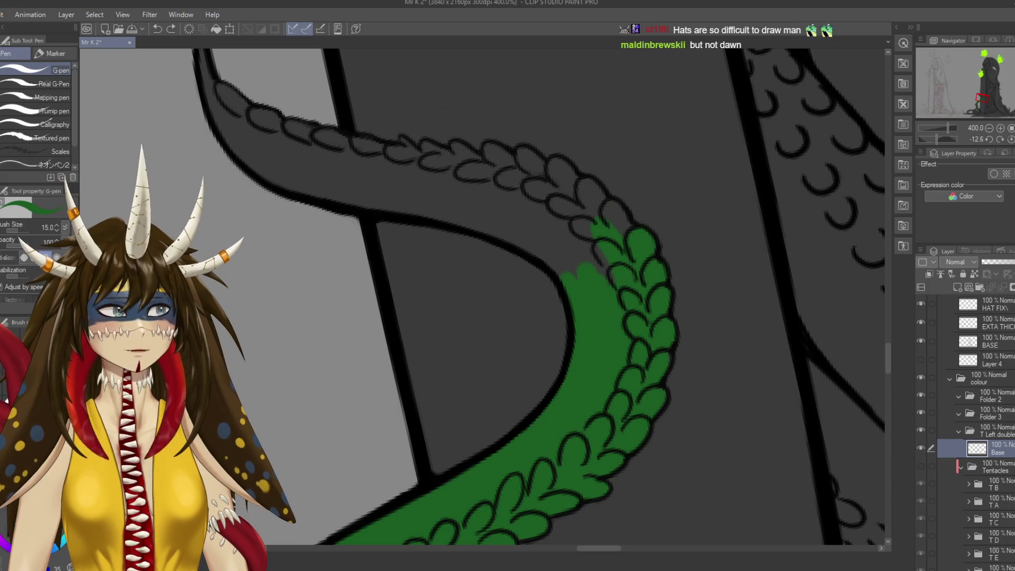
key(ctrl+y)
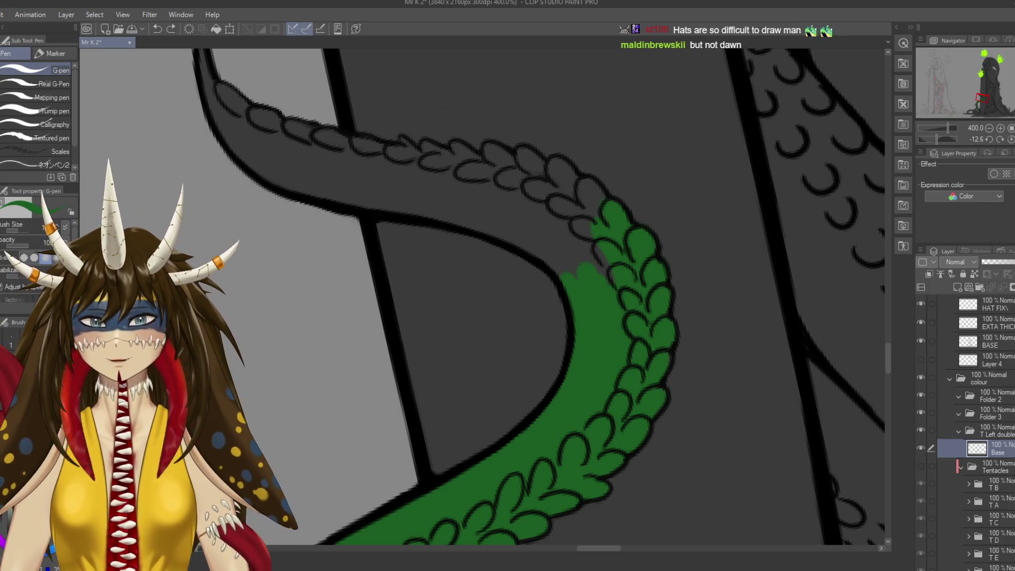
key(ctrl+s)
Paint green over the remaining grey scales above and below the curl.
drag(475, 296, 517, 343)
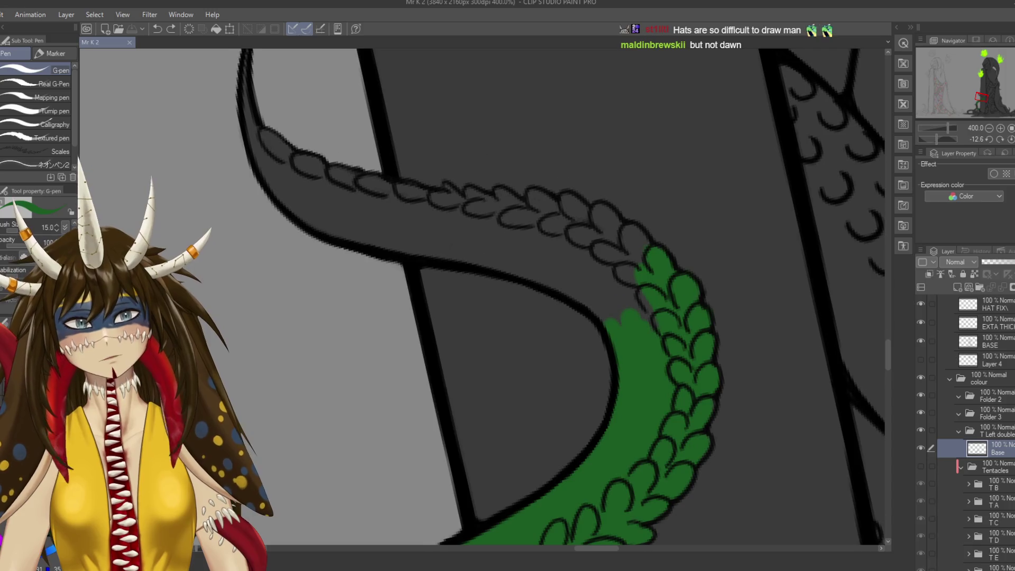
drag(475, 296, 467, 245)
mouse_move(555, 208)
mouse_down()
mouse_move(616, 257)
mouse_move(566, 220)
mouse_move(596, 247)
mouse_move(493, 211)
mouse_move(526, 196)
mouse_move(438, 394)
mouse_up()
mouse_move(460, 180)
mouse_down()
mouse_move(481, 227)
mouse_move(471, 182)
mouse_move(491, 264)
mouse_move(544, 256)
mouse_move(532, 293)
mouse_up()
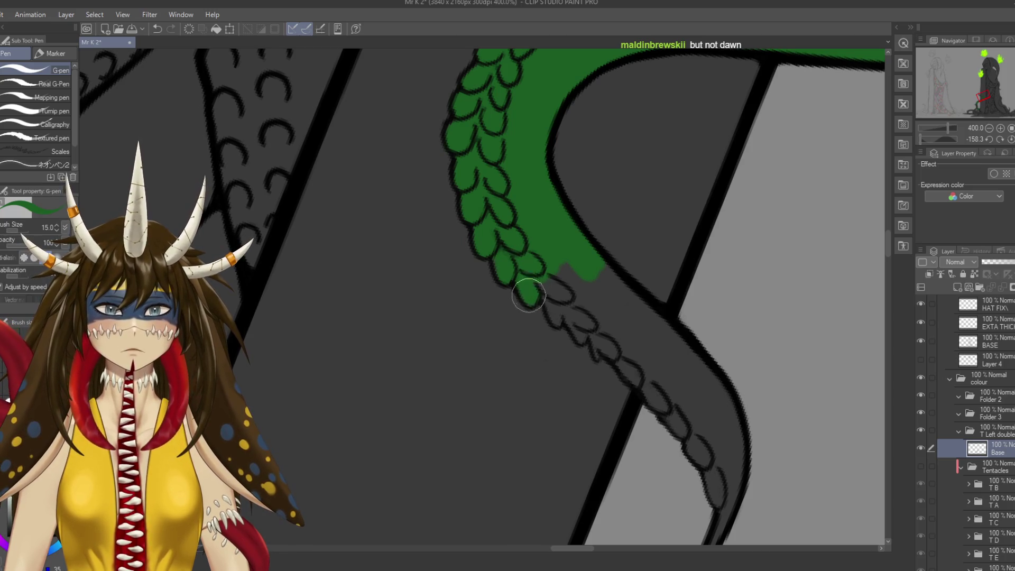
drag(499, 277, 581, 291)
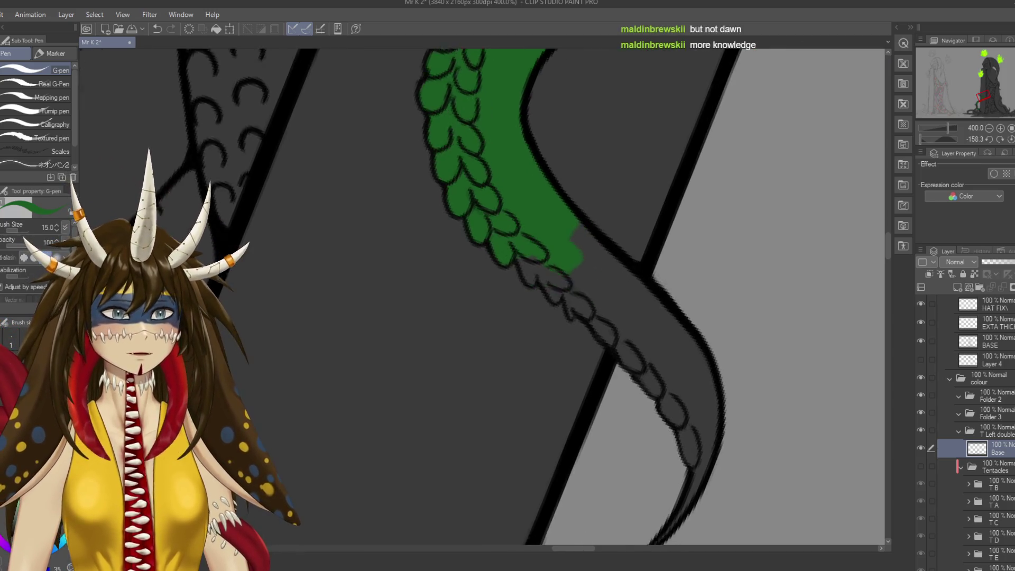
drag(481, 182, 523, 248)
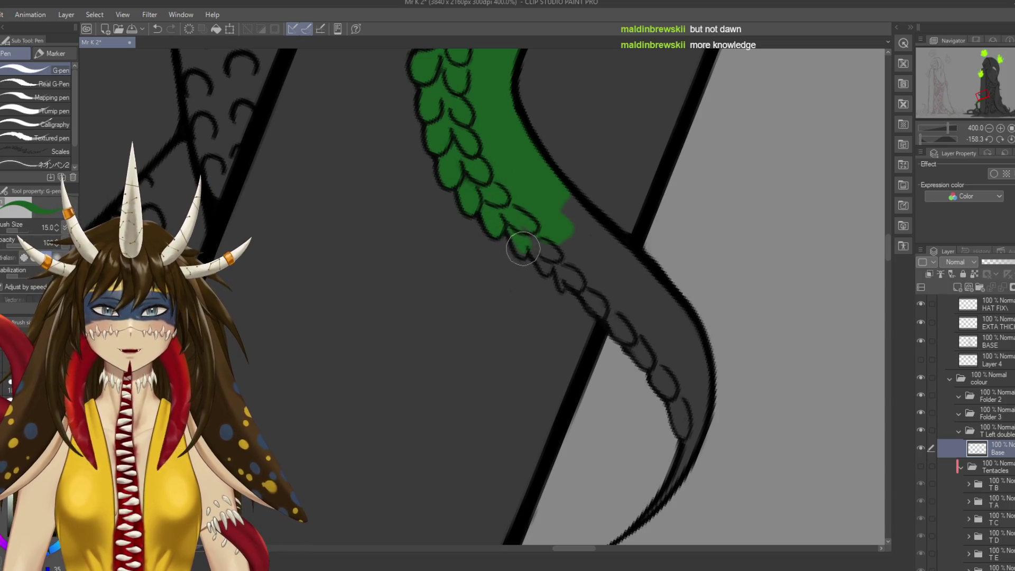
mouse_move(517, 211)
mouse_down()
mouse_move(541, 255)
mouse_move(555, 252)
mouse_move(548, 220)
mouse_move(562, 217)
mouse_move(607, 249)
mouse_move(579, 222)
mouse_move(604, 255)
mouse_move(585, 272)
mouse_move(648, 348)
mouse_move(667, 391)
mouse_move(629, 328)
mouse_move(669, 306)
mouse_up()
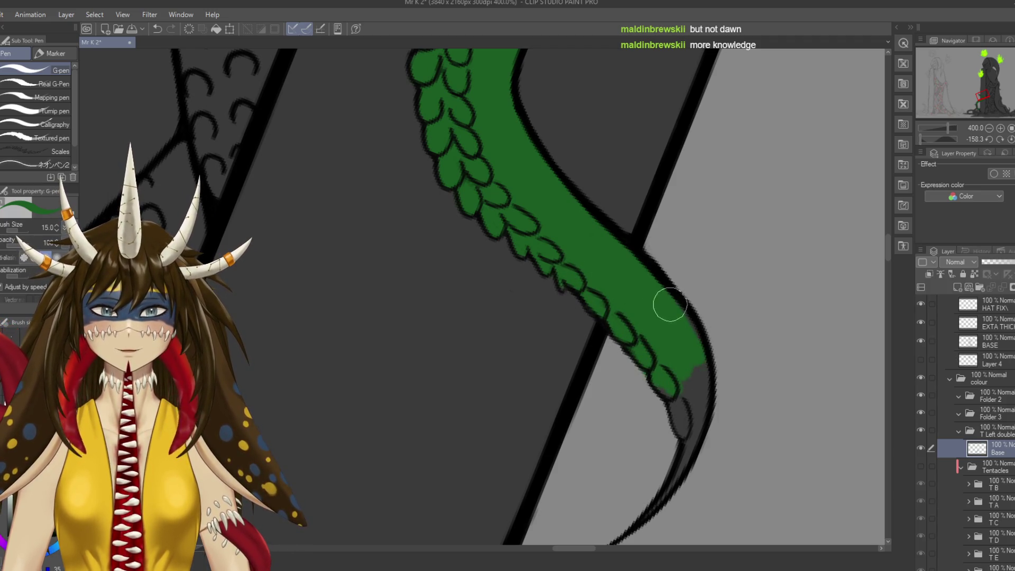
Touch up with the eraser and brush green down to the tentacle tip.
scroll(669, 306, down, 2)
key(e)
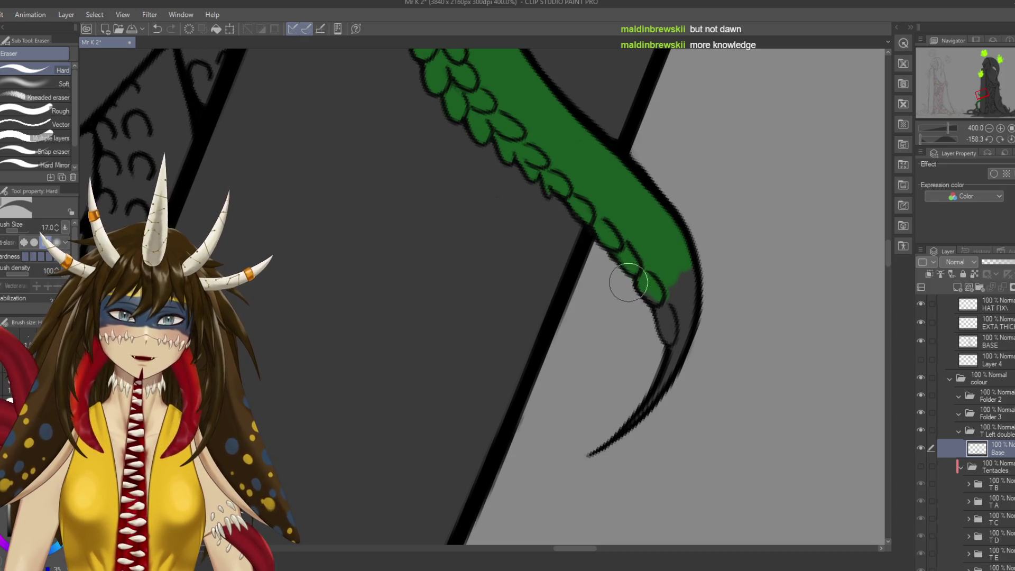
key(p)
mouse_move(627, 253)
mouse_down()
mouse_move(676, 344)
mouse_move(664, 243)
mouse_up()
scroll(664, 243, down, 2)
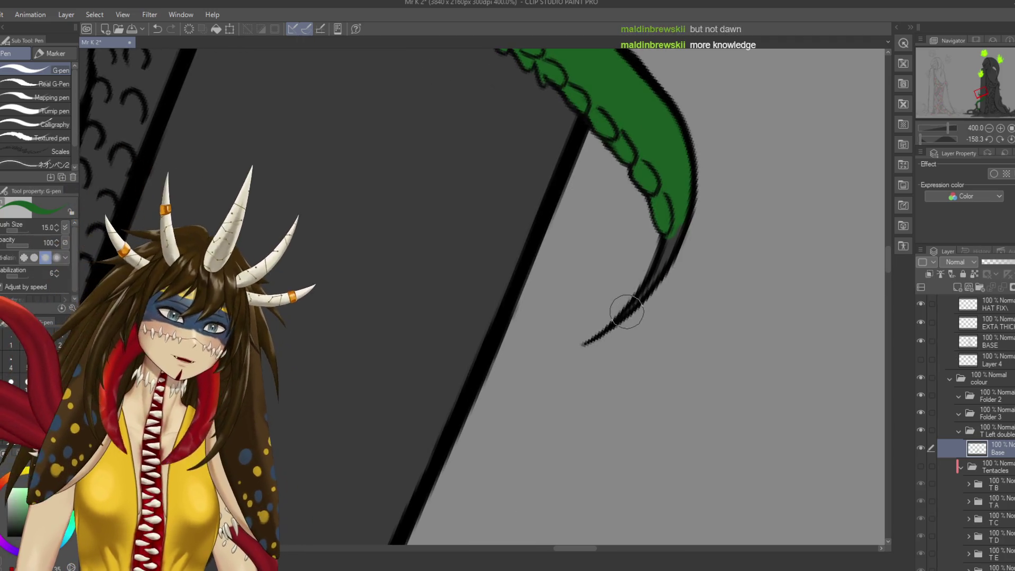
drag(634, 301, 657, 275)
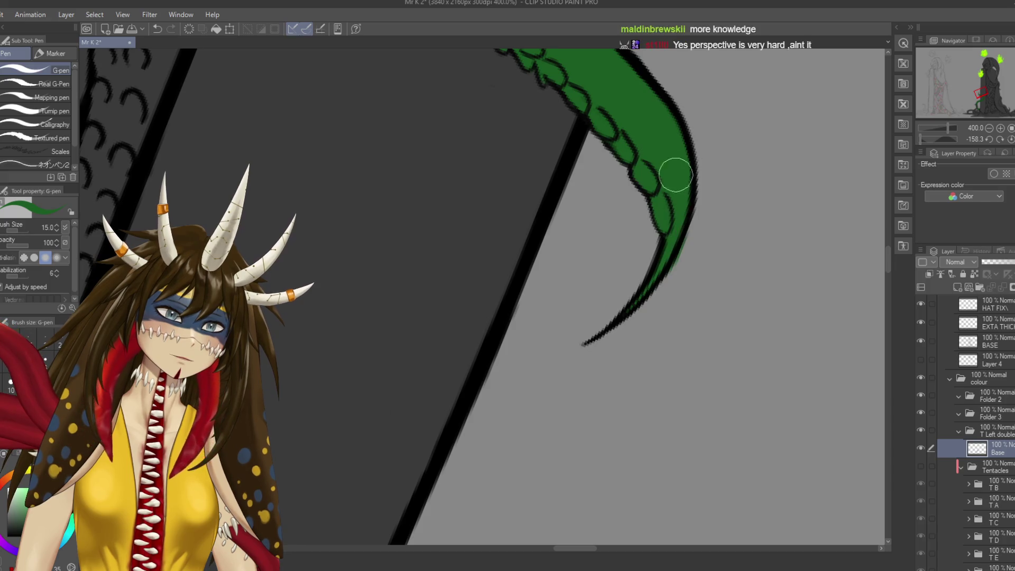
Rotate the canvas so the tentacle stands upright and another tentacle comes across.
key(e)
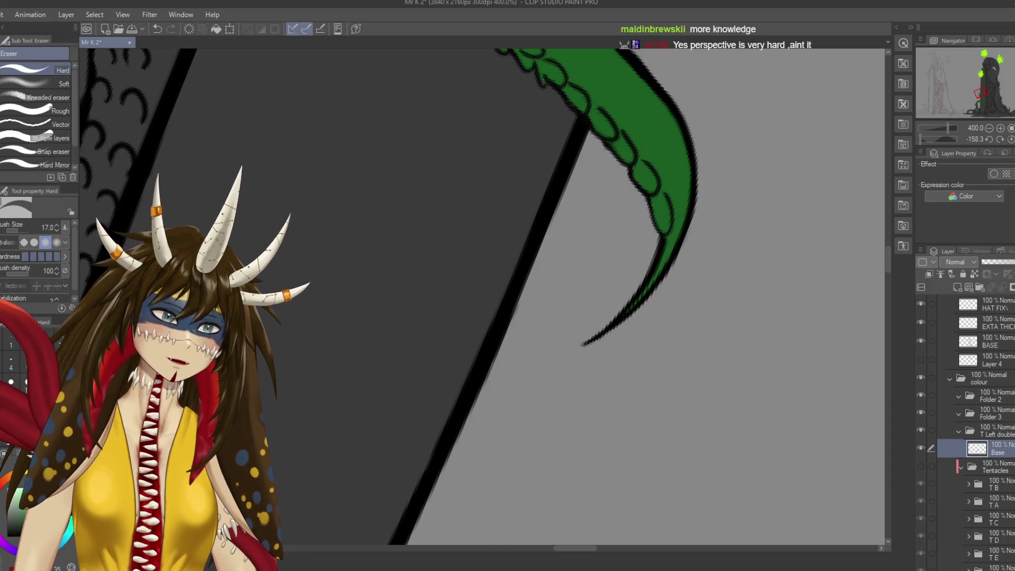
key(r)
drag(692, 234, 634, 317)
drag(581, 158, 687, 423)
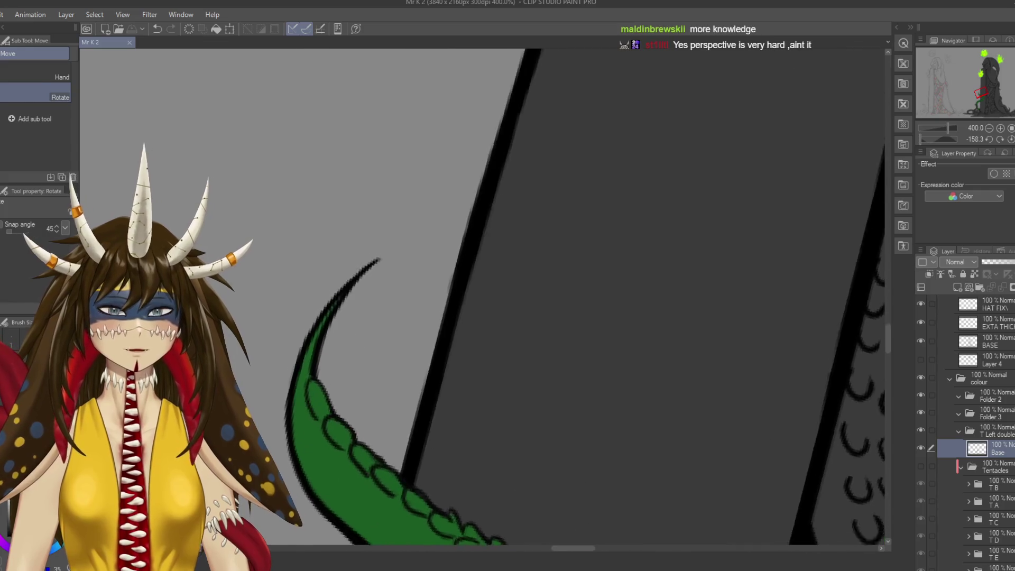
Line up the grey scaled tentacle and paint its upper band green.
key(e)
drag(370, 502, 632, 333)
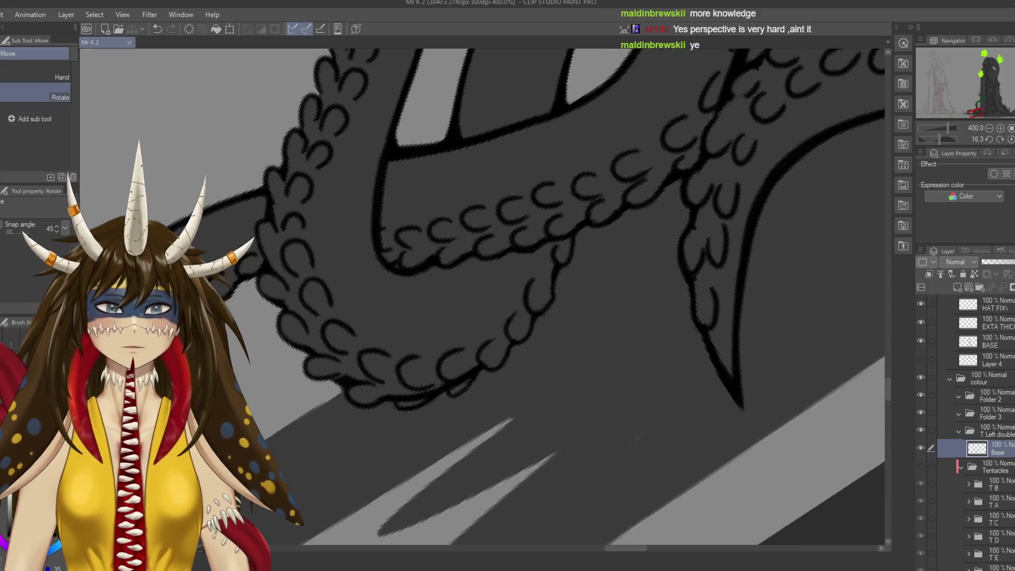
drag(489, 299, 428, 342)
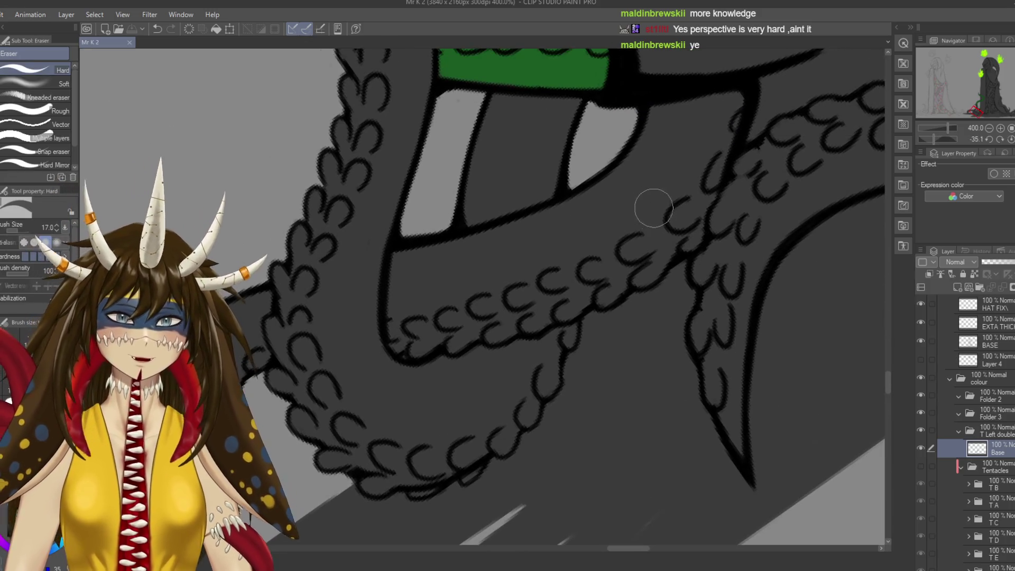
key(p)
drag(695, 135, 600, 227)
mouse_move(642, 168)
mouse_down()
mouse_move(715, 161)
mouse_move(701, 209)
mouse_move(640, 283)
mouse_move(620, 286)
mouse_move(687, 195)
mouse_move(680, 185)
mouse_move(716, 113)
mouse_move(666, 127)
mouse_move(634, 199)
mouse_move(611, 208)
mouse_move(600, 196)
mouse_move(508, 244)
mouse_move(640, 227)
mouse_up()
Paint green along the lower edge and between the lower scales, then save.
mouse_move(579, 202)
mouse_down()
mouse_move(675, 244)
mouse_move(566, 294)
mouse_move(507, 302)
mouse_move(493, 363)
mouse_move(520, 392)
mouse_move(560, 370)
mouse_move(597, 323)
mouse_move(571, 333)
mouse_move(570, 310)
mouse_move(503, 328)
mouse_move(607, 288)
mouse_move(655, 306)
mouse_up()
drag(655, 307, 600, 274)
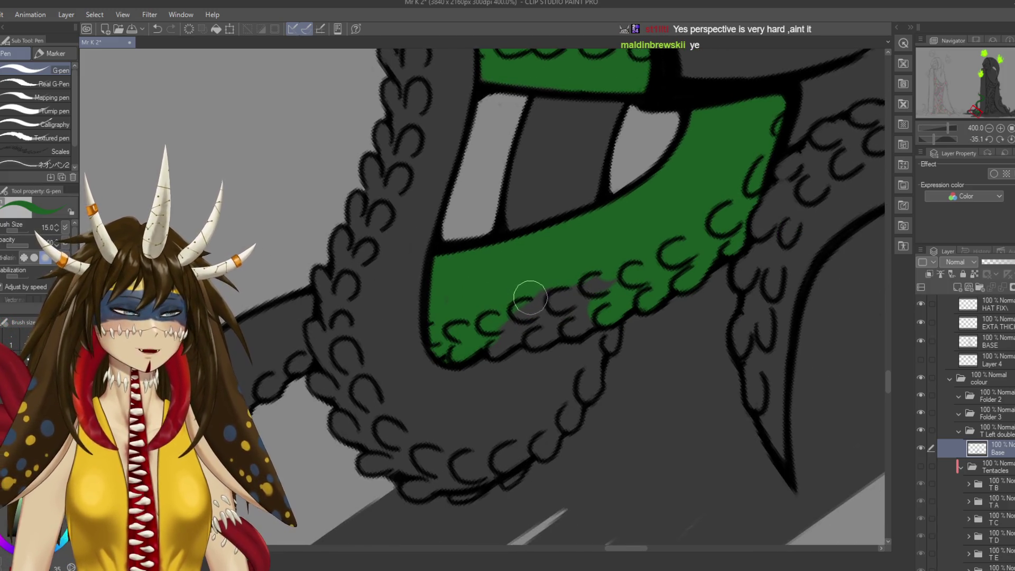
drag(526, 294, 632, 279)
drag(499, 316, 560, 331)
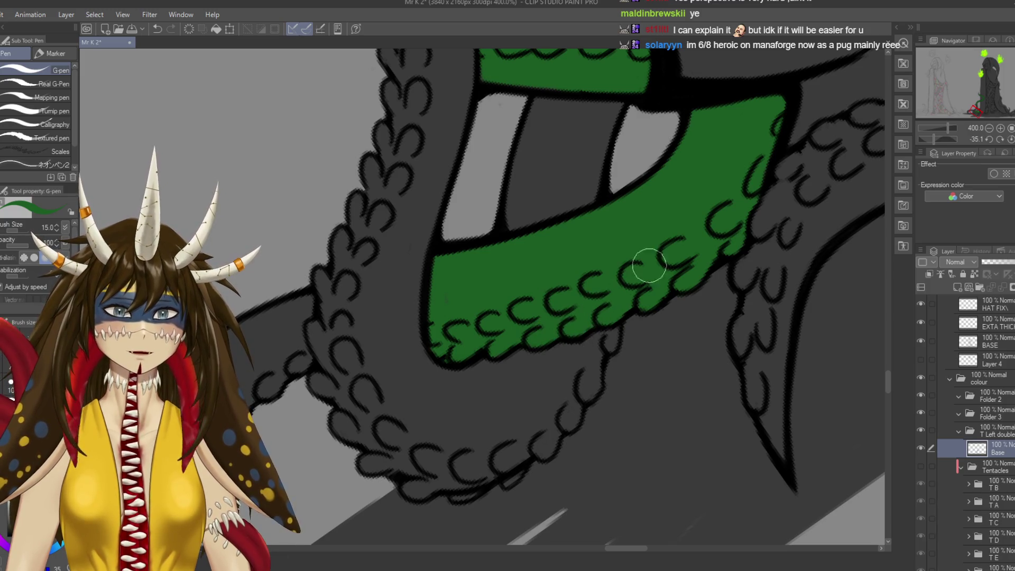
drag(476, 296, 581, 280)
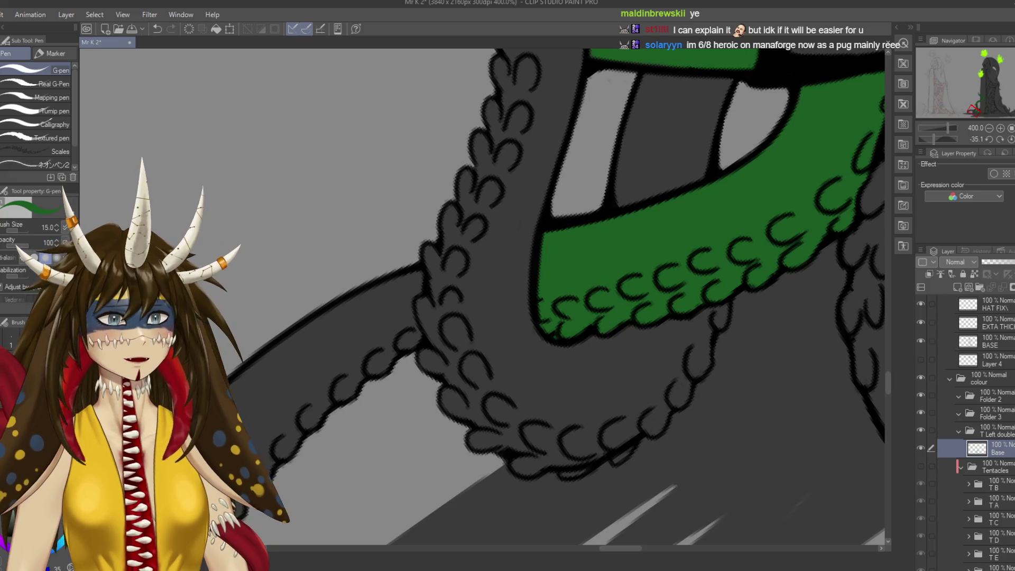
drag(673, 276, 577, 344)
drag(627, 301, 677, 259)
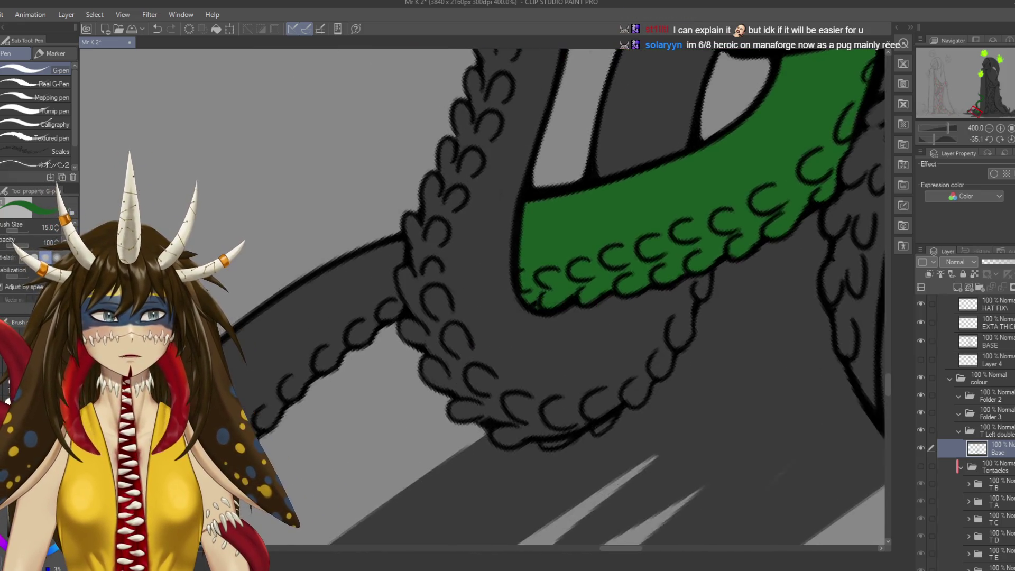
drag(513, 370, 629, 296)
key(ctrl+s)
Paint the next section's upper band green, extending it down the band.
drag(528, 317, 602, 275)
mouse_move(592, 129)
mouse_down()
mouse_move(482, 177)
mouse_move(571, 141)
mouse_move(591, 176)
mouse_move(563, 206)
mouse_move(567, 198)
mouse_move(415, 297)
mouse_up()
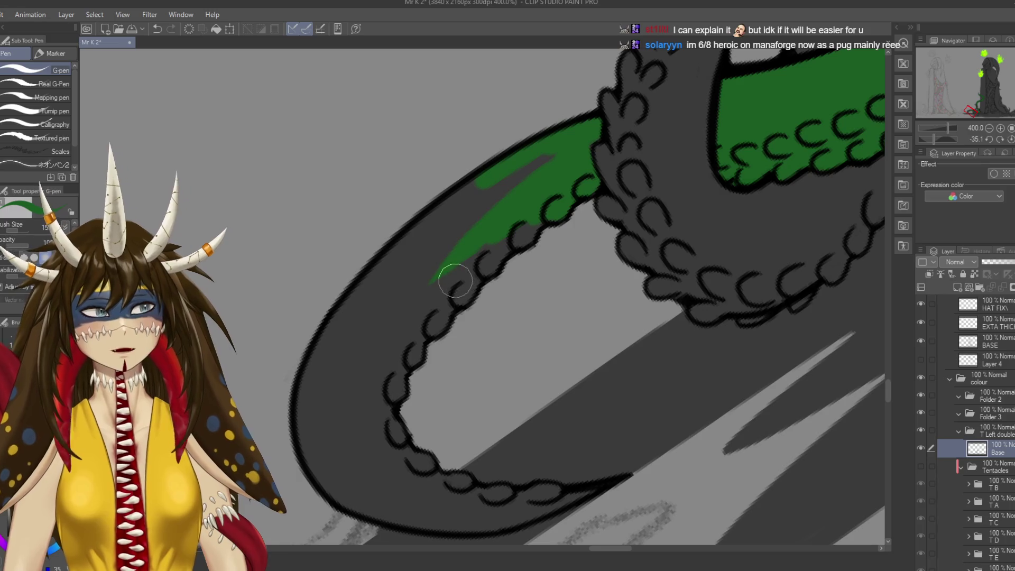
drag(542, 166, 430, 267)
drag(561, 142, 435, 249)
drag(522, 160, 407, 238)
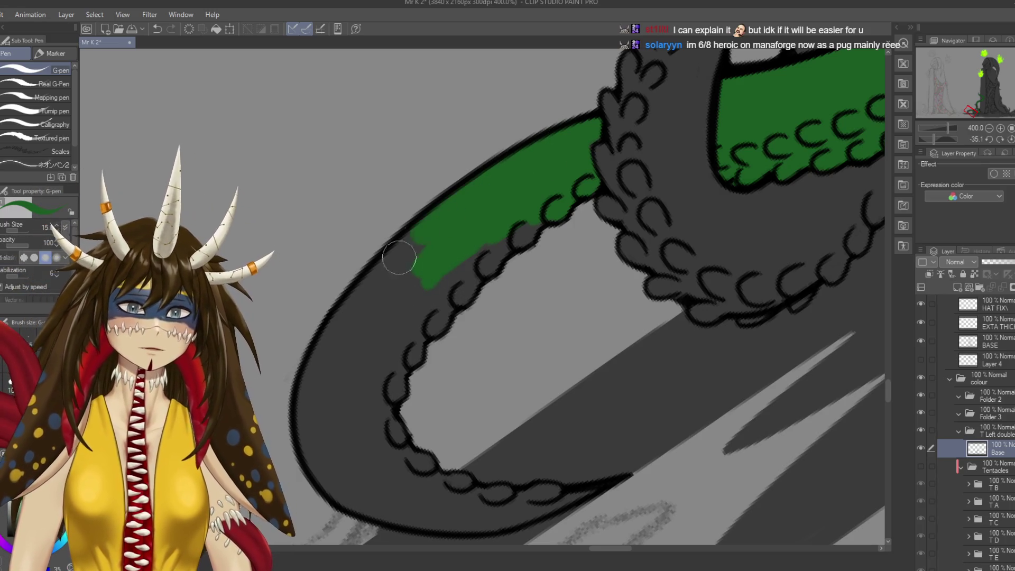
drag(469, 195, 370, 307)
mouse_move(425, 225)
mouse_down()
mouse_move(412, 238)
mouse_move(457, 238)
mouse_move(401, 327)
mouse_up()
scroll(508, 227, down, 3)
mouse_move(398, 285)
mouse_down()
mouse_move(417, 236)
mouse_move(400, 295)
mouse_move(412, 333)
mouse_move(439, 215)
mouse_move(482, 197)
mouse_move(435, 290)
mouse_move(507, 212)
mouse_up()
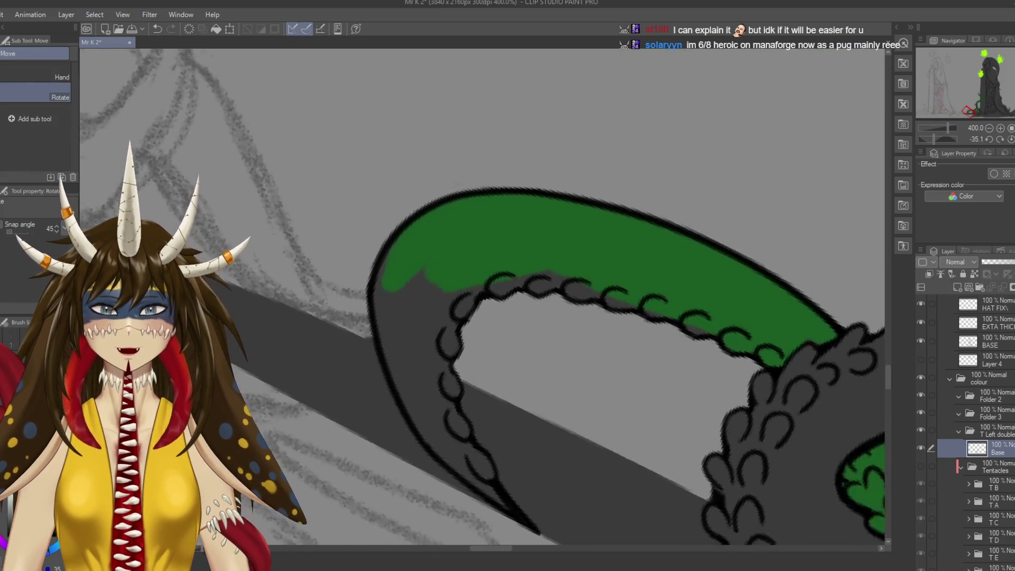
Brush green down the inner band to the tip, fill the dark grey wedge, and save.
key(p)
drag(421, 203, 424, 289)
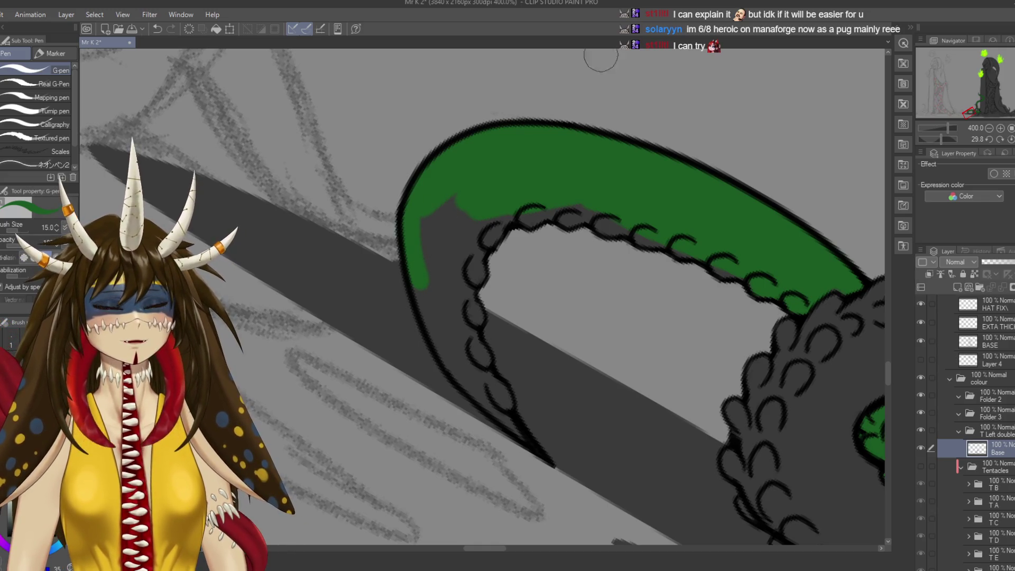
mouse_move(593, 274)
mouse_down()
mouse_move(550, 317)
mouse_move(627, 340)
mouse_up()
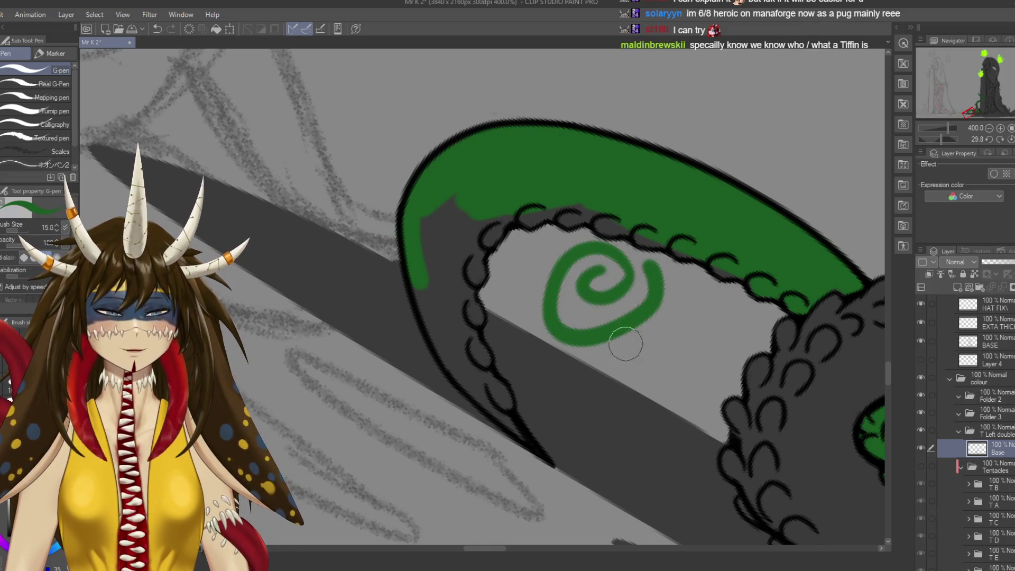
key(ctrl+z)
mouse_move(422, 276)
mouse_down()
mouse_move(442, 347)
mouse_move(512, 425)
mouse_move(444, 315)
mouse_move(450, 332)
mouse_up()
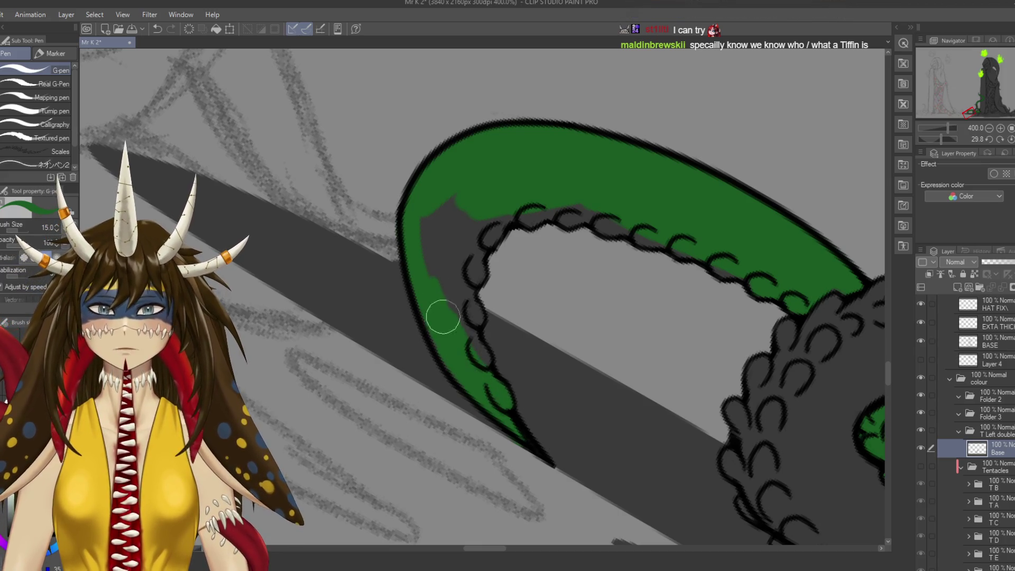
mouse_move(425, 224)
mouse_down()
mouse_move(438, 227)
mouse_move(453, 284)
mouse_move(465, 217)
mouse_up()
key(ctrl+s)
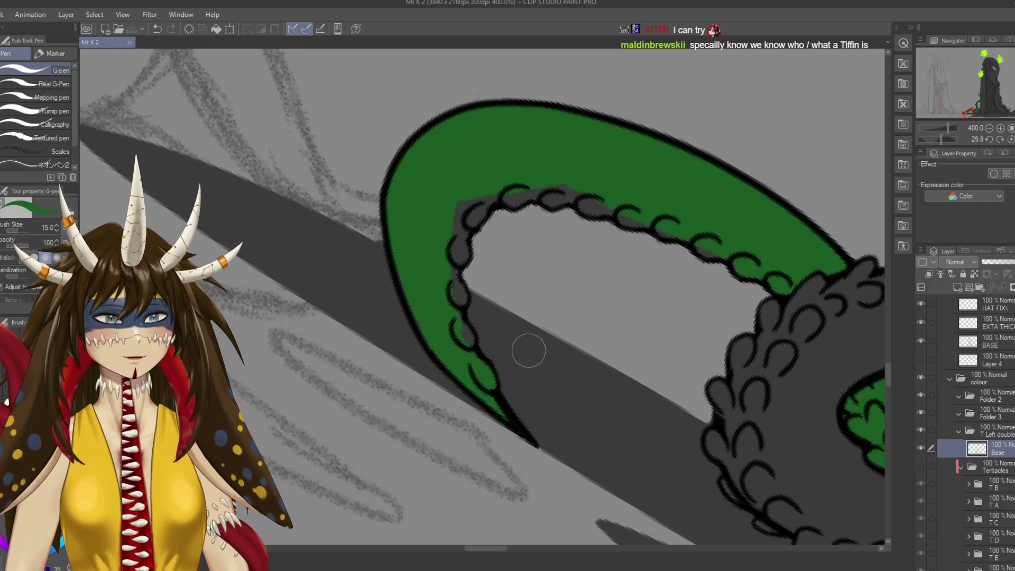
Redraw the scalloped scale outline along the inner edge, then rotate the tentacle horizontal.
drag(469, 345, 462, 330)
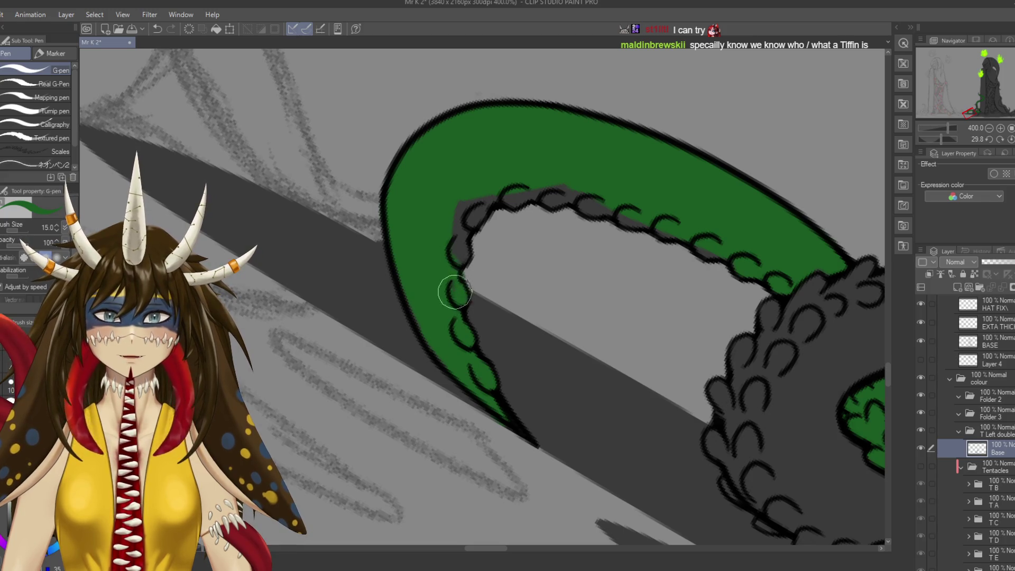
key(e)
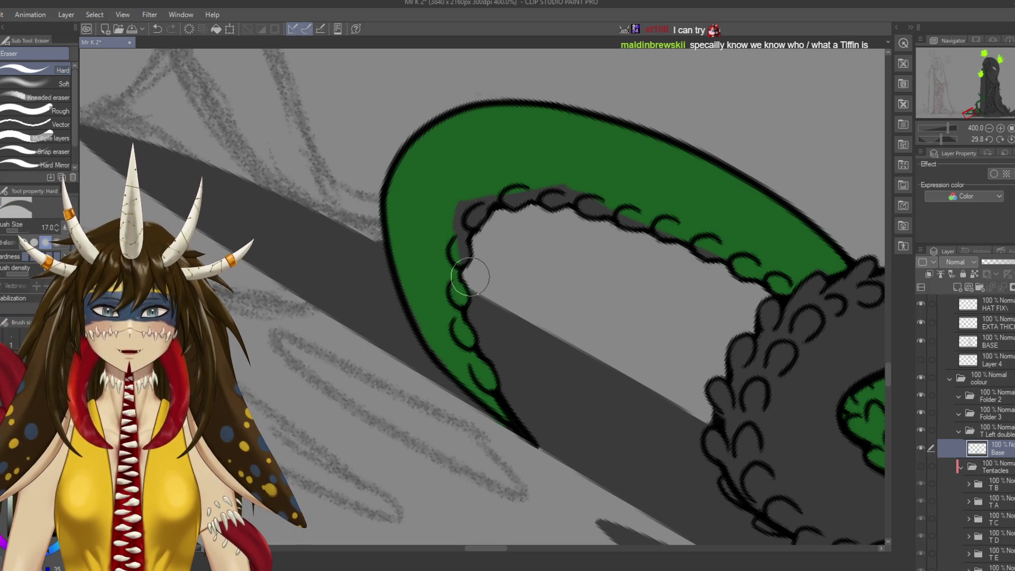
key(p)
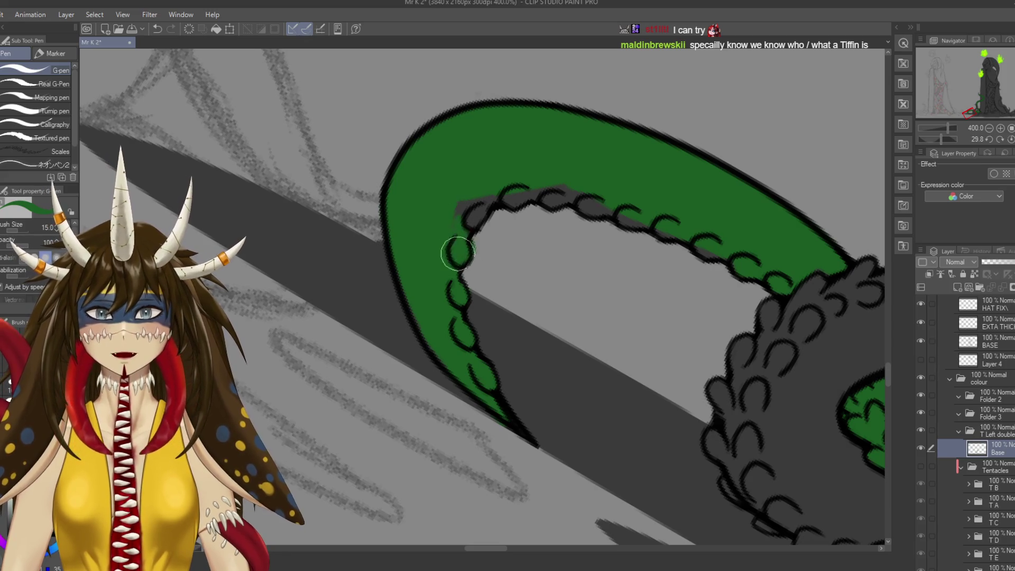
drag(457, 253, 472, 209)
key(e)
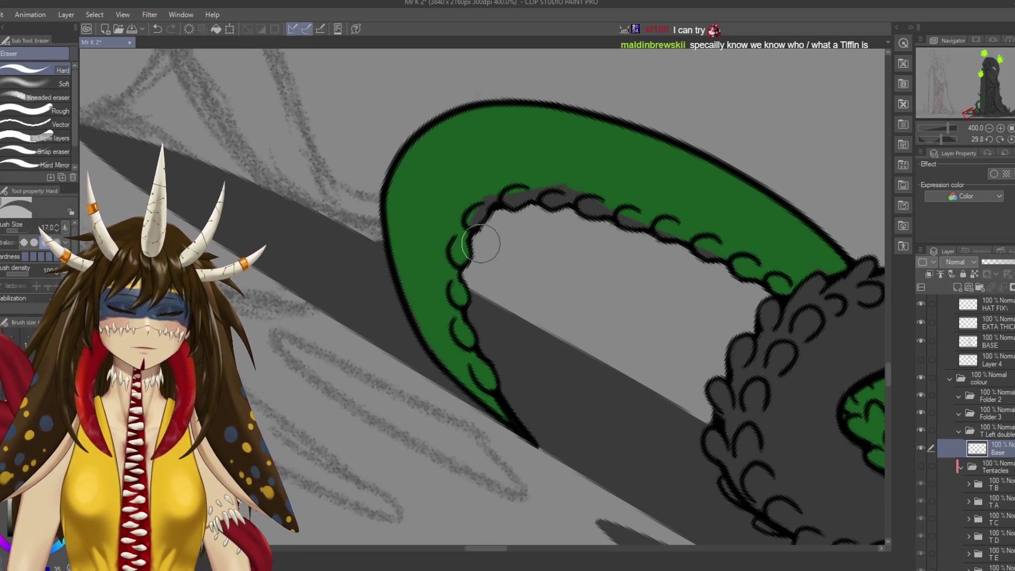
key(p)
drag(508, 199, 569, 190)
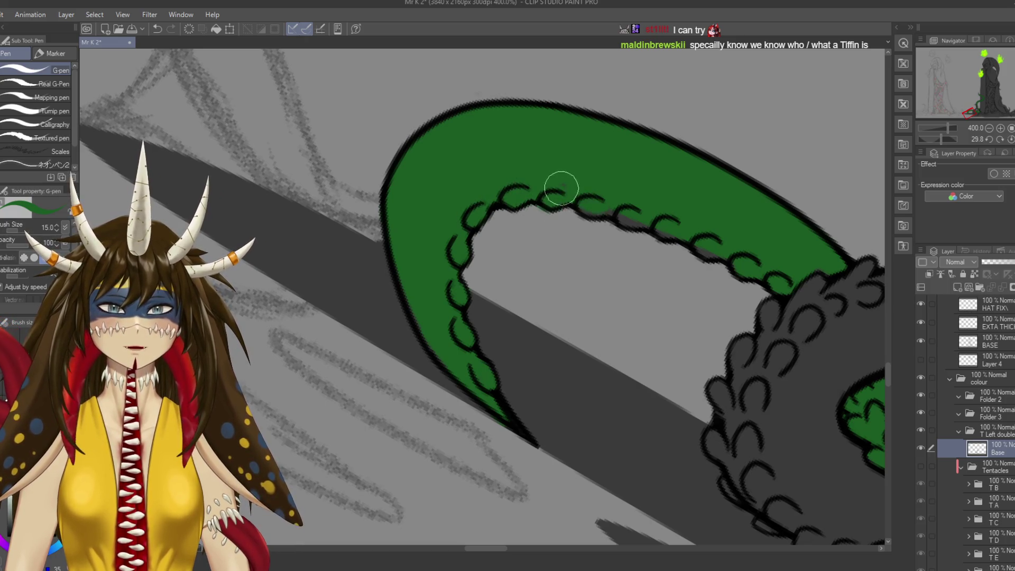
key(e)
key(p)
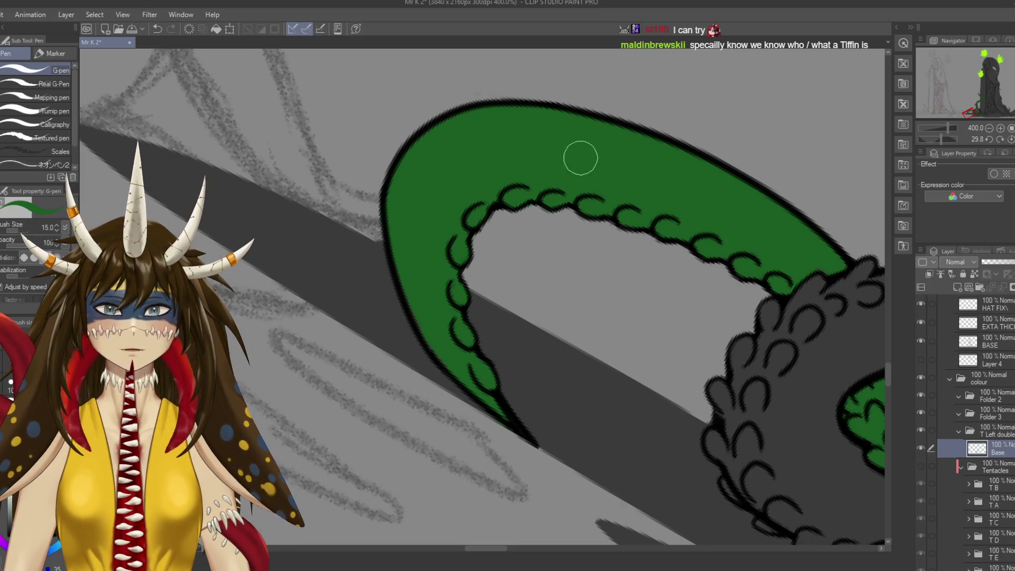
drag(401, 317, 380, 389)
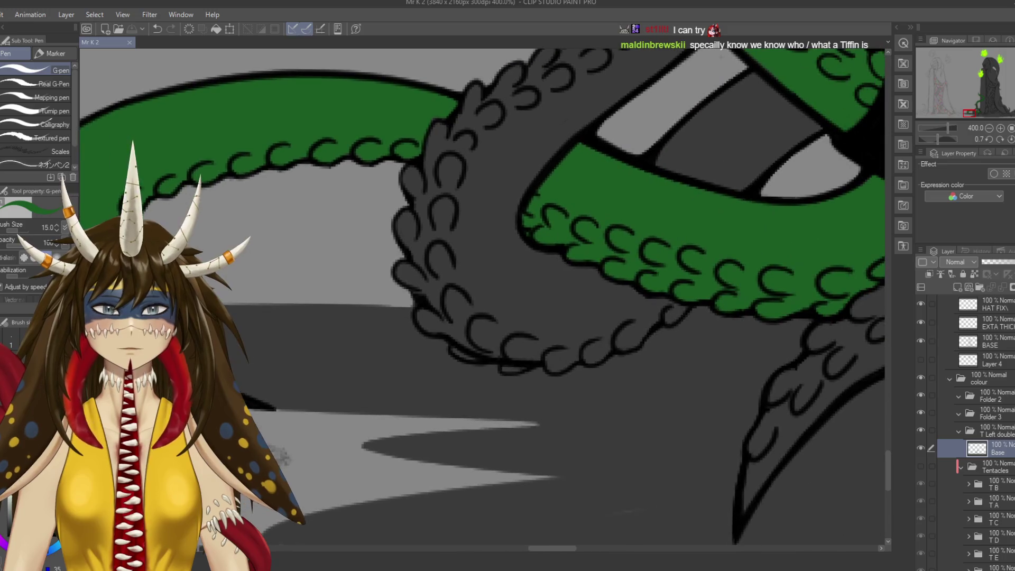
Delete the T Left double folder and add a new Layer 7 in the folder.
scroll(368, 416, down, 4)
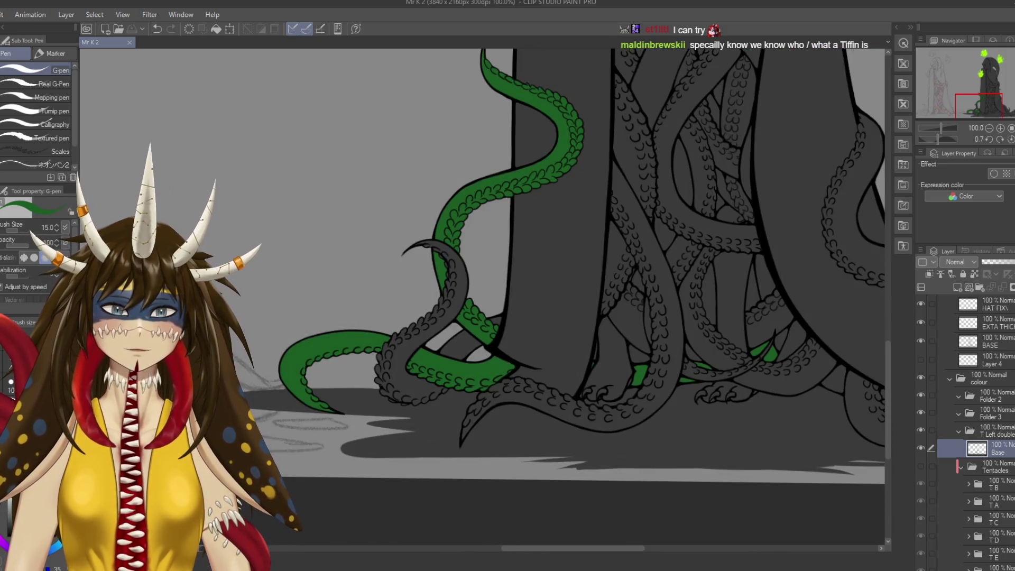
key(Delete)
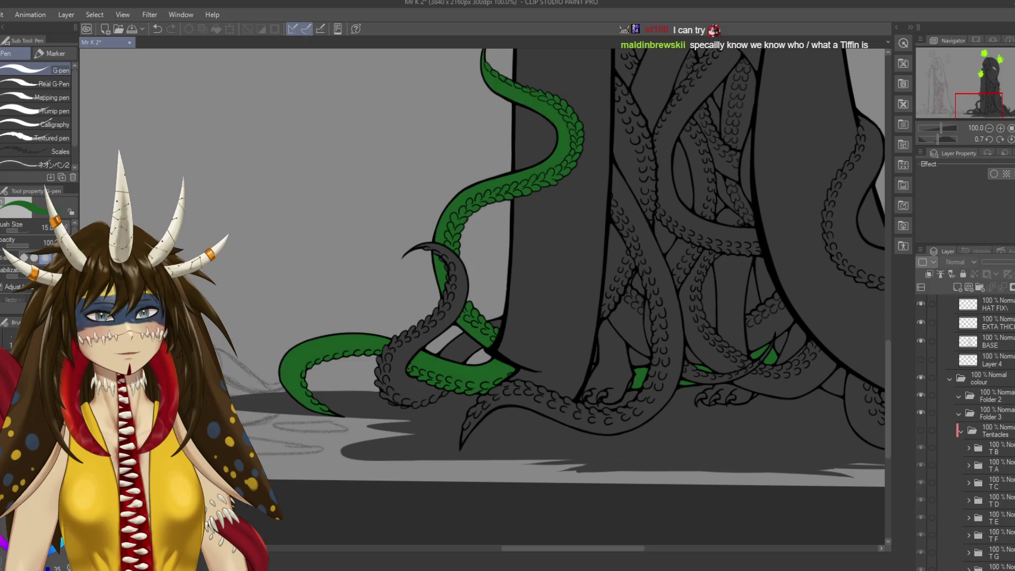
key(ctrl+shift+n)
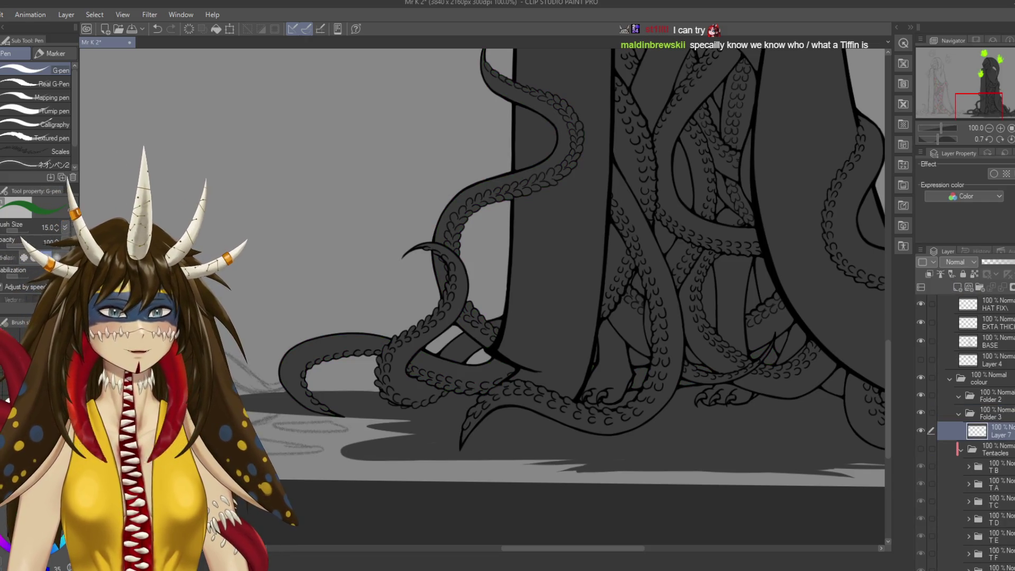
click(991, 412)
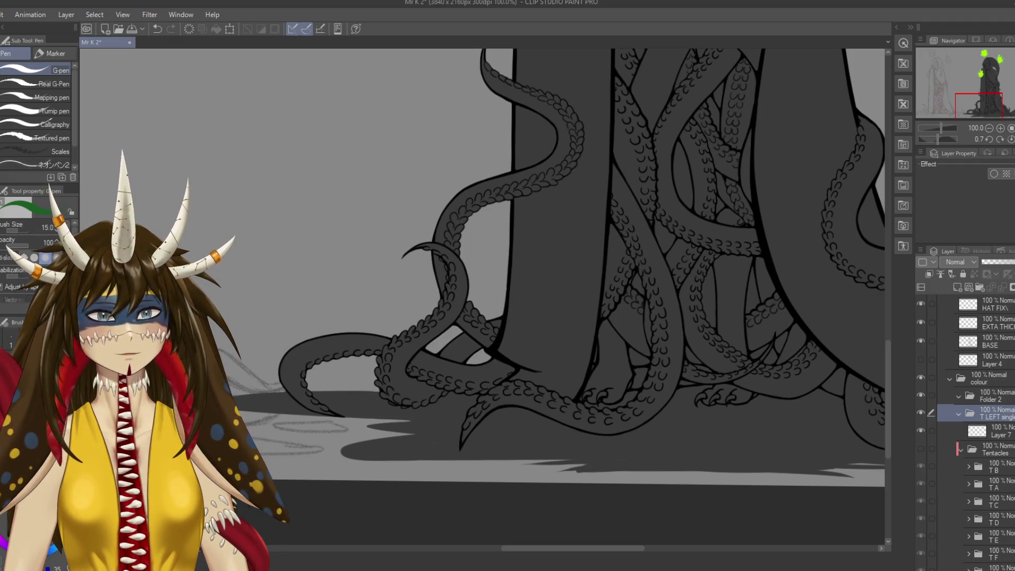
click(996, 430)
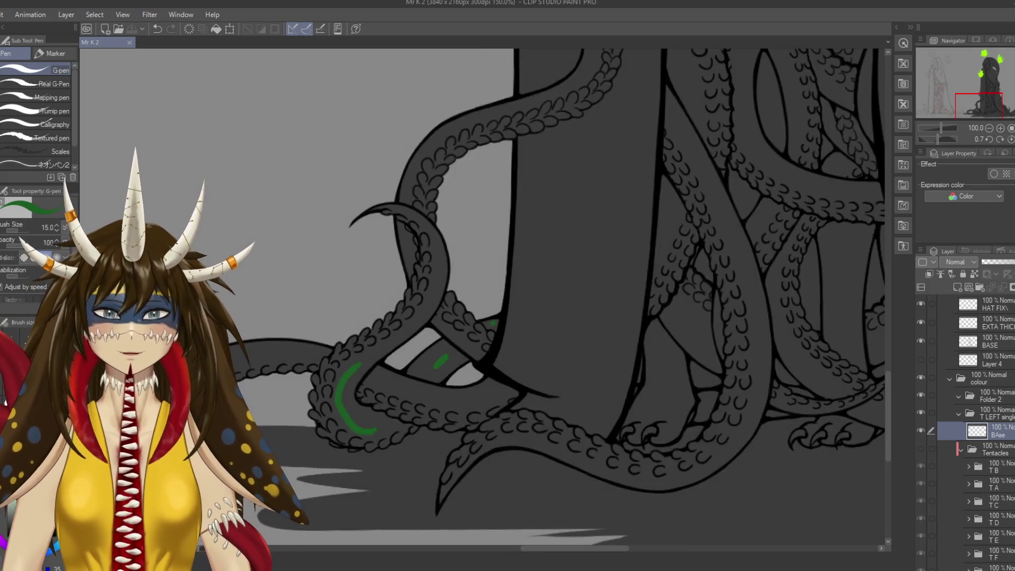
Paint flat green over the small tentacle patch and along the visible tentacle section on BAse.
scroll(450, 353, up, 10)
mouse_move(530, 318)
mouse_down()
mouse_move(519, 330)
mouse_move(561, 371)
mouse_up()
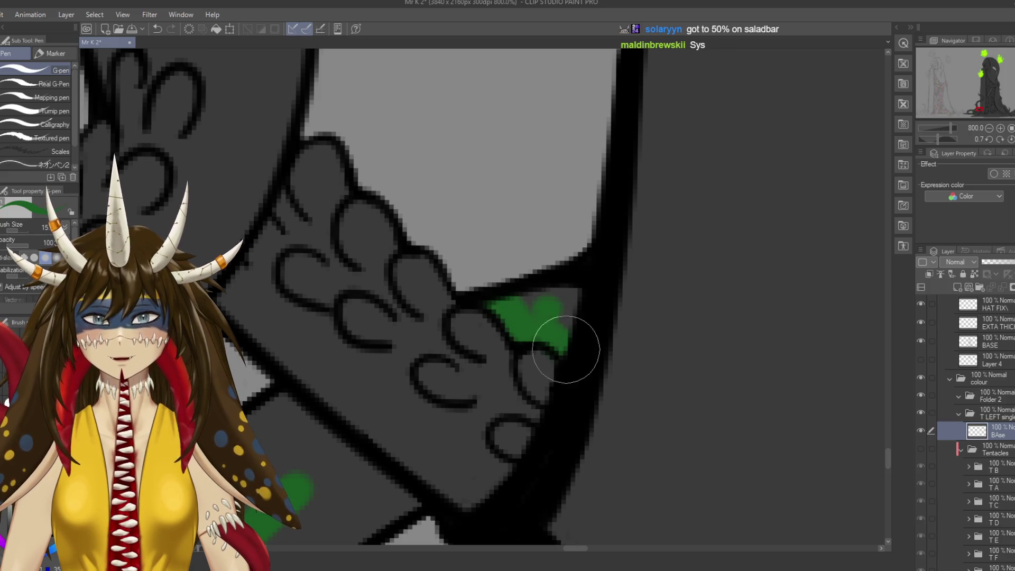
key(e)
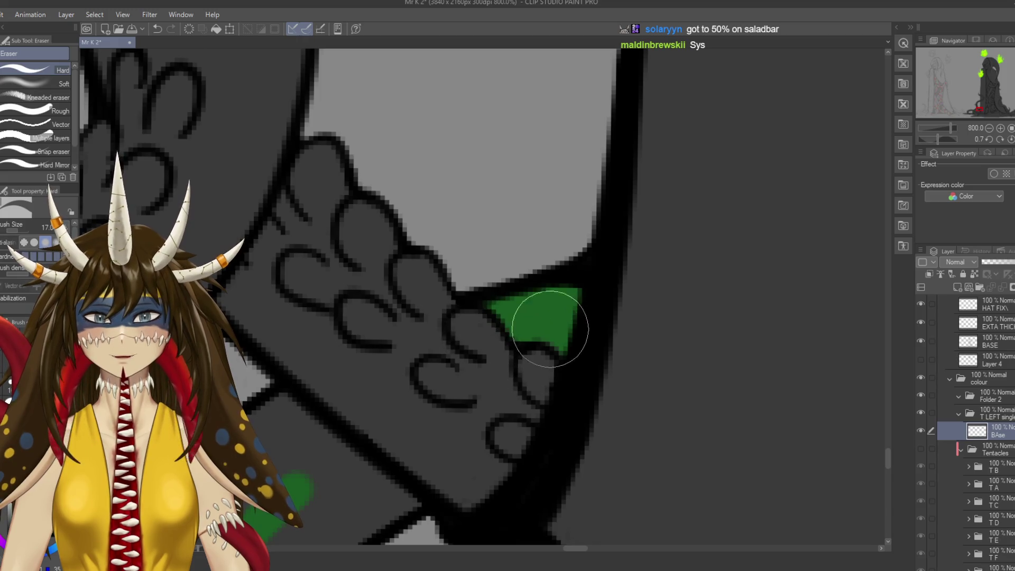
key(p)
mouse_move(276, 437)
mouse_down()
mouse_move(498, 219)
mouse_move(550, 254)
mouse_up()
mouse_move(491, 193)
mouse_down()
mouse_move(339, 346)
mouse_move(487, 390)
mouse_move(554, 294)
mouse_up()
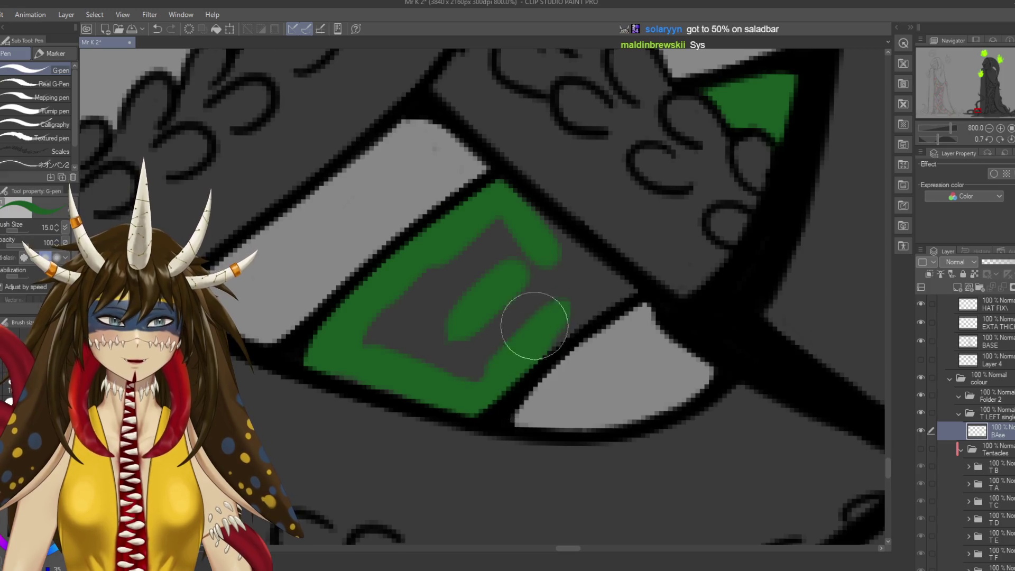
drag(513, 212, 623, 283)
Fill the tentacle's inner grey area with green on the BAse layer.
ctrl+click(408, 147)
key(e)
ctrl+click(555, 294)
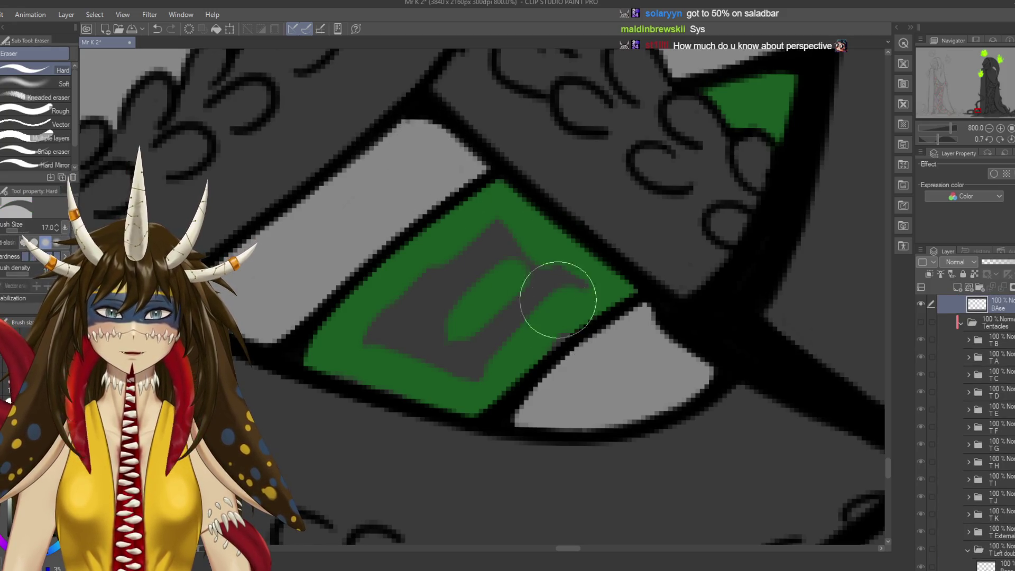
key(p)
mouse_move(565, 294)
mouse_down()
mouse_move(551, 307)
mouse_move(489, 222)
mouse_move(471, 244)
mouse_move(478, 356)
mouse_up()
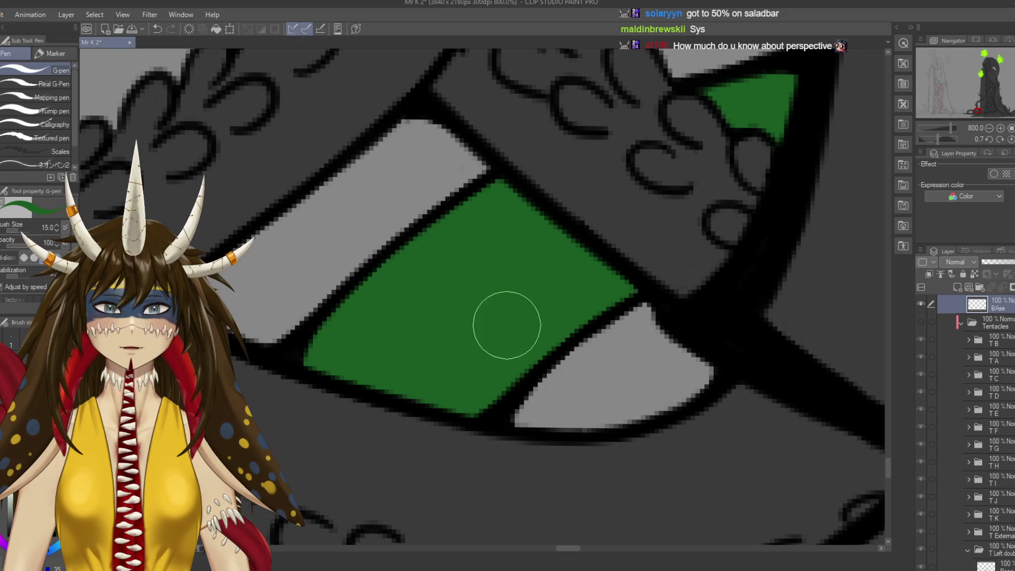
scroll(481, 296, up, 3)
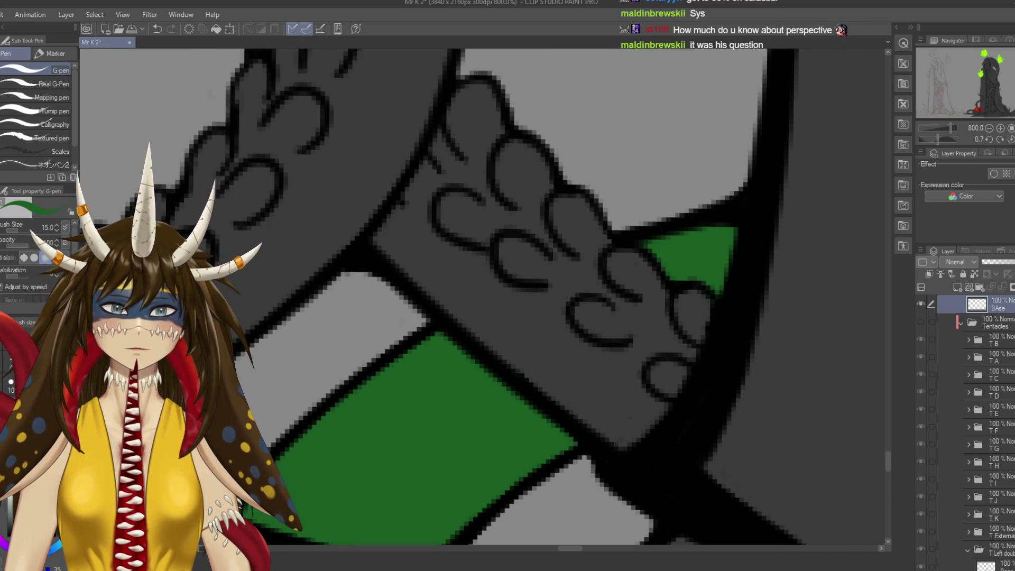
Return to the top BAse layer and trim a green stroke end, undoing the erasure.
ctrl+shift+click(634, 262)
key(e)
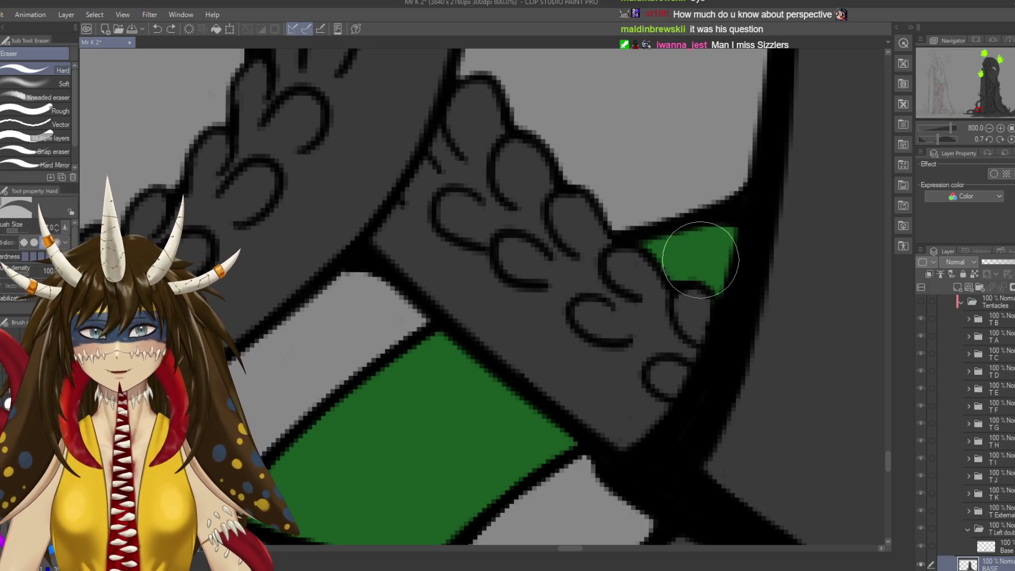
ctrl+shift+click(609, 373)
scroll(608, 374, down, 5)
mouse_move(436, 283)
mouse_down()
mouse_move(335, 261)
mouse_move(464, 288)
mouse_move(521, 261)
mouse_up()
key(ctrl+z)
key(p)
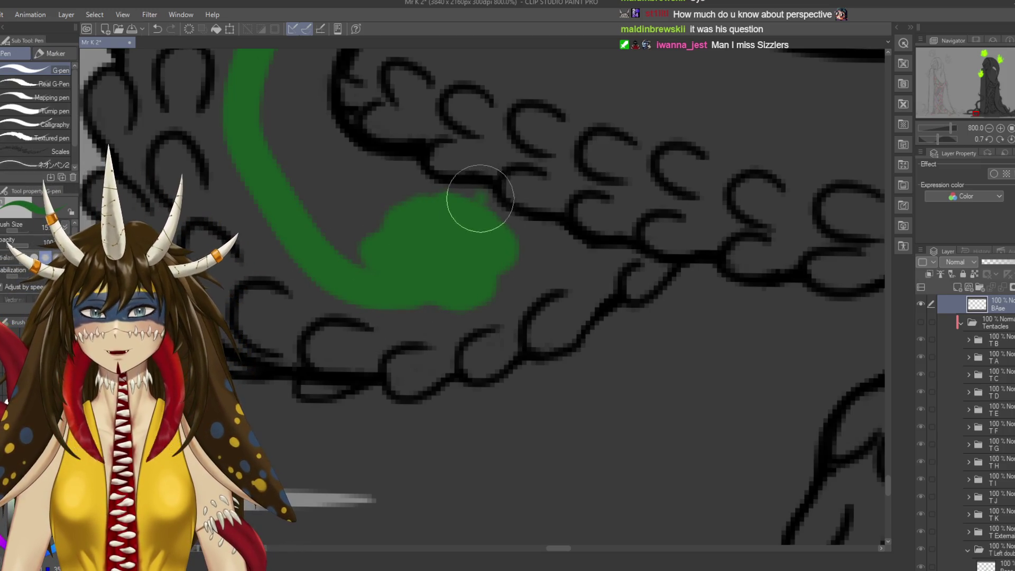
Zoom into the curled tentacle and extend the green left, right and around its lower curve.
scroll(521, 261, down, 1)
scroll(520, 261, down, 1)
scroll(521, 261, down, 1)
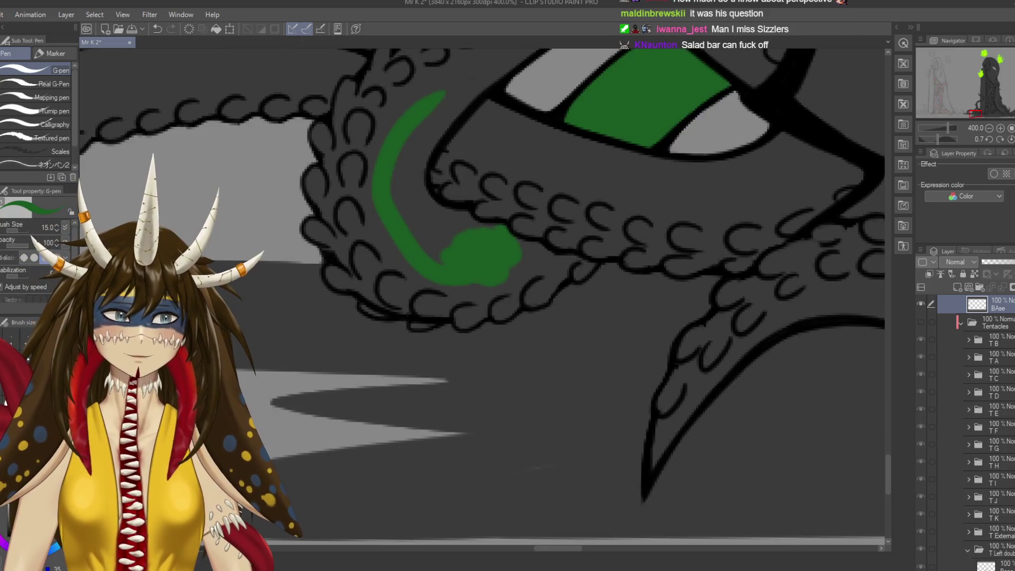
drag(520, 261, 555, 268)
drag(534, 231, 503, 234)
drag(556, 259, 610, 269)
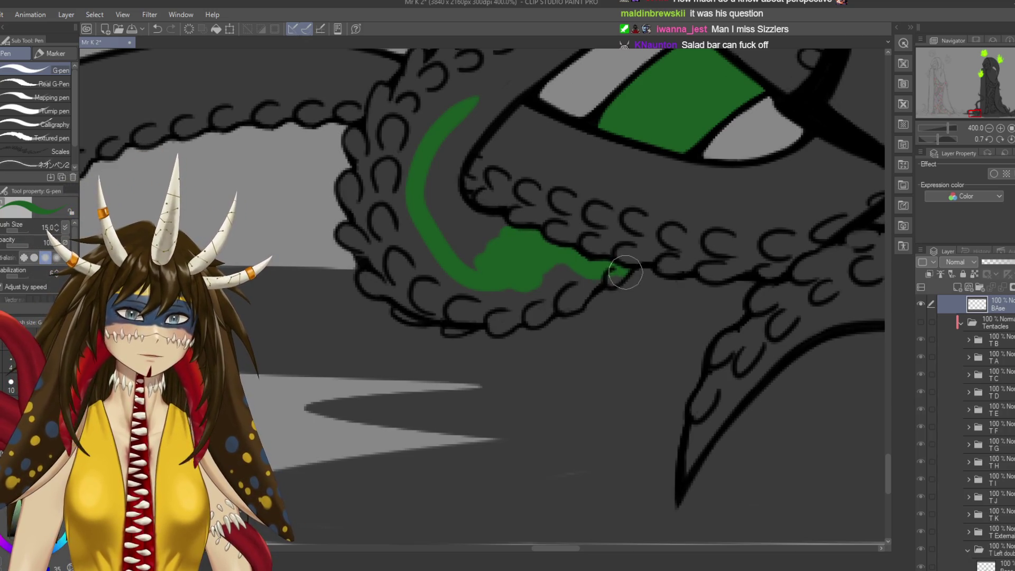
mouse_move(608, 271)
mouse_down()
mouse_move(591, 285)
mouse_move(577, 278)
mouse_move(528, 320)
mouse_move(536, 287)
mouse_move(519, 315)
mouse_move(434, 304)
mouse_move(501, 286)
mouse_up()
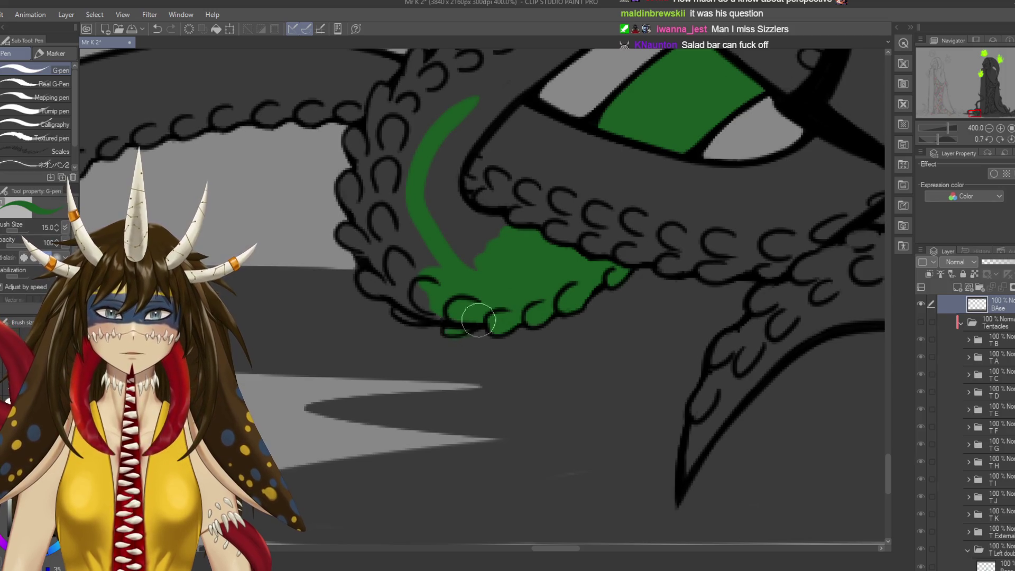
Fill green into the curl's inner curve and the scales at left and top, saving midway.
key(e)
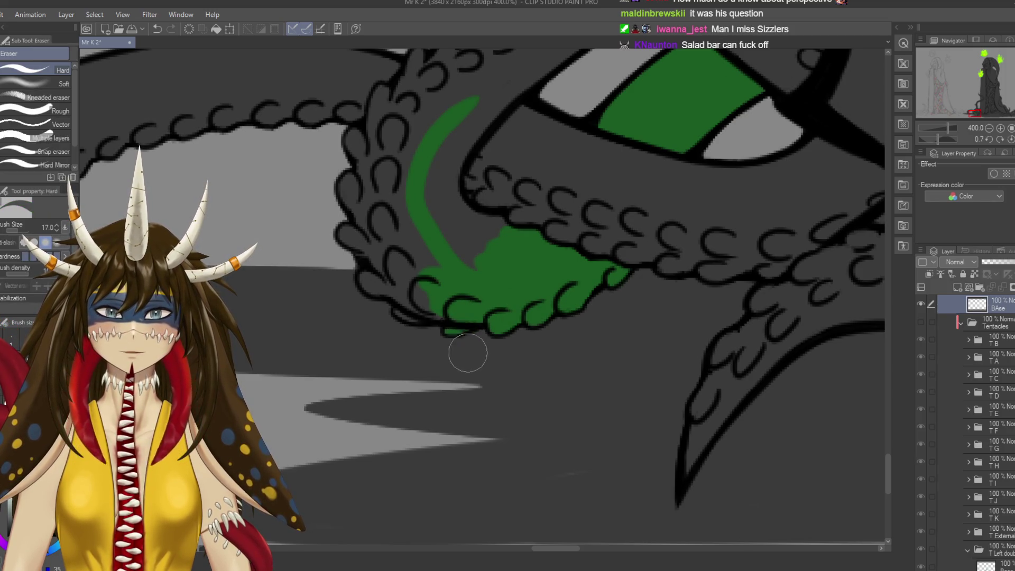
key(p)
mouse_move(454, 325)
mouse_down()
mouse_move(393, 277)
mouse_move(409, 219)
mouse_move(458, 261)
mouse_move(487, 227)
mouse_move(502, 229)
mouse_move(469, 227)
mouse_up()
drag(423, 222, 515, 202)
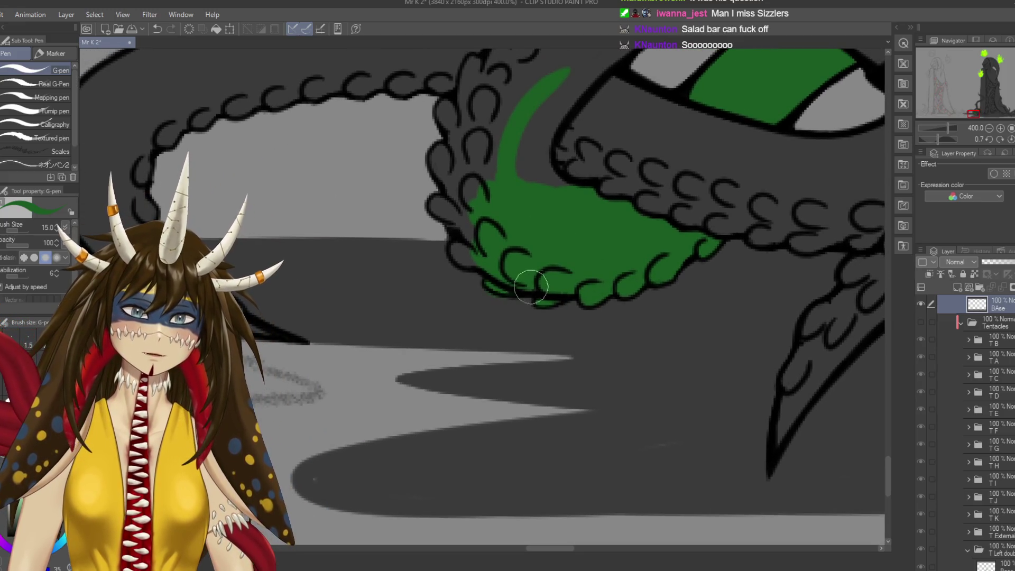
key(e)
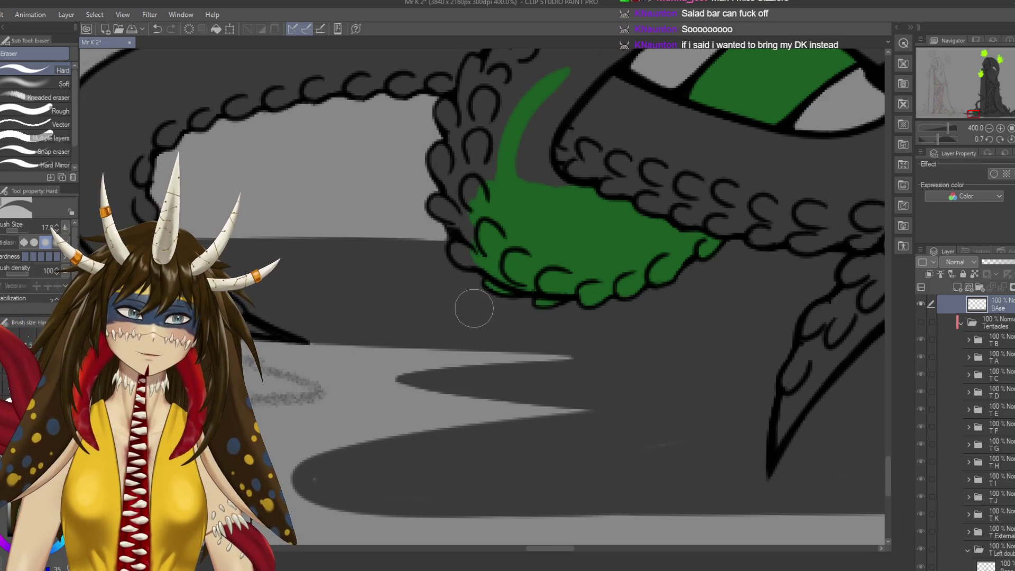
key(p)
mouse_move(475, 270)
mouse_down()
mouse_move(457, 249)
mouse_move(487, 244)
mouse_move(438, 212)
mouse_move(465, 171)
mouse_move(493, 311)
mouse_move(479, 232)
mouse_move(499, 282)
mouse_move(515, 190)
mouse_move(520, 249)
mouse_move(525, 226)
mouse_move(577, 213)
mouse_move(533, 276)
mouse_up()
key(ctrl+s)
drag(514, 210, 494, 267)
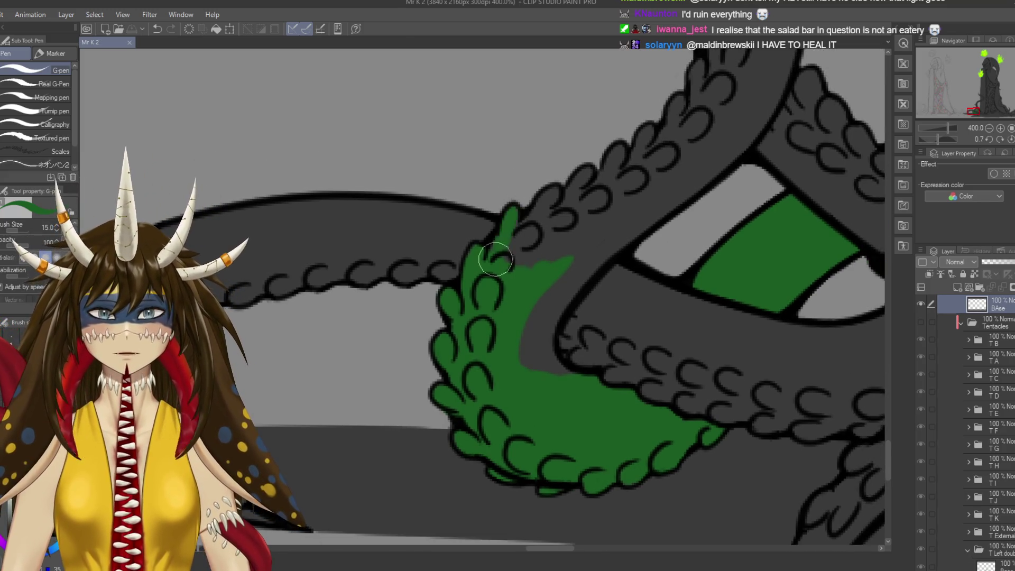
Fill the upper scales and the gaps between them green up to the outline, saving along the way.
mouse_move(522, 225)
mouse_down()
mouse_move(560, 195)
mouse_move(552, 283)
mouse_move(600, 254)
mouse_move(535, 344)
mouse_move(564, 376)
mouse_move(539, 369)
mouse_move(527, 315)
mouse_move(570, 339)
mouse_up()
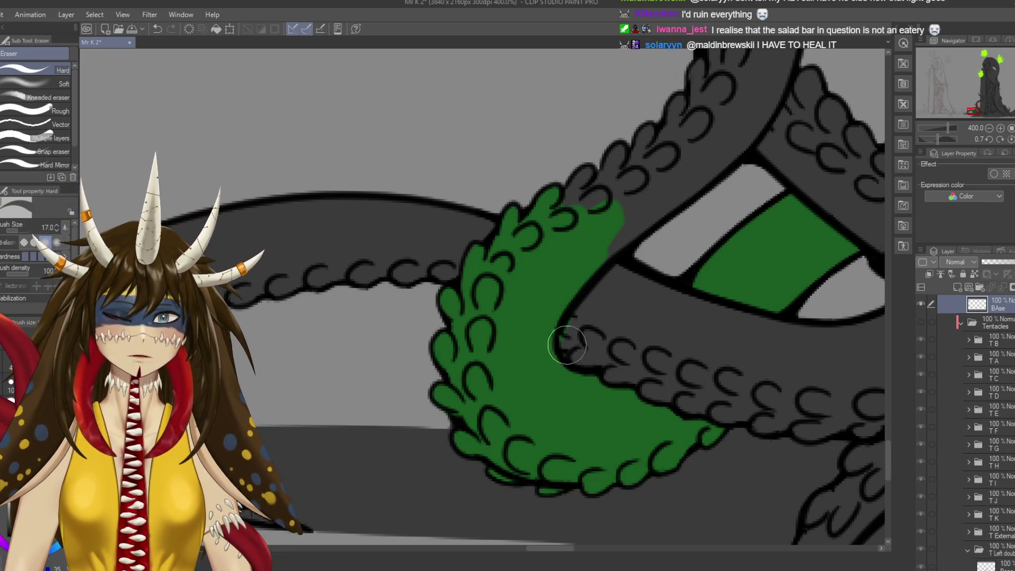
mouse_move(555, 265)
mouse_down()
mouse_move(554, 290)
mouse_move(546, 290)
mouse_move(547, 234)
mouse_move(528, 237)
mouse_move(529, 222)
mouse_move(537, 276)
mouse_move(544, 241)
mouse_move(629, 191)
mouse_move(613, 180)
mouse_up()
key(ctrl+s)
mouse_move(601, 248)
mouse_down()
mouse_move(607, 258)
mouse_move(641, 220)
mouse_move(634, 255)
mouse_move(617, 274)
mouse_move(645, 204)
mouse_move(706, 147)
mouse_move(566, 313)
mouse_up()
mouse_move(580, 254)
mouse_down()
mouse_move(564, 252)
mouse_move(571, 310)
mouse_move(571, 235)
mouse_up()
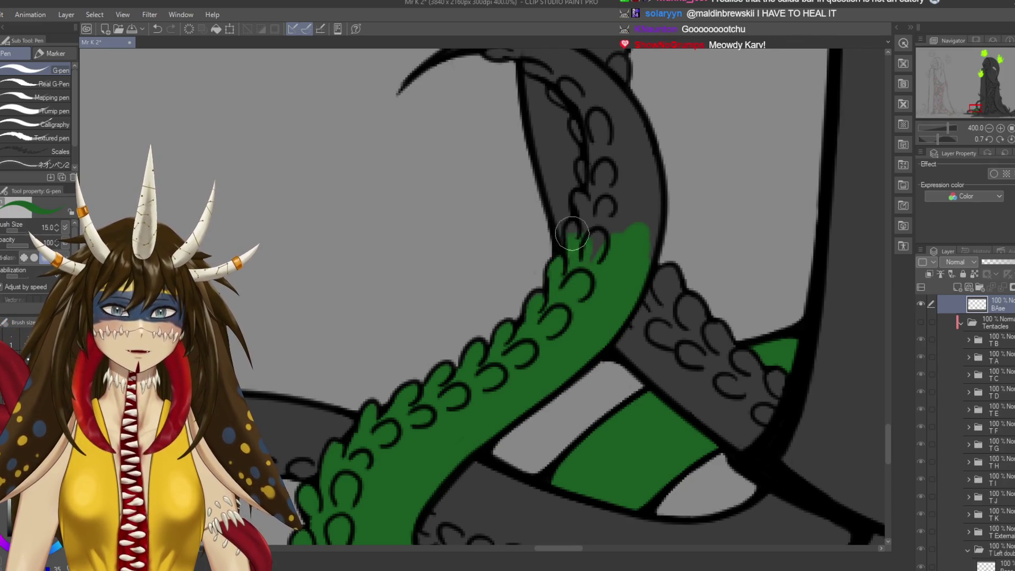
mouse_move(581, 285)
mouse_down()
mouse_move(607, 267)
mouse_move(635, 209)
mouse_move(636, 260)
mouse_move(650, 215)
mouse_move(612, 117)
mouse_move(614, 206)
mouse_move(621, 151)
mouse_move(589, 238)
mouse_move(573, 132)
mouse_move(587, 124)
mouse_move(601, 197)
mouse_up()
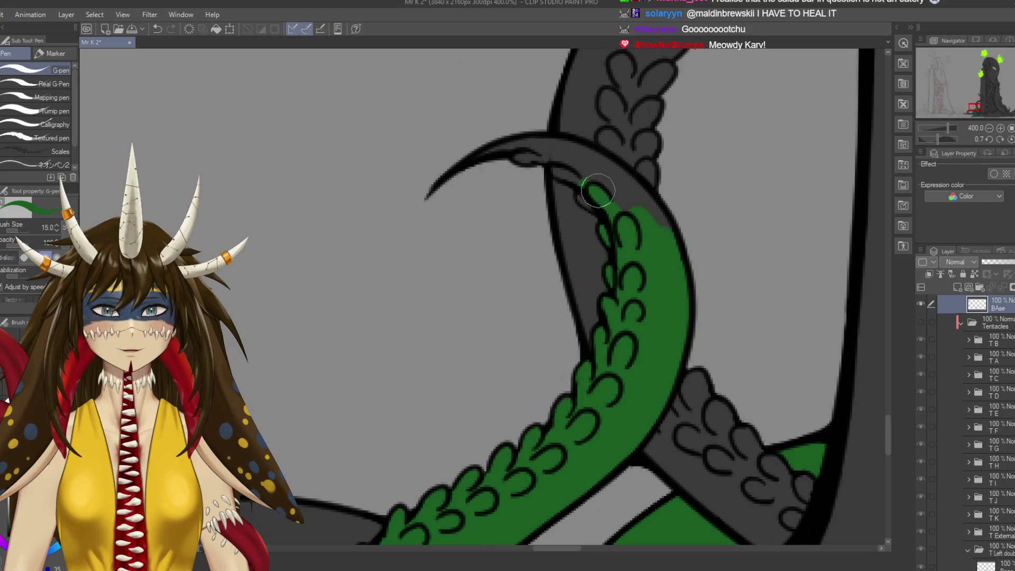
Rotate the canvas to reach the pointed tentacle tip, clean it up, save and zoom out.
key(r)
mouse_move(664, 244)
mouse_down()
mouse_move(608, 296)
mouse_move(513, 265)
mouse_move(526, 288)
mouse_move(538, 289)
mouse_move(531, 217)
mouse_move(520, 275)
mouse_move(598, 333)
mouse_up()
key(e)
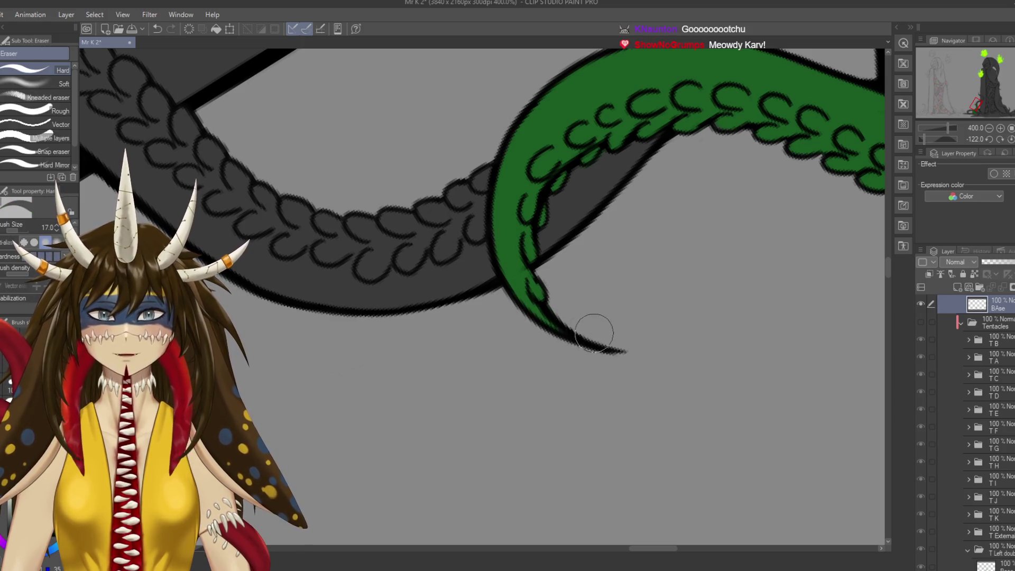
key(p)
key(ctrl+s)
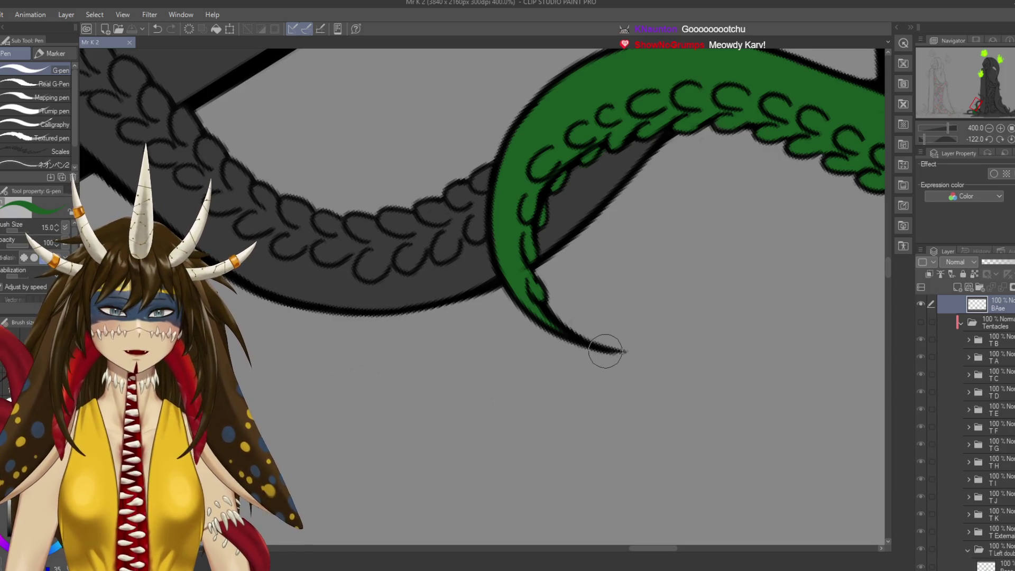
drag(662, 269, 552, 441)
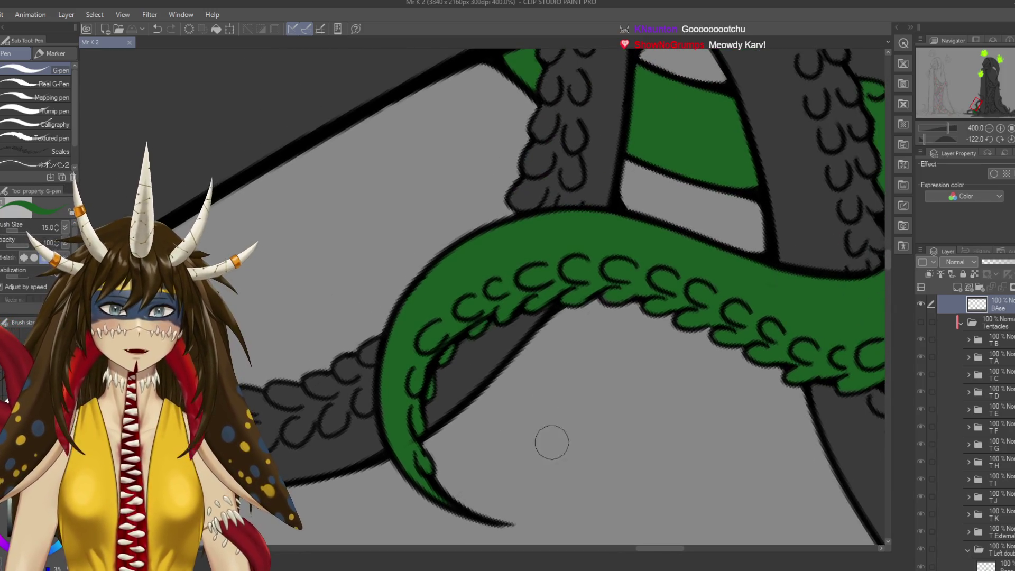
scroll(480, 296, down, 3)
scroll(481, 296, down, 3)
scroll(481, 296, down, 2)
key(r)
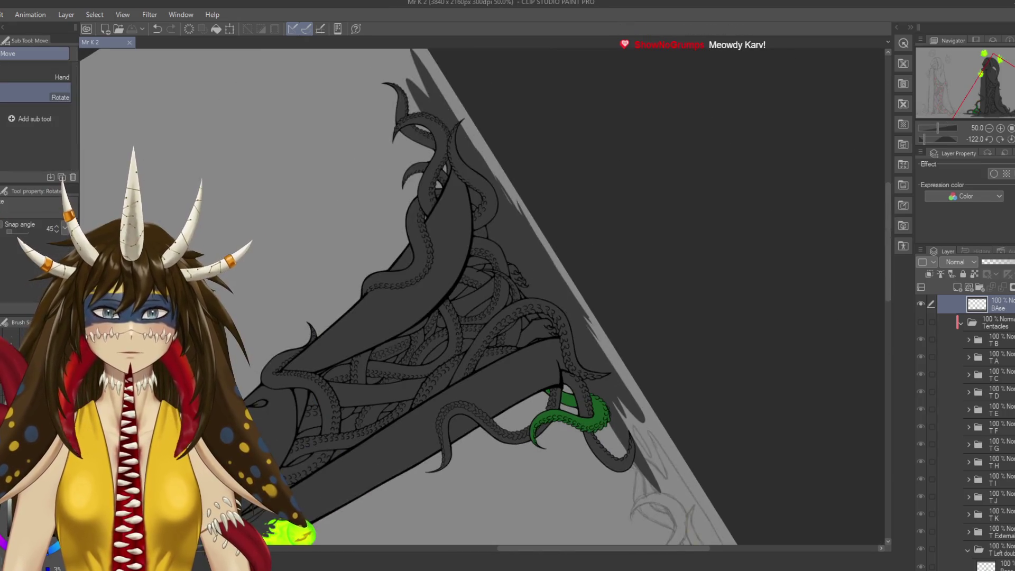
drag(634, 317, 608, 184)
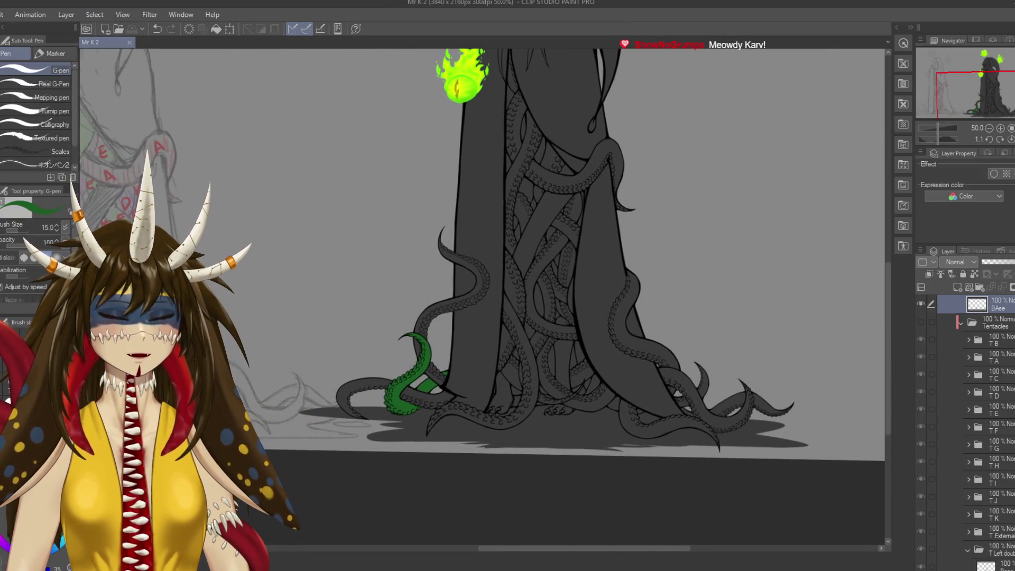
scroll(972, 423, up, 3)
key(Delete)
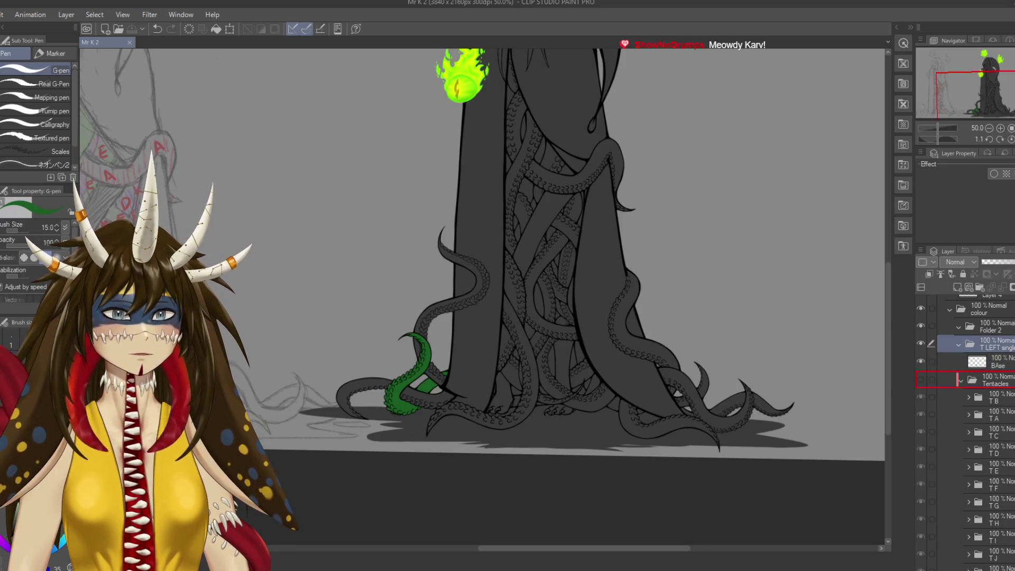
key(Delete)
key(ctrl+z)
key(r)
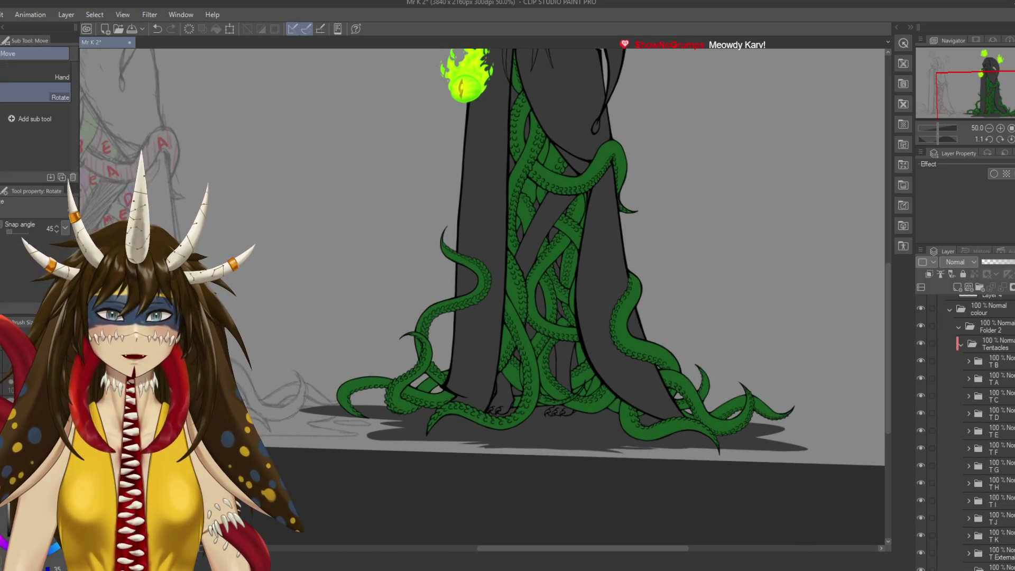
drag(634, 265, 624, 274)
key(p)
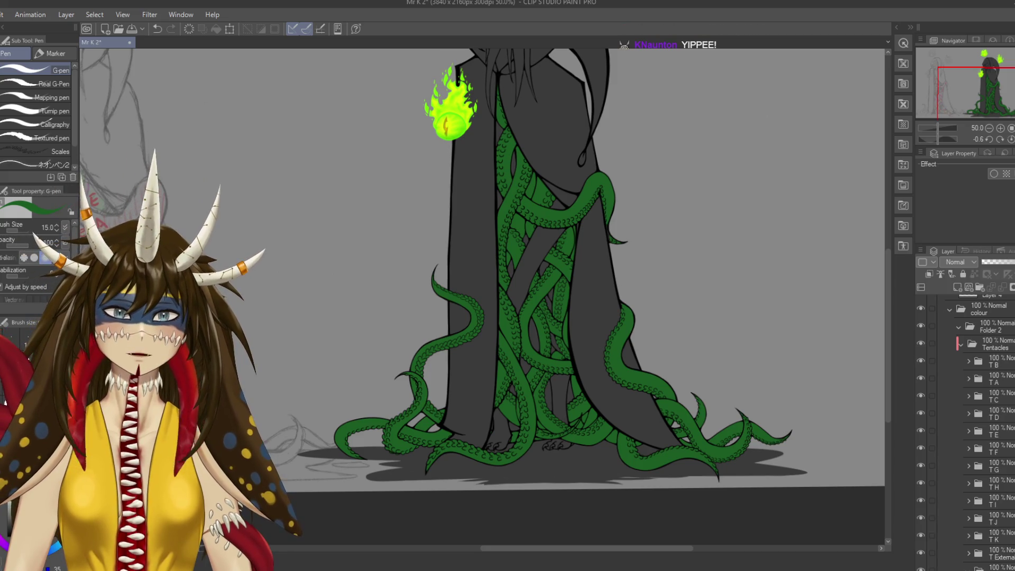
drag(528, 264, 559, 261)
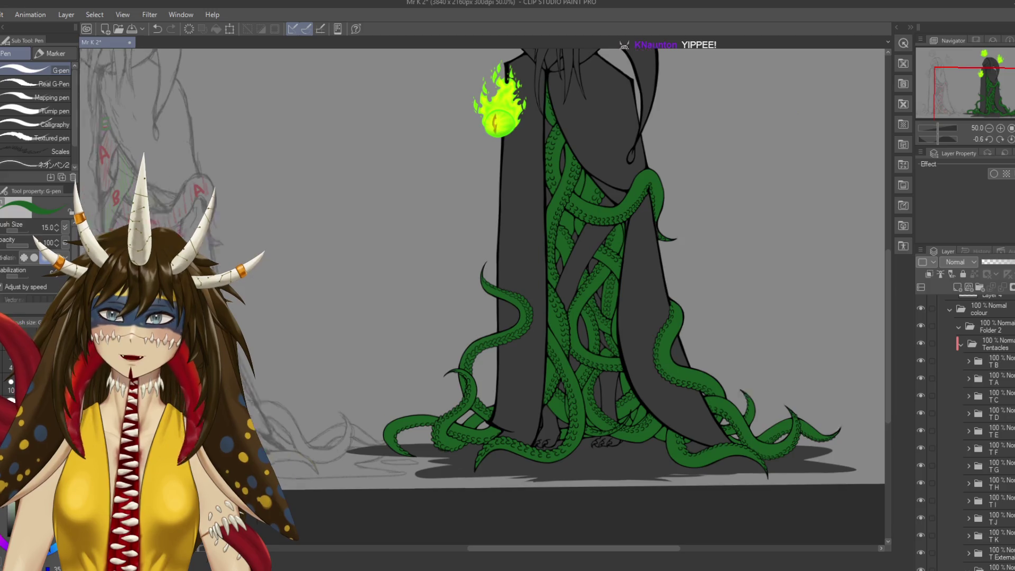
drag(528, 265, 846, 264)
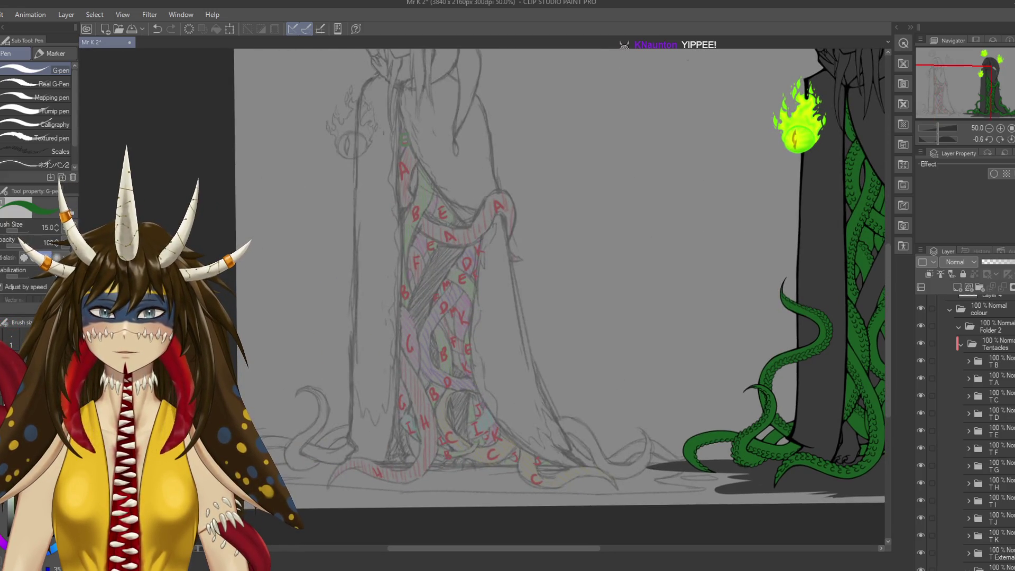
scroll(432, 309, up, 1)
scroll(432, 309, up, 2)
scroll(432, 309, up, 2)
scroll(432, 309, up, 2)
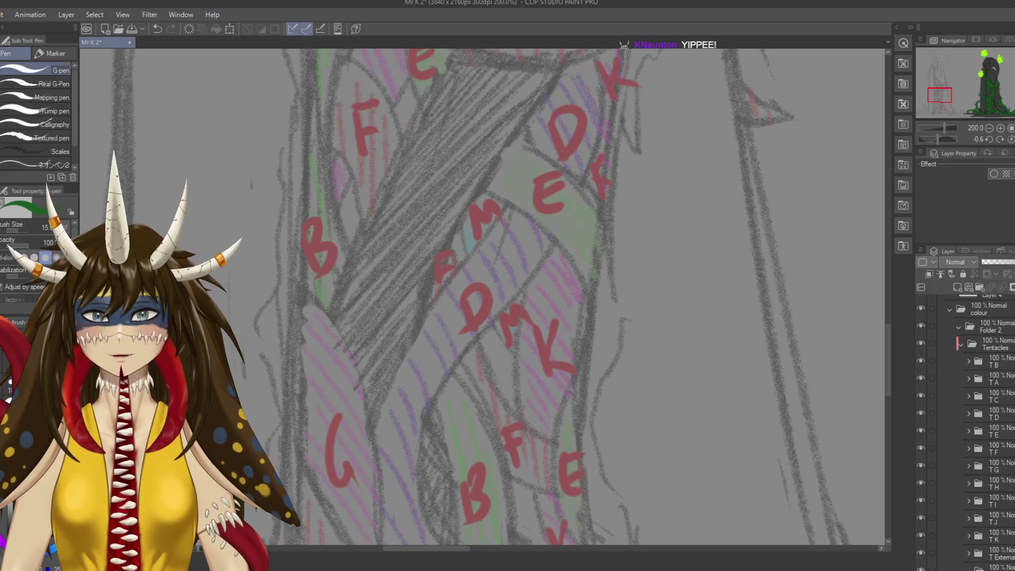
drag(475, 264, 431, 391)
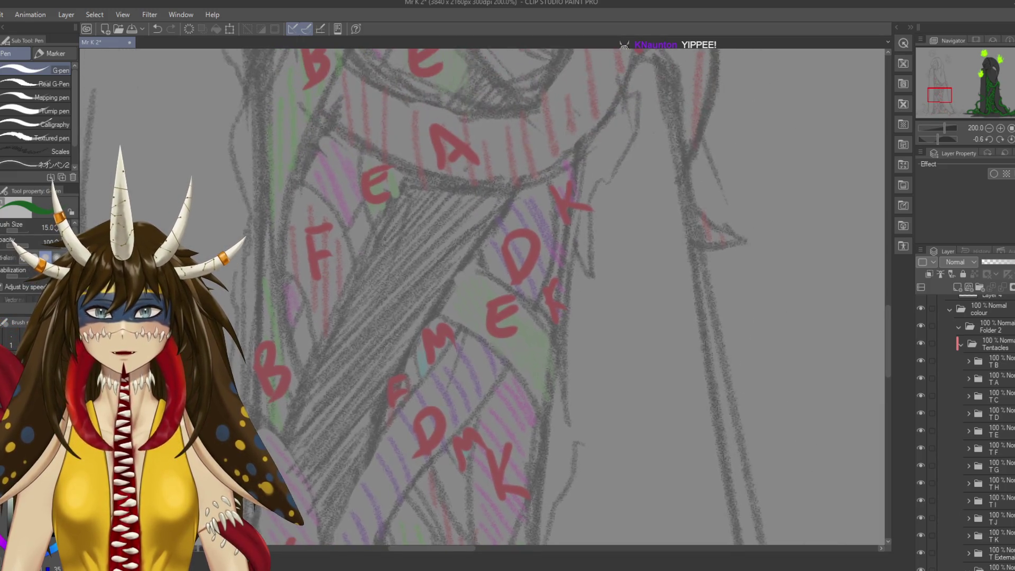
scroll(482, 295, down, 4)
scroll(482, 296, down, 4)
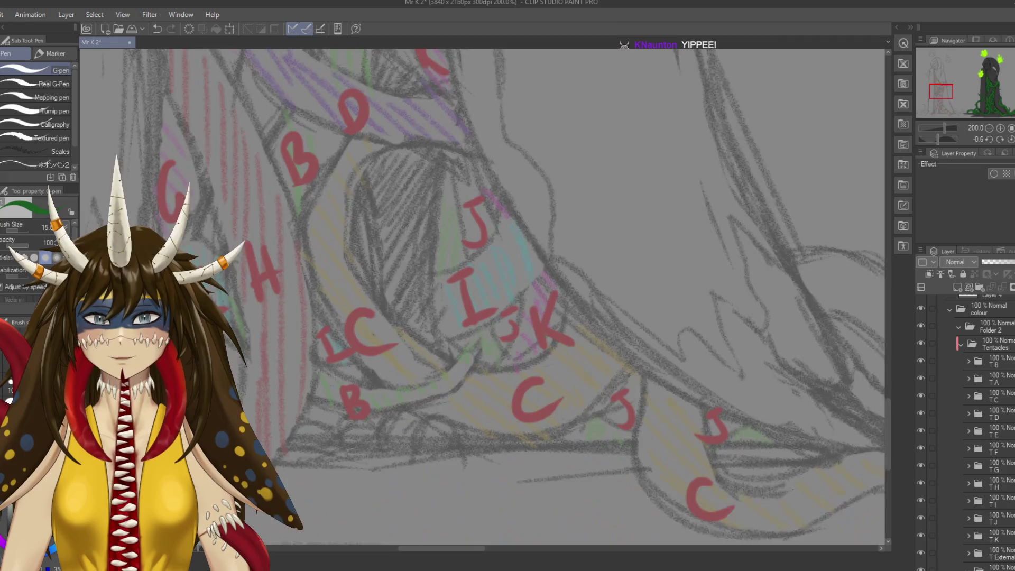
scroll(482, 296, down, 2)
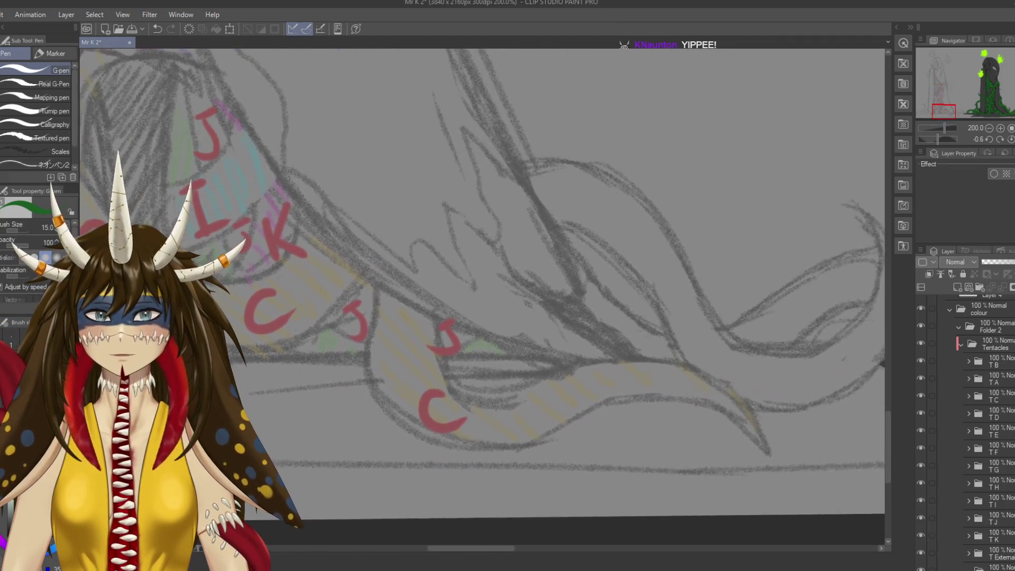
scroll(482, 296, left, 3)
scroll(482, 296, up, 4)
scroll(482, 296, up, 5)
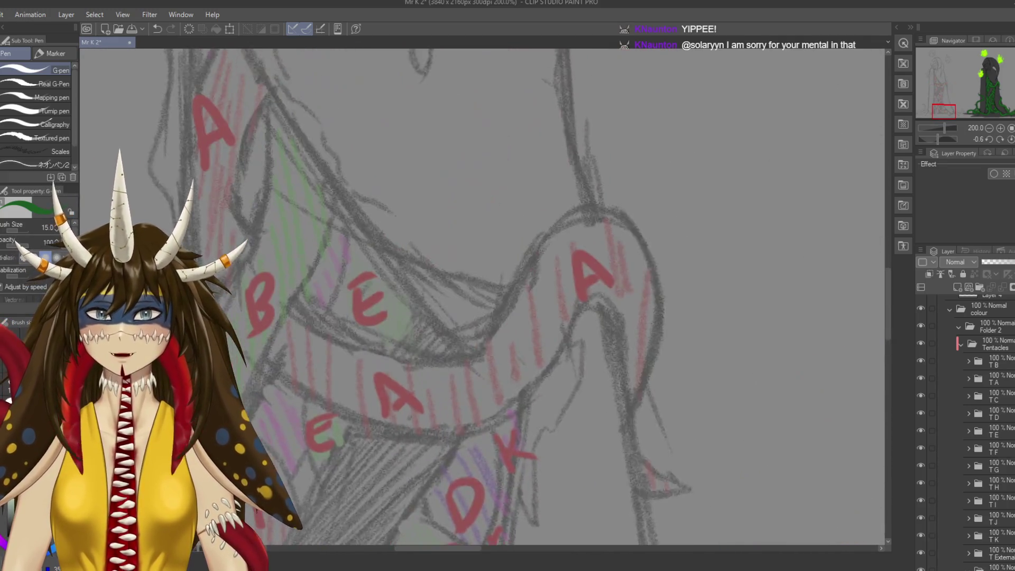
scroll(481, 296, down, 4)
key(ctrl+minus)
key(ctrl+minus)
key(ctrl+minus)
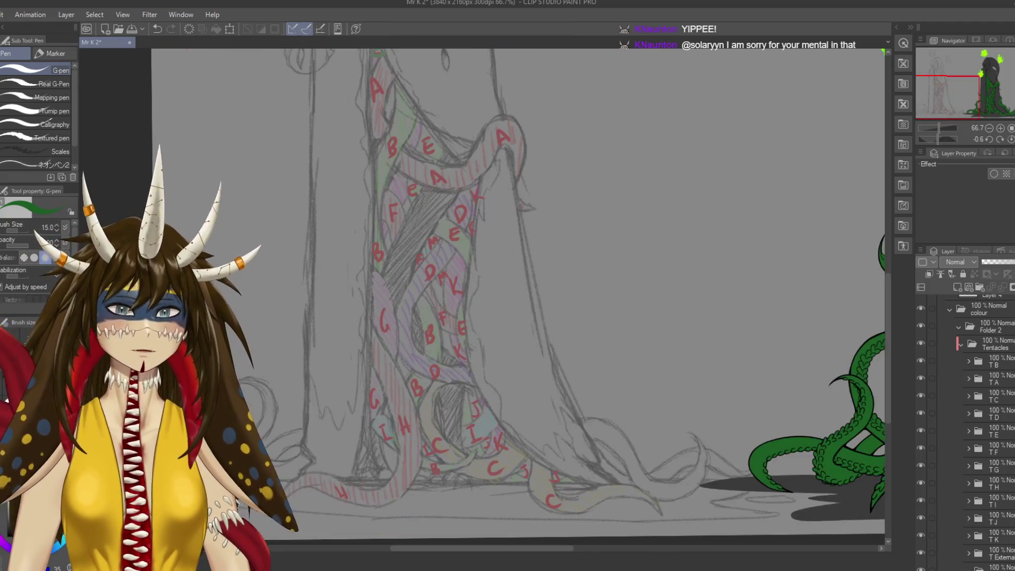
scroll(482, 296, right, 5)
scroll(482, 296, right, 5)
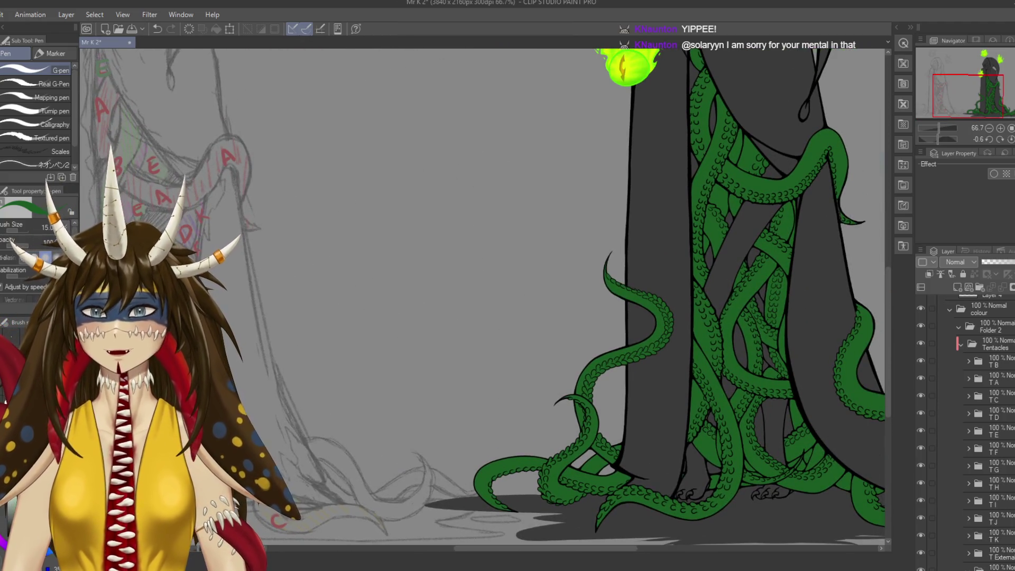
click(990, 326)
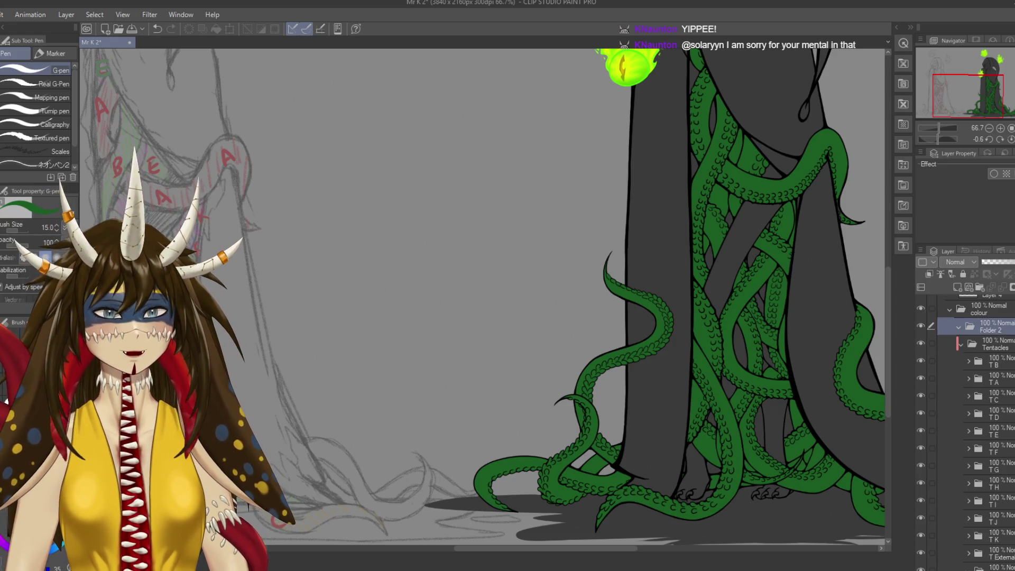
Create a new layer in Folder 2 with Ctrl+Shift+N, name the folder TL, and select Base.
key(ctrl+shift+n)
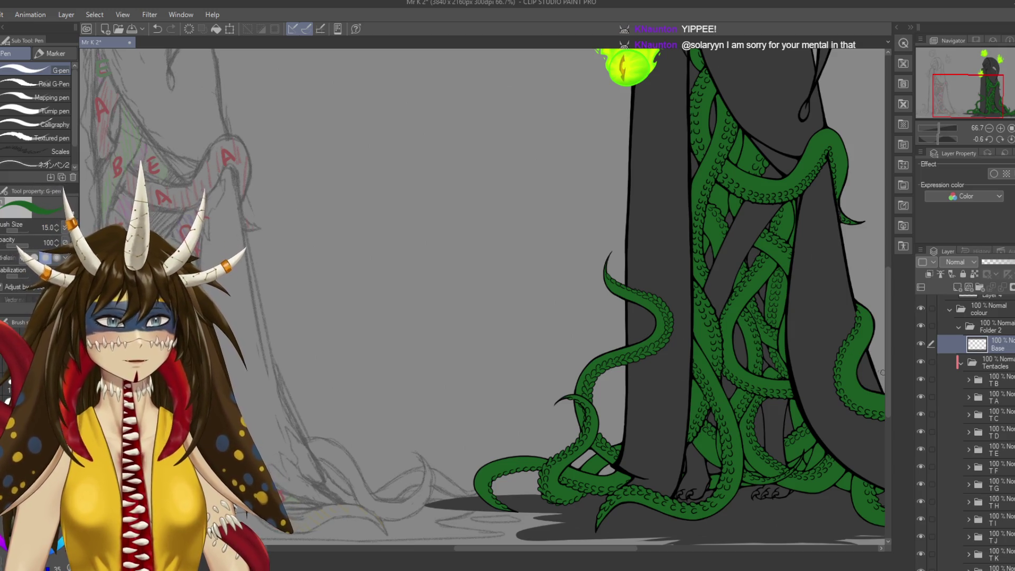
click(993, 326)
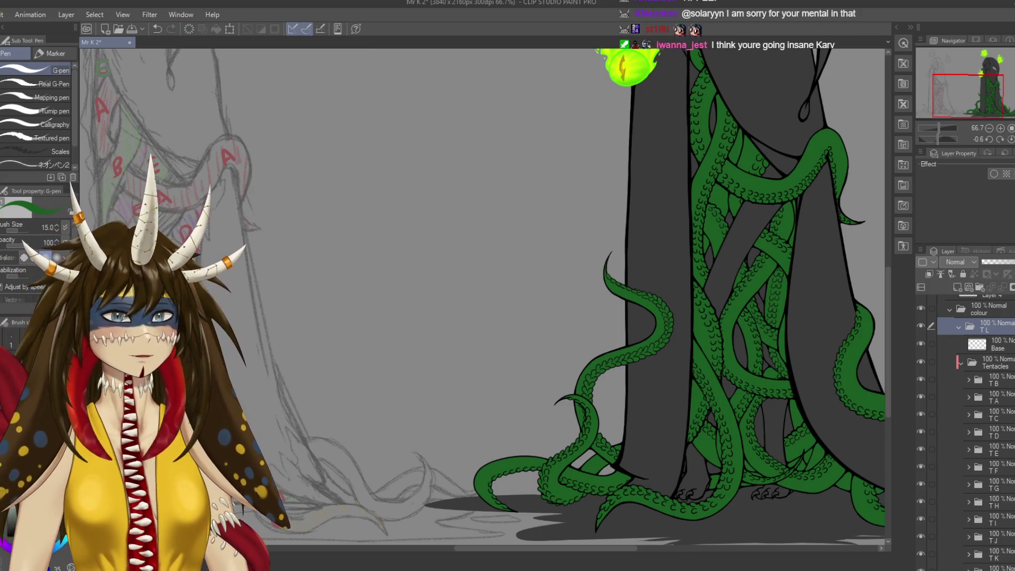
click(994, 344)
drag(753, 258, 723, 259)
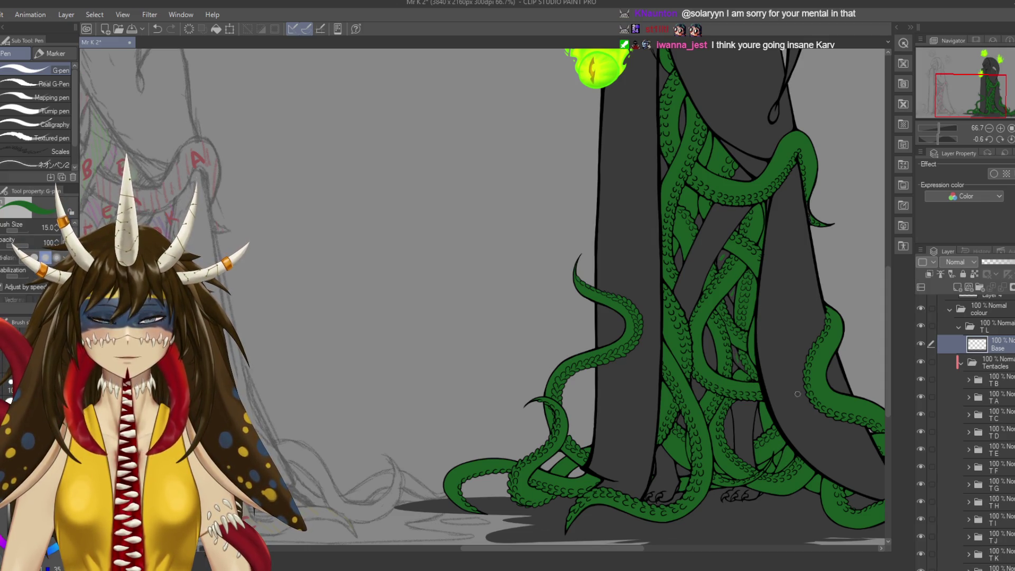
Hide the Tentacles colour layer and paint green into a gap between tentacles on Base.
click(920, 361)
scroll(853, 489, up, 4)
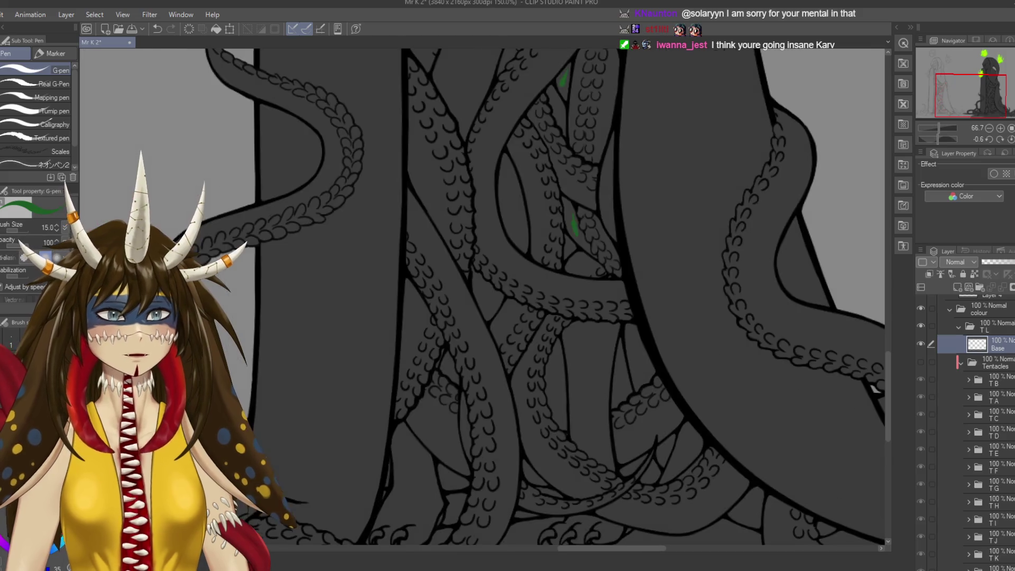
drag(528, 264, 546, 280)
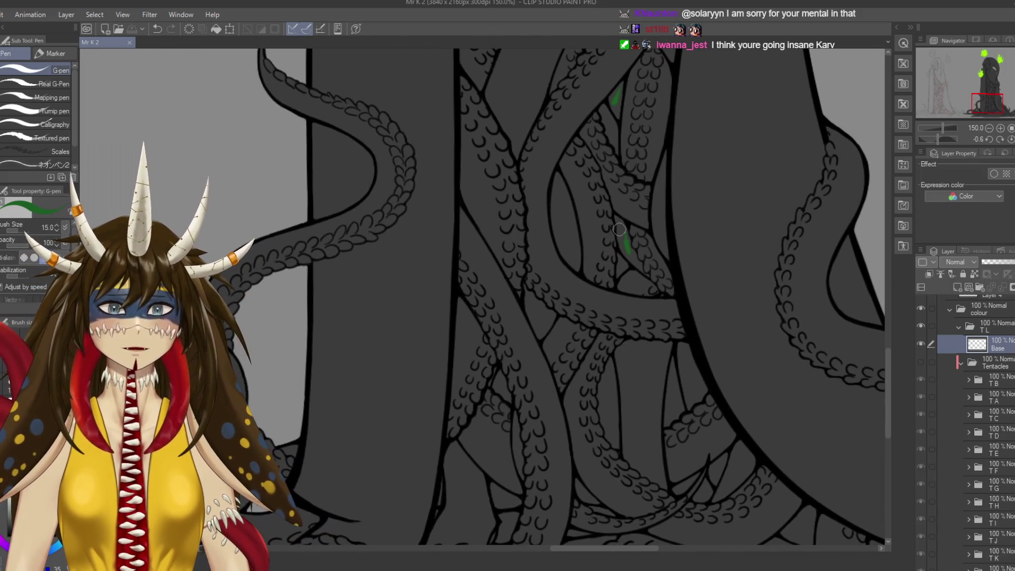
drag(619, 229, 627, 254)
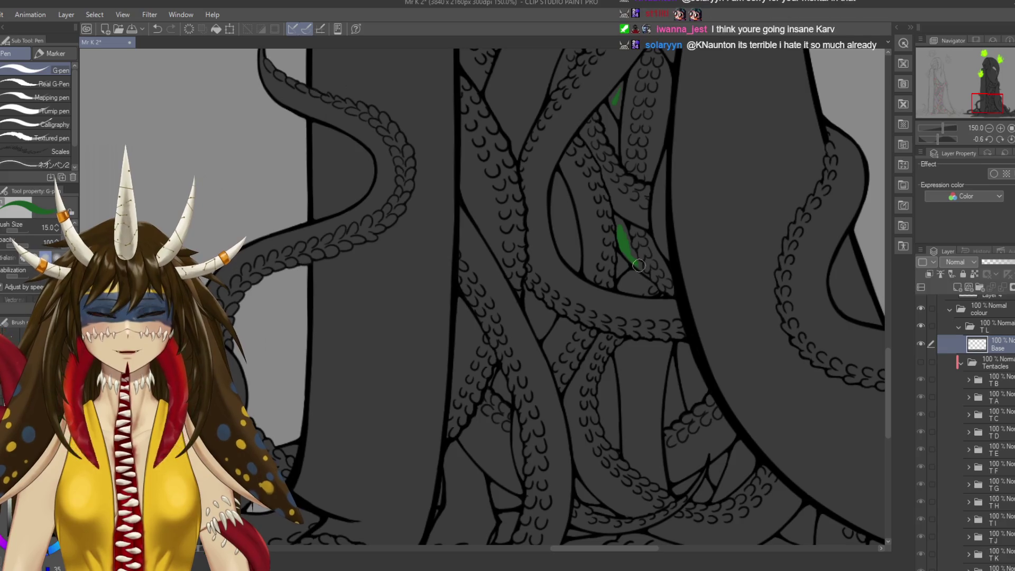
scroll(634, 268, up, 3)
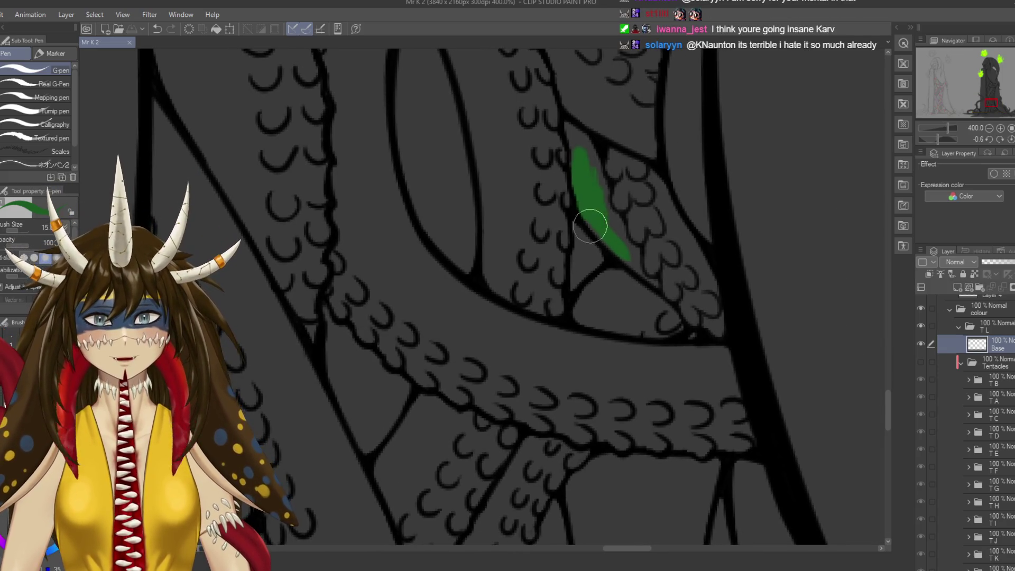
drag(579, 203, 622, 258)
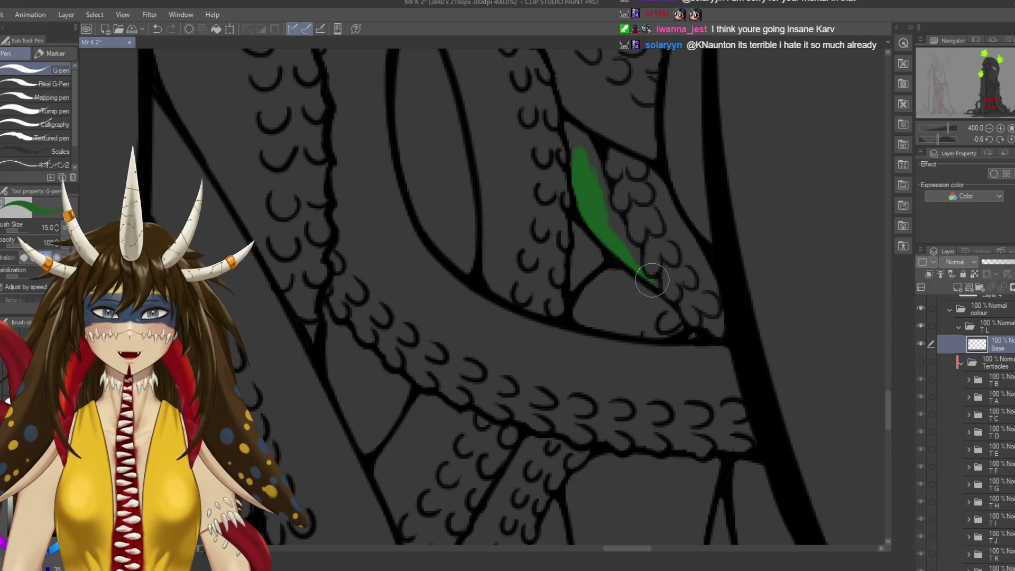
key(e)
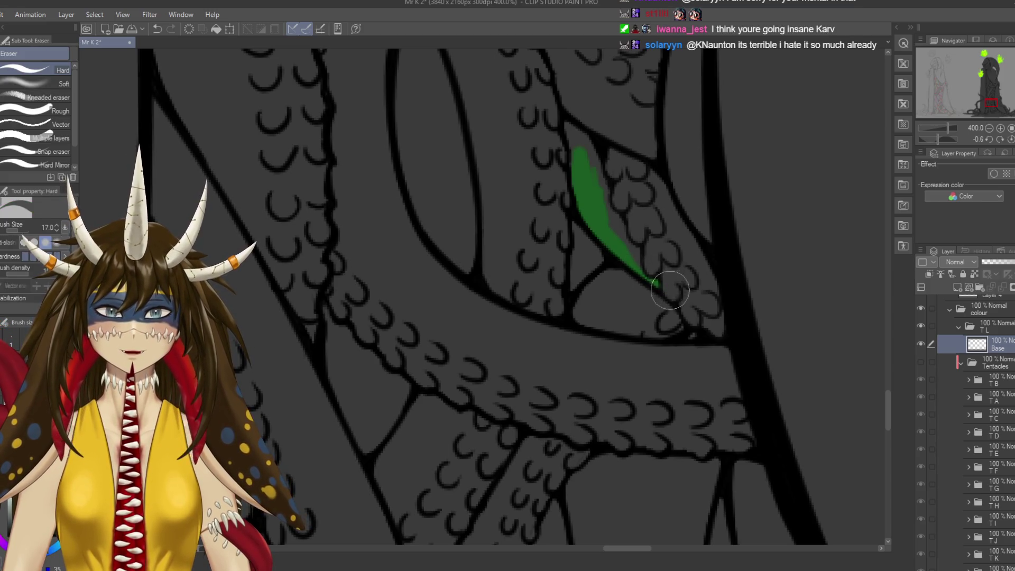
key(p)
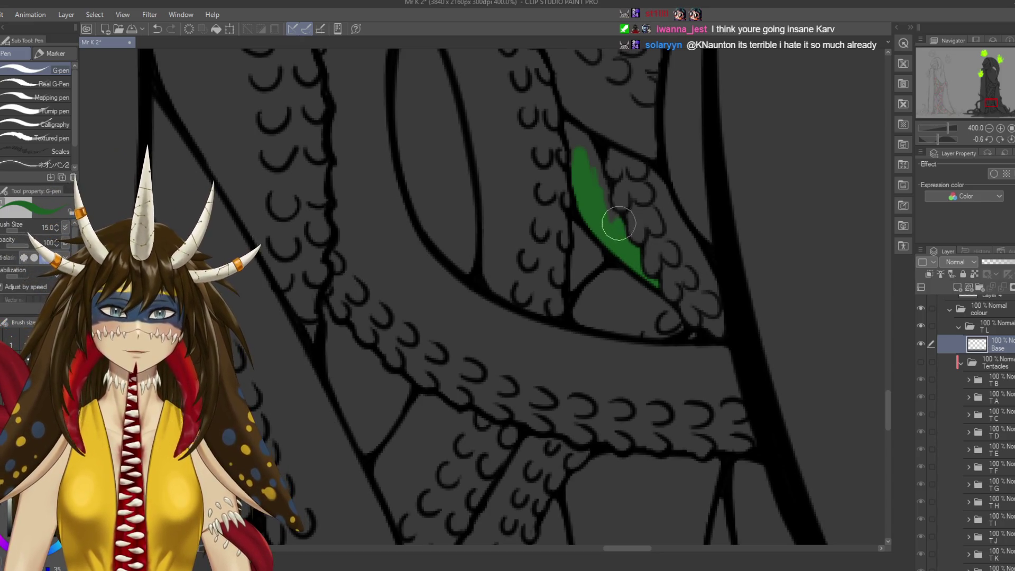
mouse_move(611, 215)
mouse_down()
mouse_move(572, 130)
mouse_move(610, 229)
mouse_move(653, 517)
mouse_move(605, 264)
mouse_move(592, 267)
mouse_move(624, 216)
mouse_move(607, 315)
mouse_move(610, 260)
mouse_move(634, 371)
mouse_up()
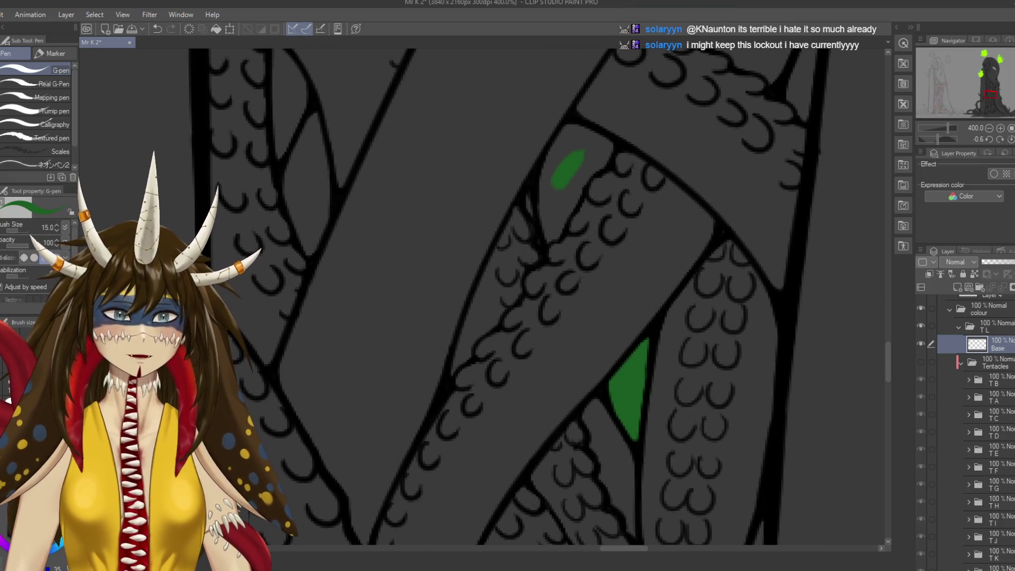
Group the TL folder with Ctrl+G, extend the upper green fill, and save.
click(993, 326)
key(ctrl+g)
click(993, 361)
mouse_move(565, 180)
mouse_down()
mouse_move(568, 140)
mouse_move(571, 196)
mouse_move(557, 204)
mouse_move(599, 162)
mouse_move(573, 136)
mouse_move(597, 147)
mouse_move(550, 164)
mouse_up()
key(ctrl+s)
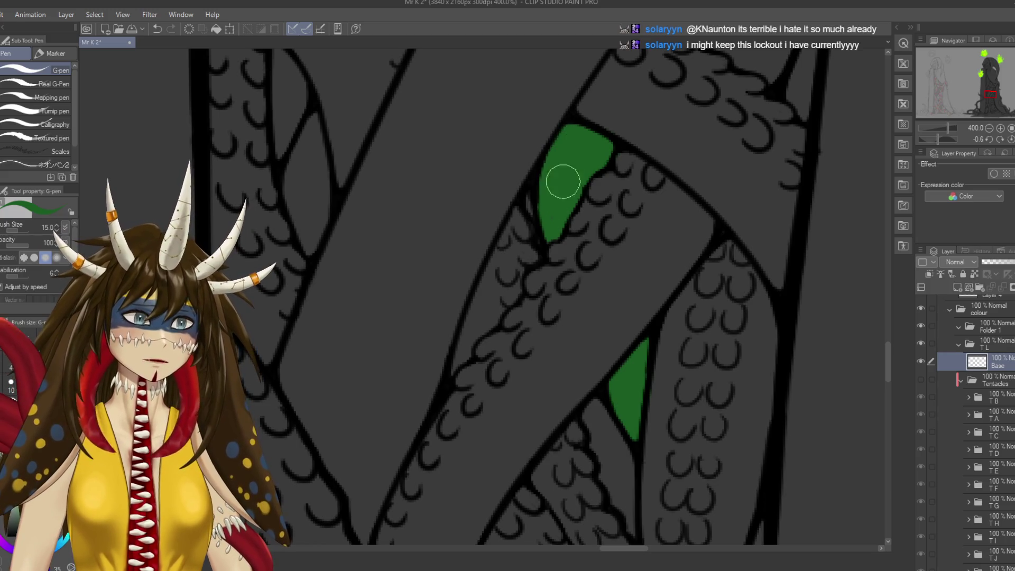
Touch up the upper green fill and fill two small triangular gaps with green.
key(ctrl+s)
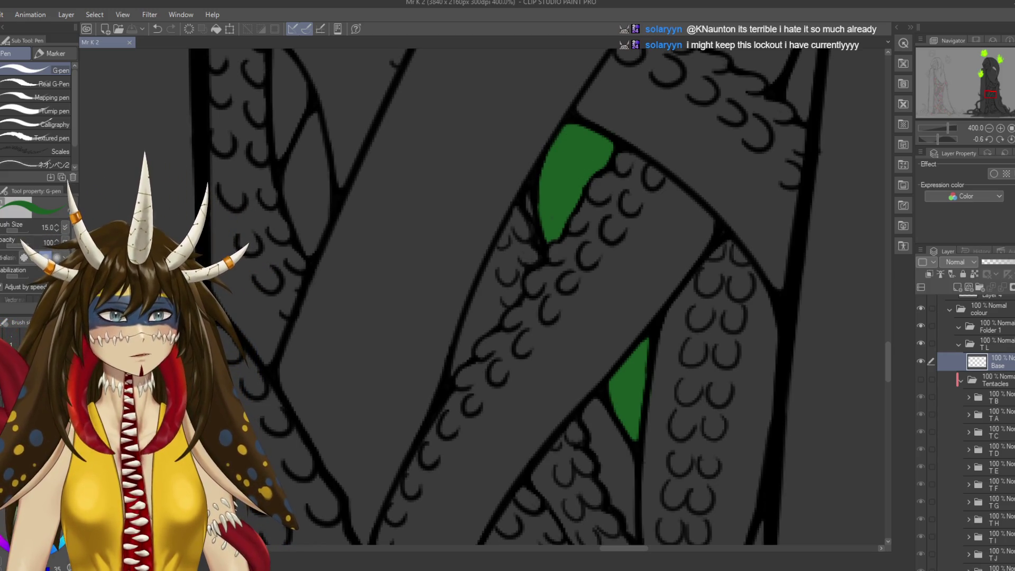
drag(504, 296, 493, 292)
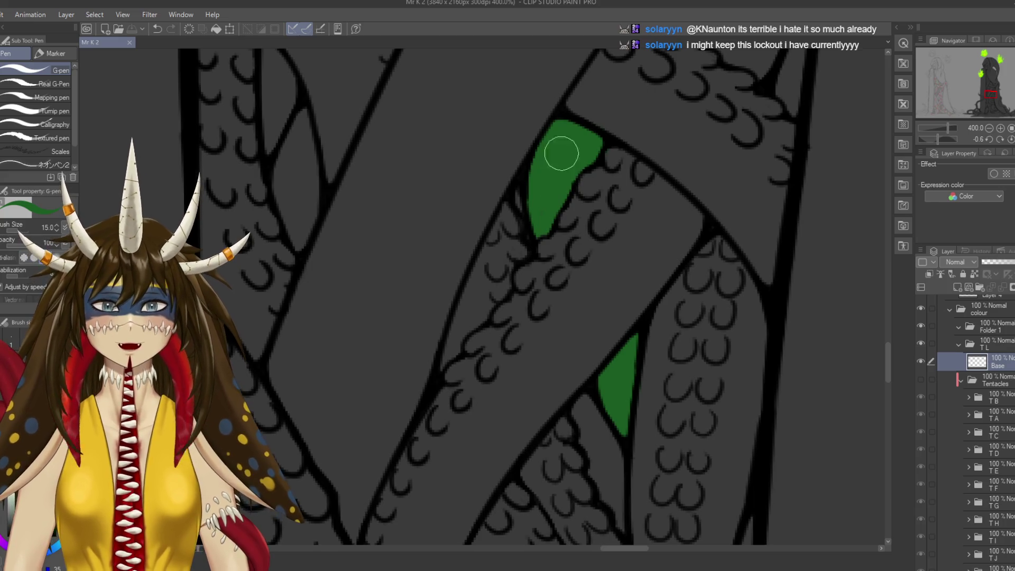
drag(550, 170, 547, 174)
key(ctrl+s)
scroll(524, 262, down, 3)
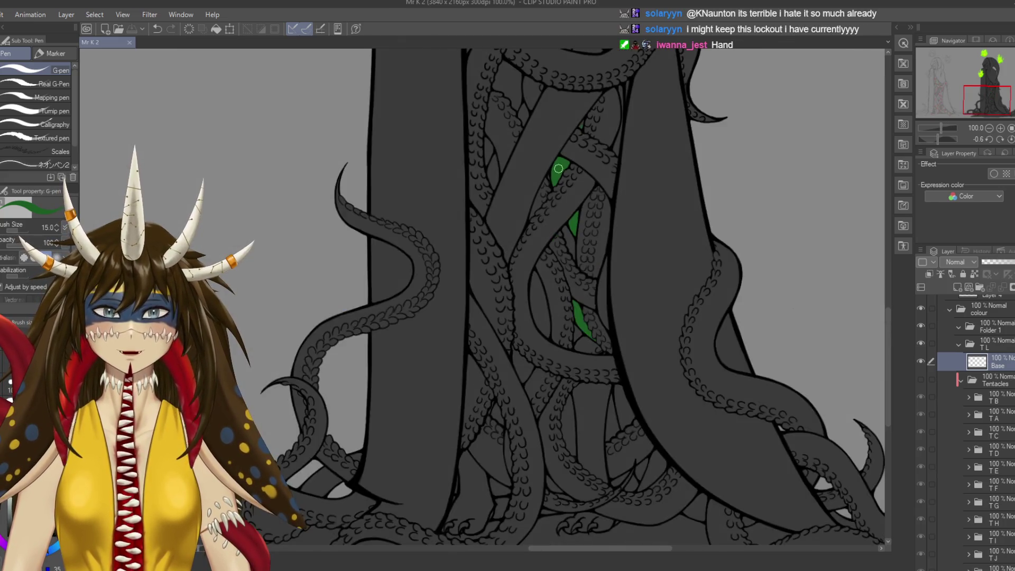
scroll(524, 262, up, 4)
drag(622, 166, 559, 324)
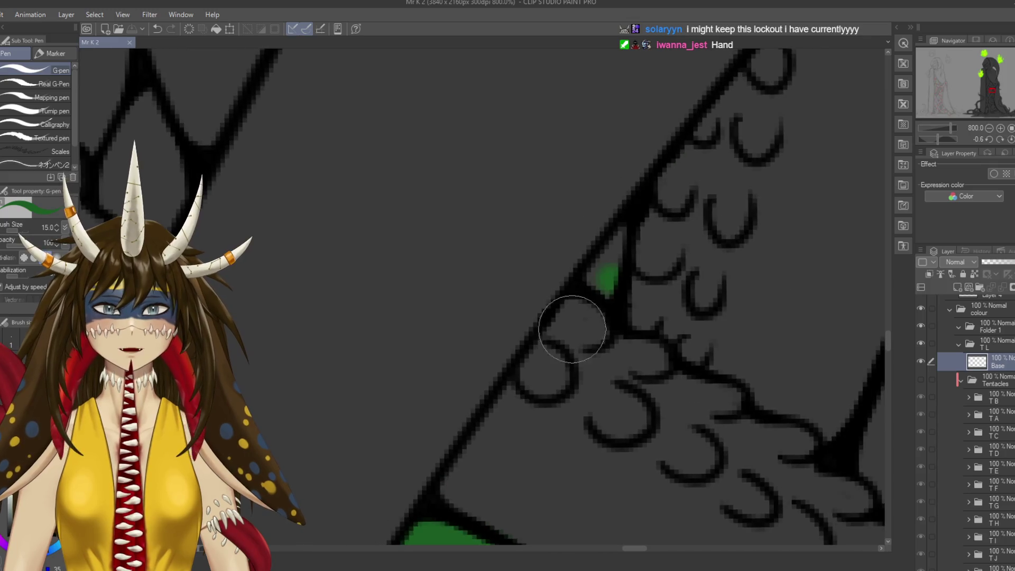
drag(600, 272, 613, 260)
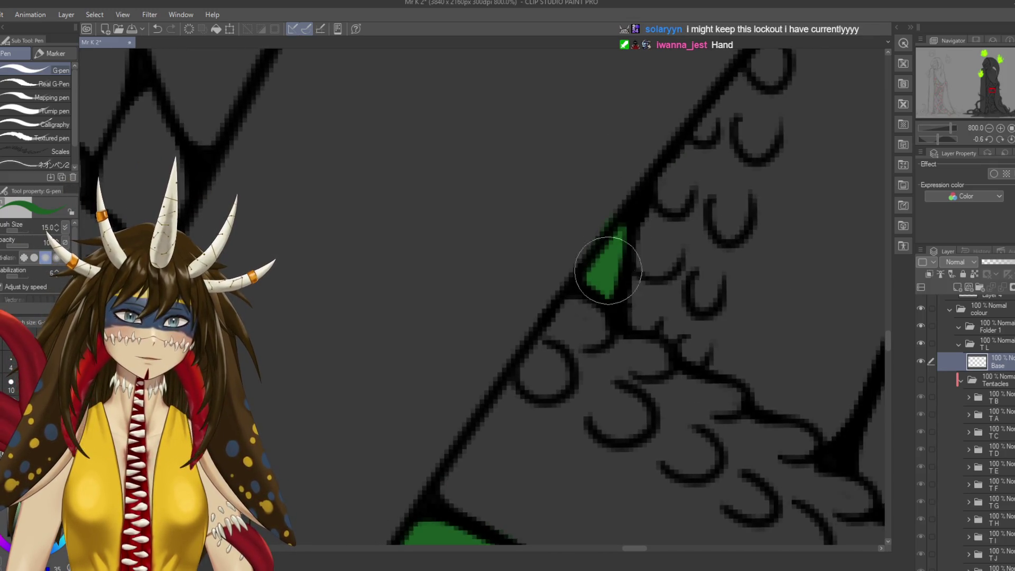
key(e)
Delete the TL folder together with its Base layer.
scroll(589, 250, down, 6)
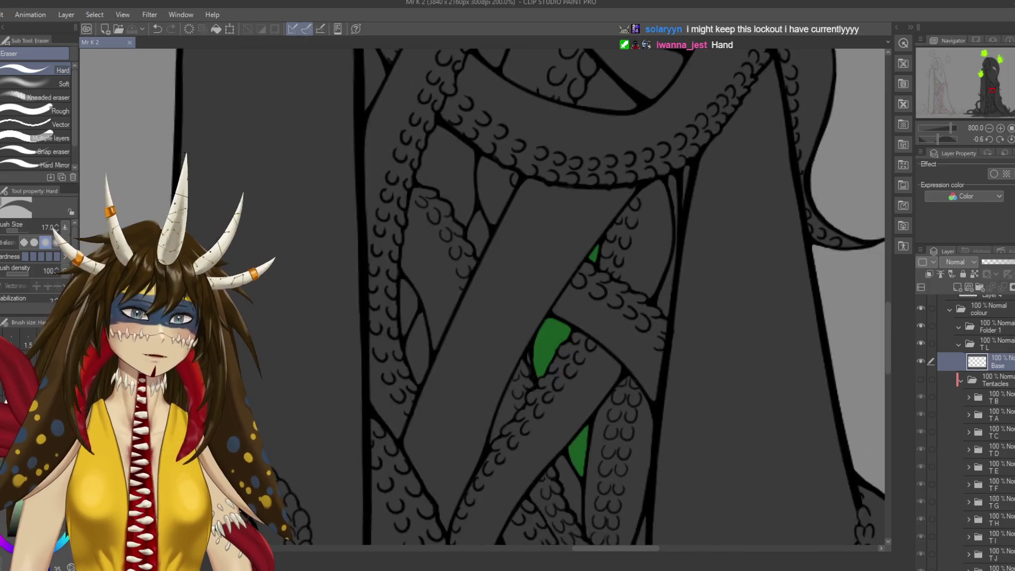
scroll(588, 250, down, 3)
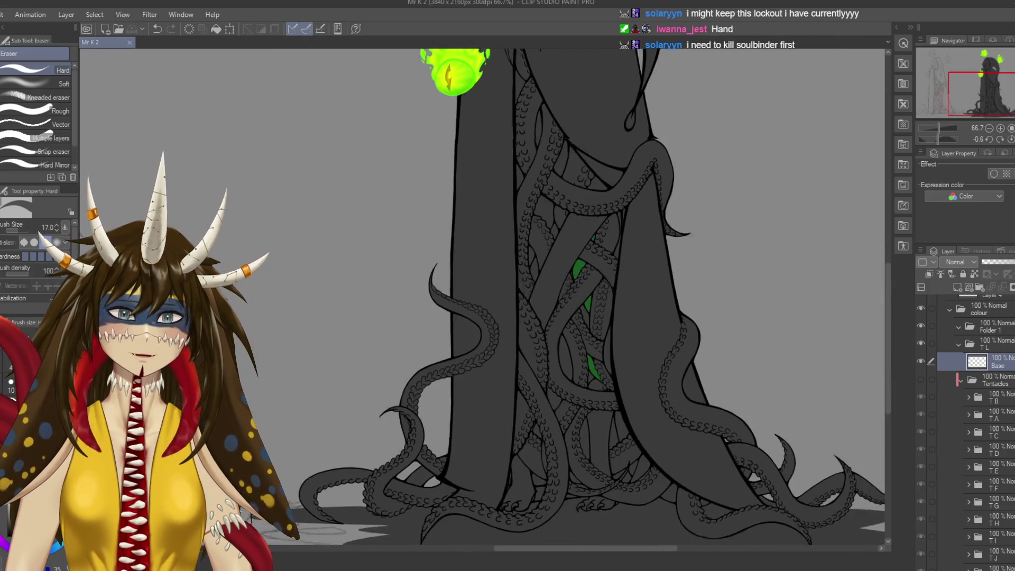
drag(578, 504, 654, 411)
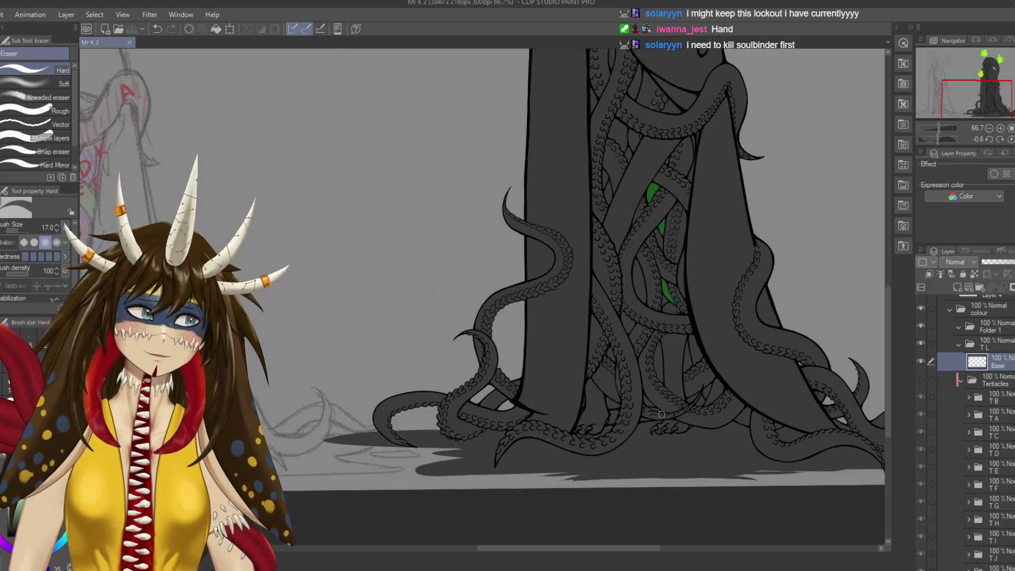
click(996, 343)
key(Delete)
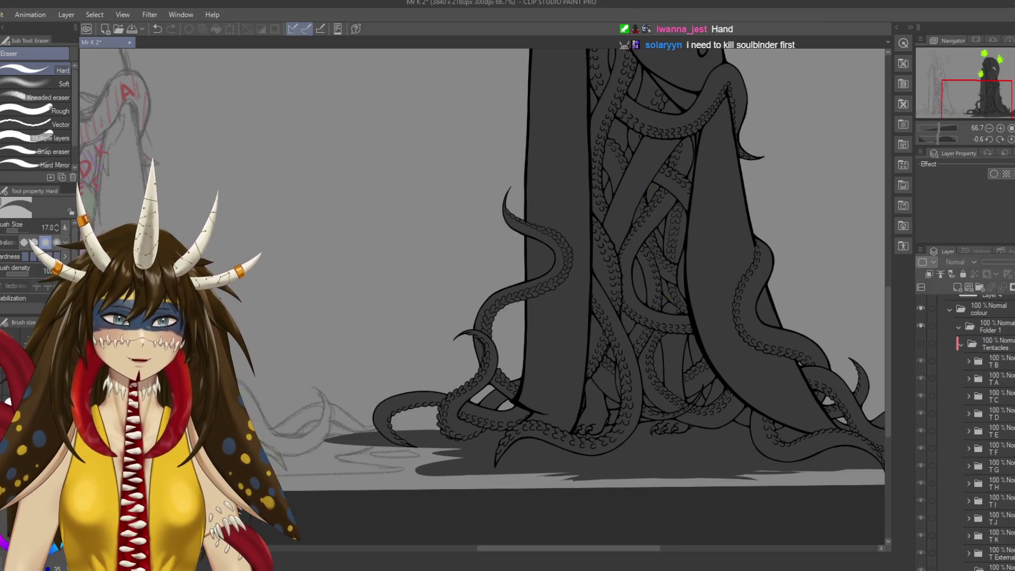
Undo the folder deletion to bring back the green tentacle fills.
key(ctrl+z)
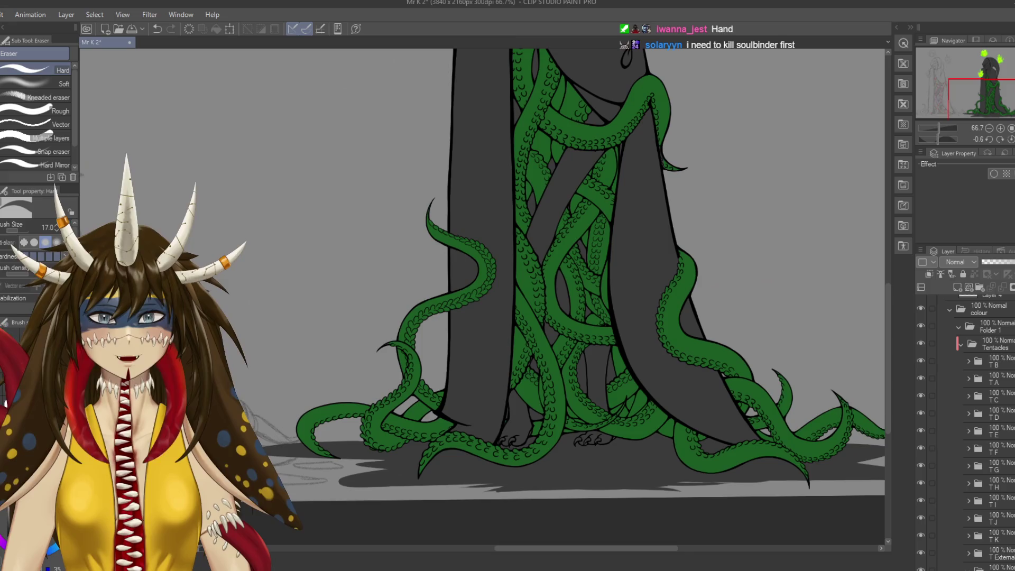
scroll(594, 280, up, 3)
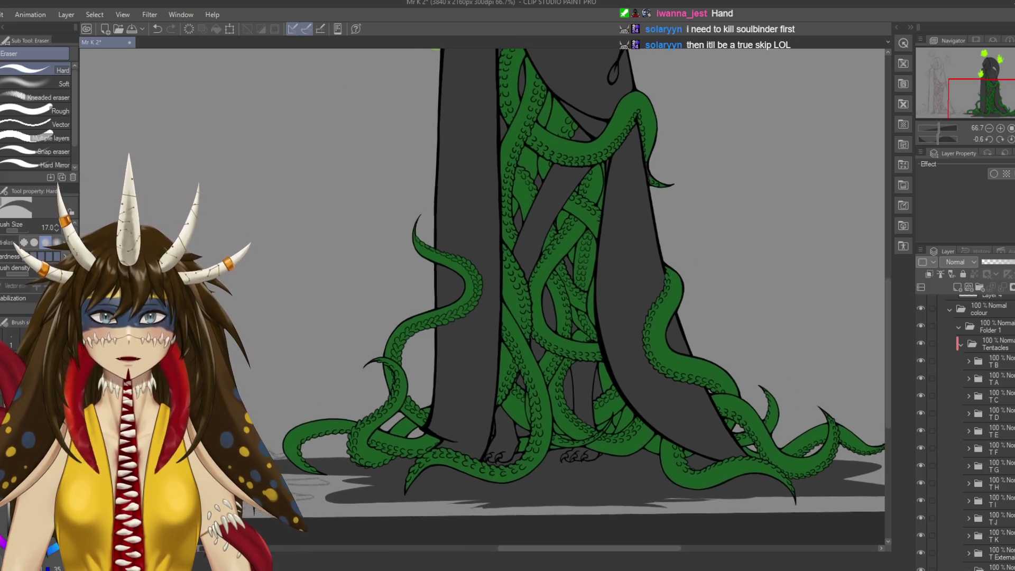
scroll(594, 296, down, 3)
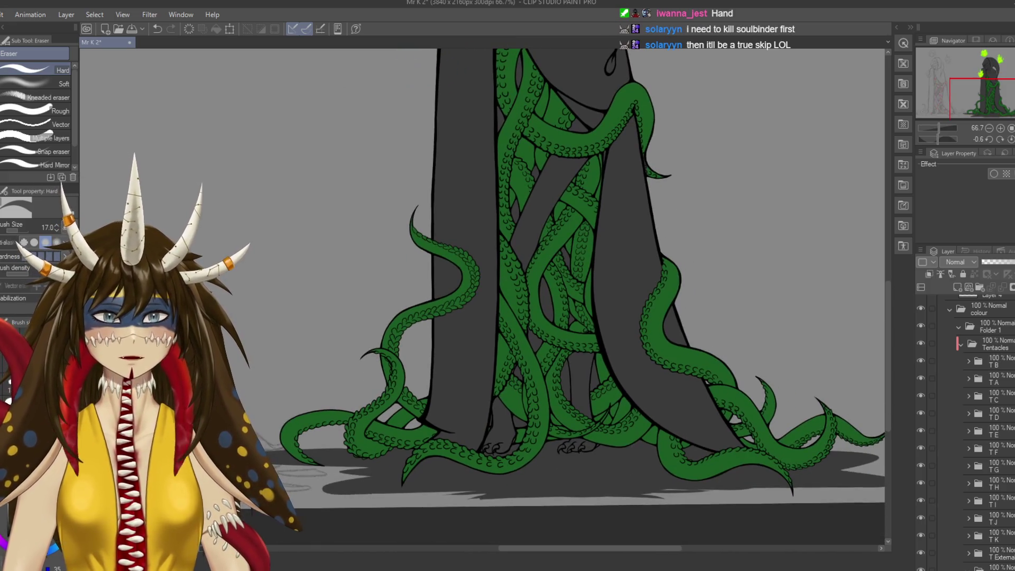
Rename Folder 1 to BACK GROUND, add a new raster layer, and drag it below Tentacles.
click(988, 326)
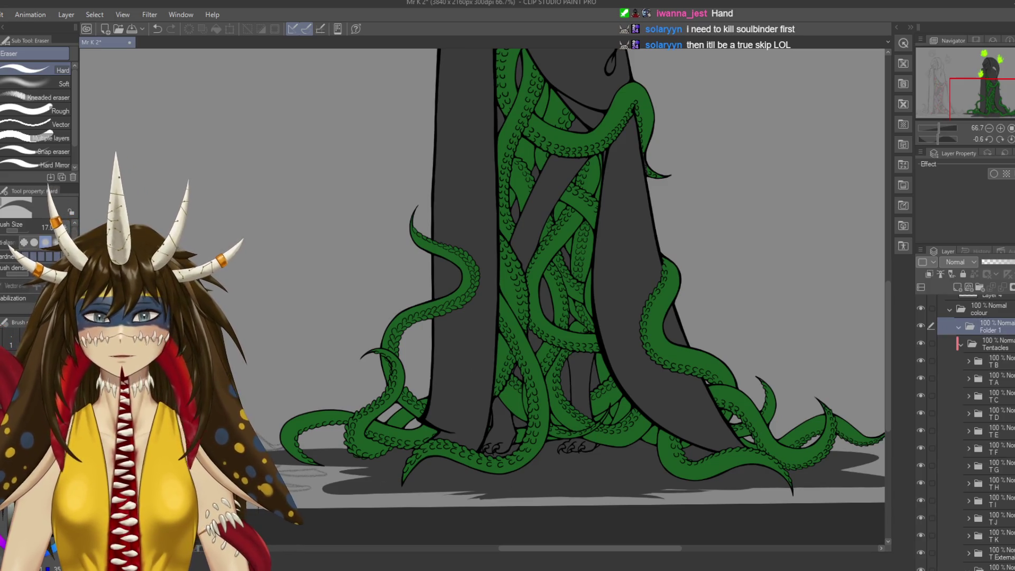
text(BACK GROUND)
key(Return)
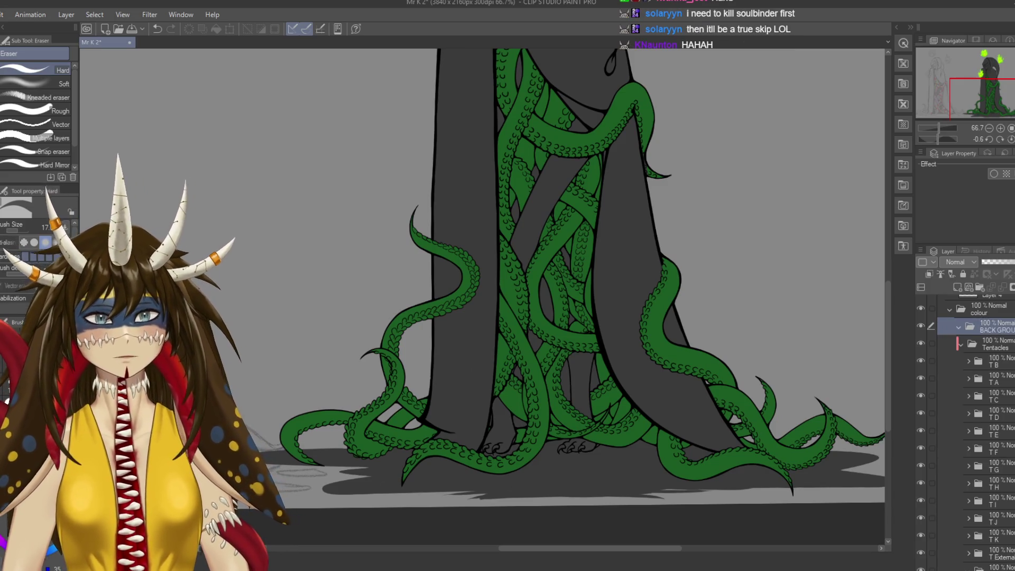
click(957, 287)
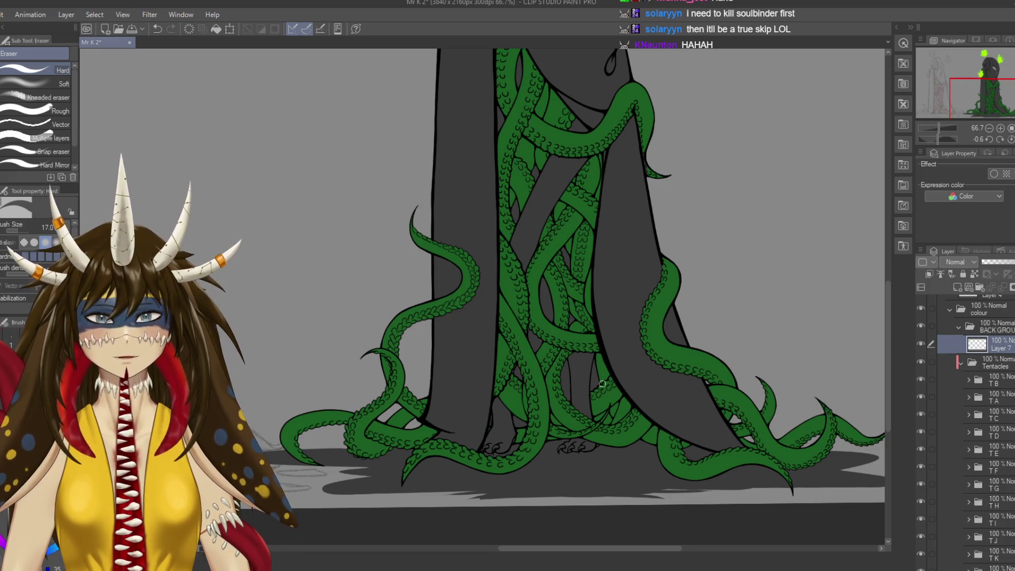
drag(993, 326, 994, 533)
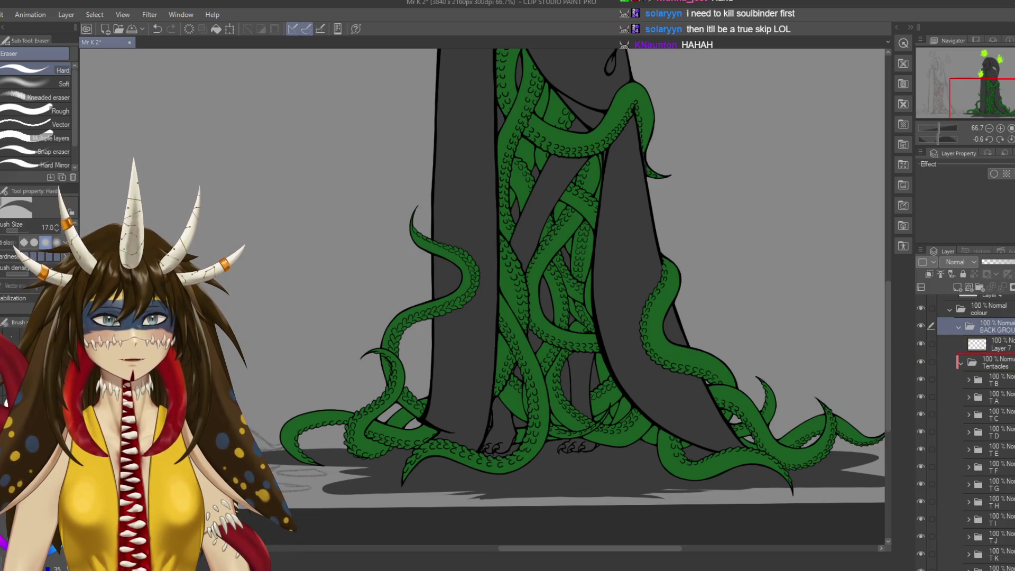
scroll(965, 432, down, 2)
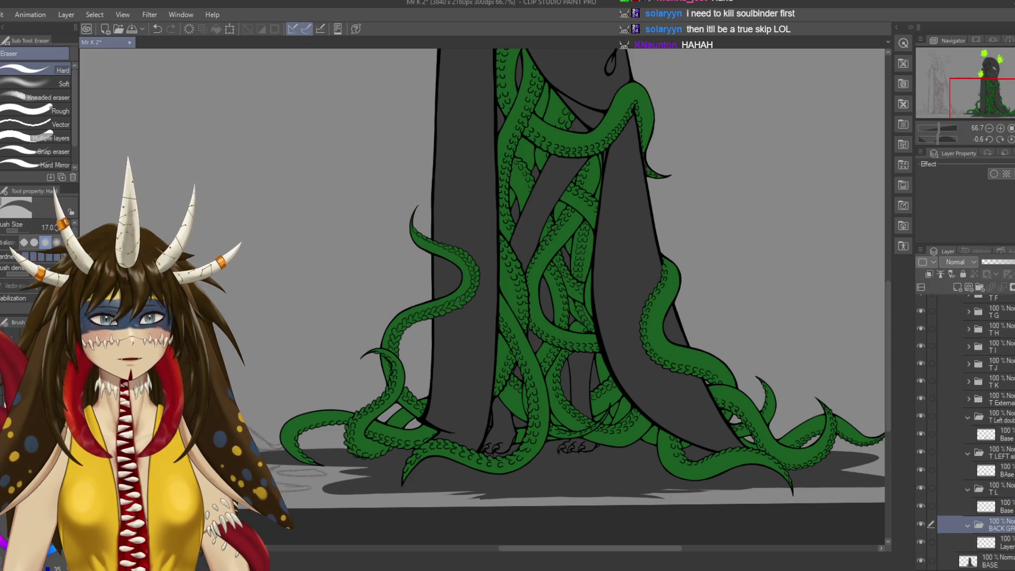
Collapse the T L and T LEFT folders and select the new layer inside BACK GROUND with the pen.
click(967, 470)
click(967, 434)
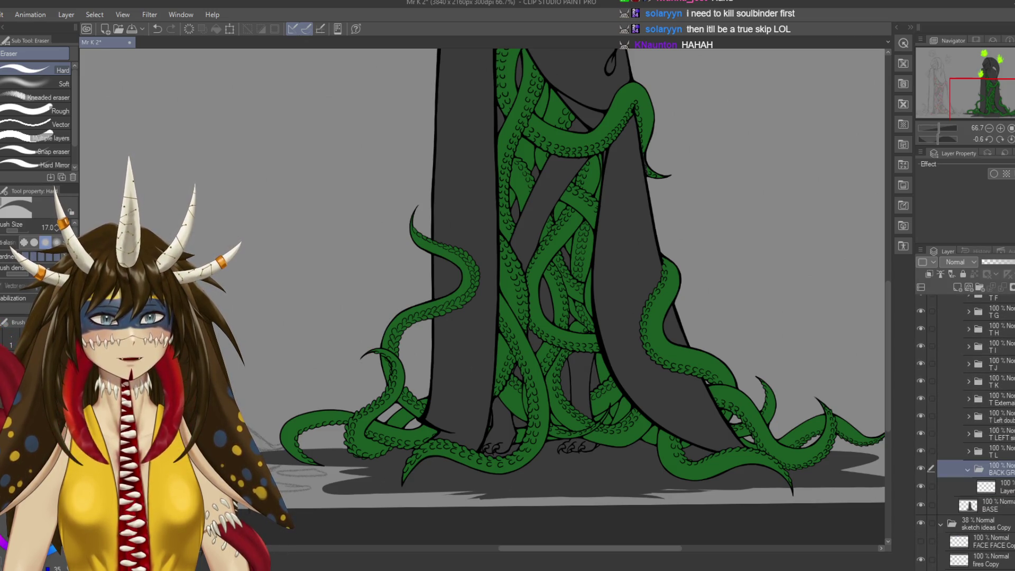
click(993, 486)
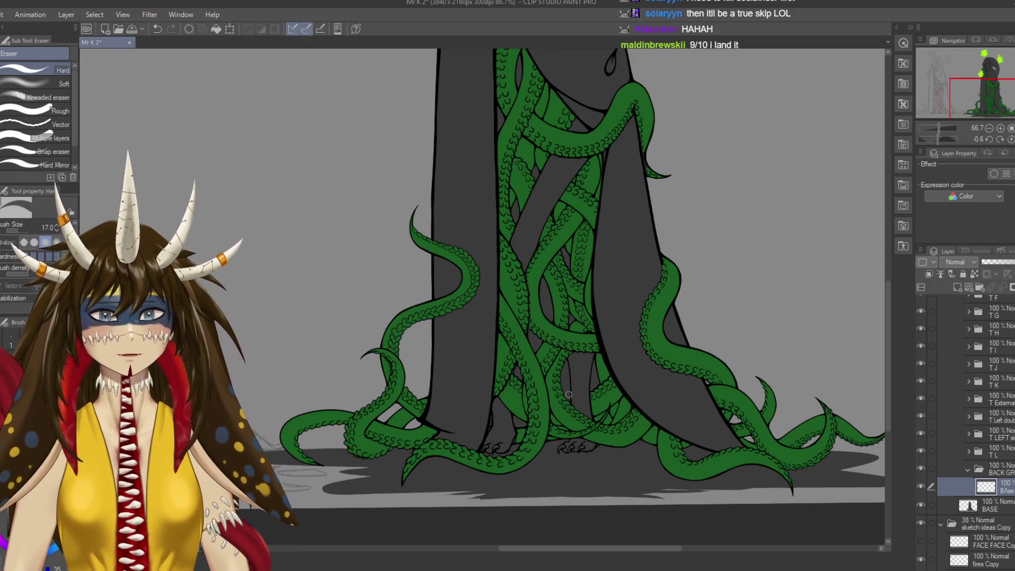
scroll(486, 298, up, 2)
scroll(486, 299, up, 2)
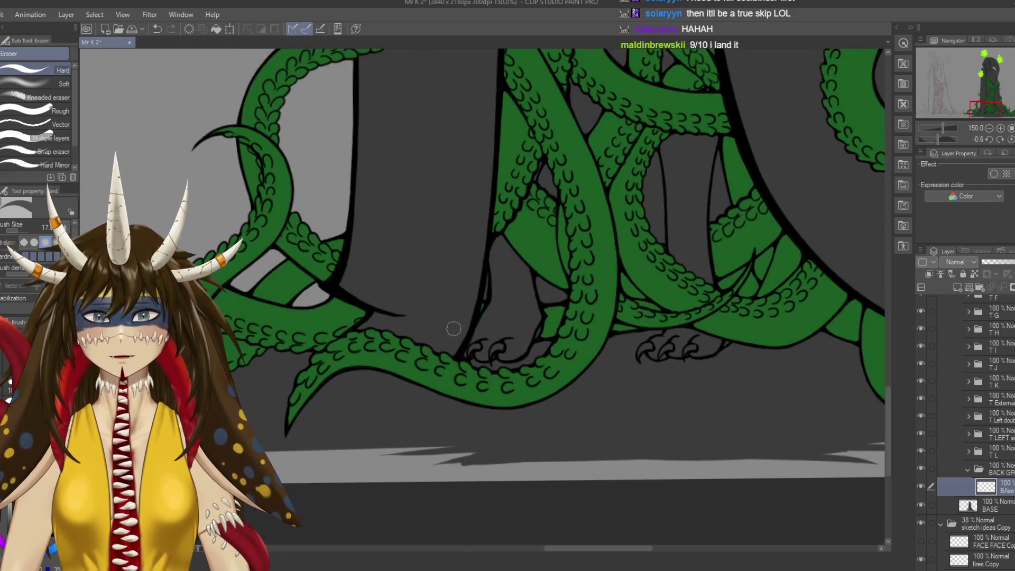
key(p)
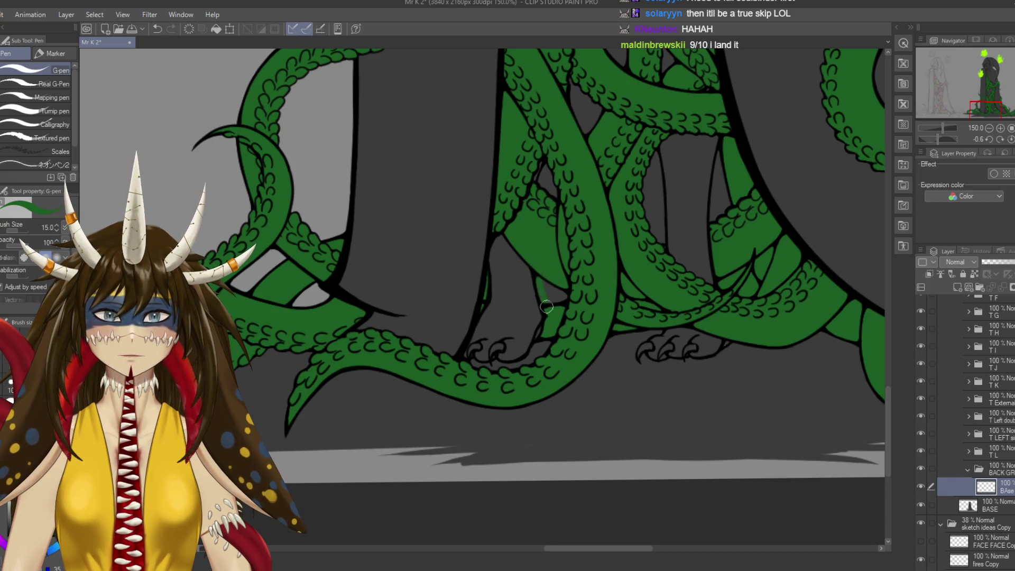
Scroll down to the feet, touch up a tentacle outline there, and save.
scroll(576, 285, up, 2)
scroll(565, 297, up, 1)
key(ctrl+s)
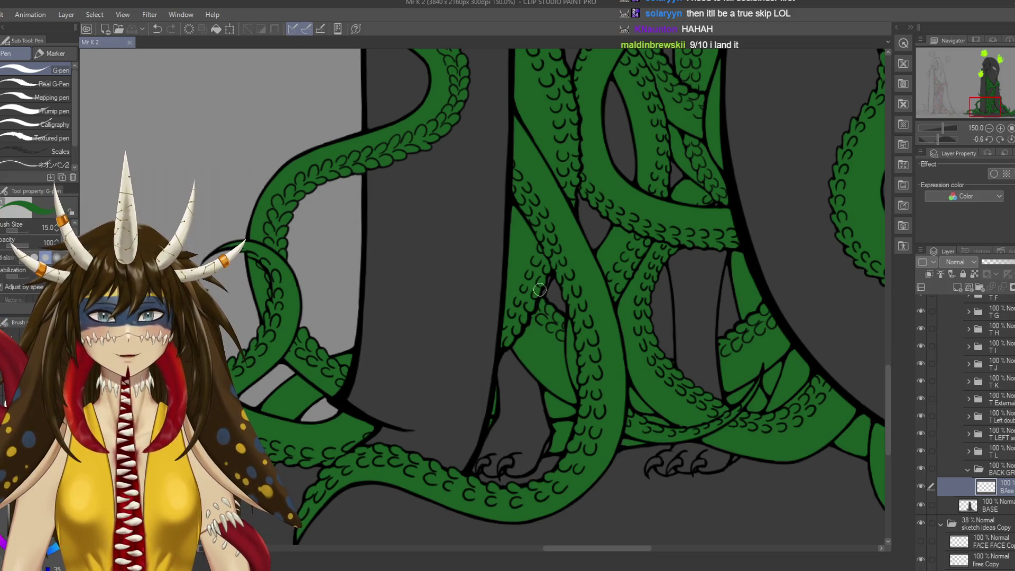
click(539, 293)
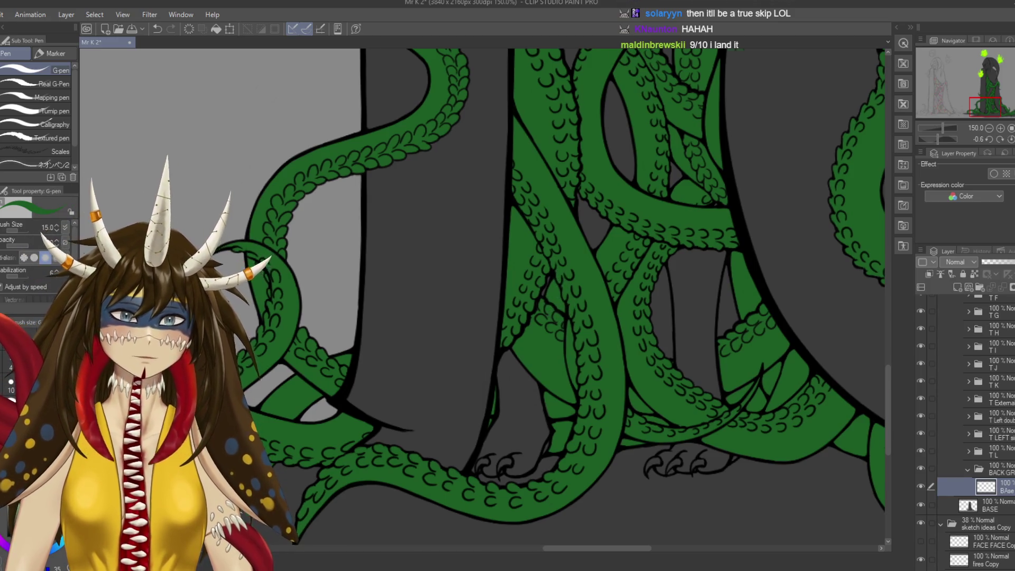
scroll(560, 274, up, 5)
scroll(547, 284, down, 3)
scroll(546, 284, down, 3)
key(ctrl+s)
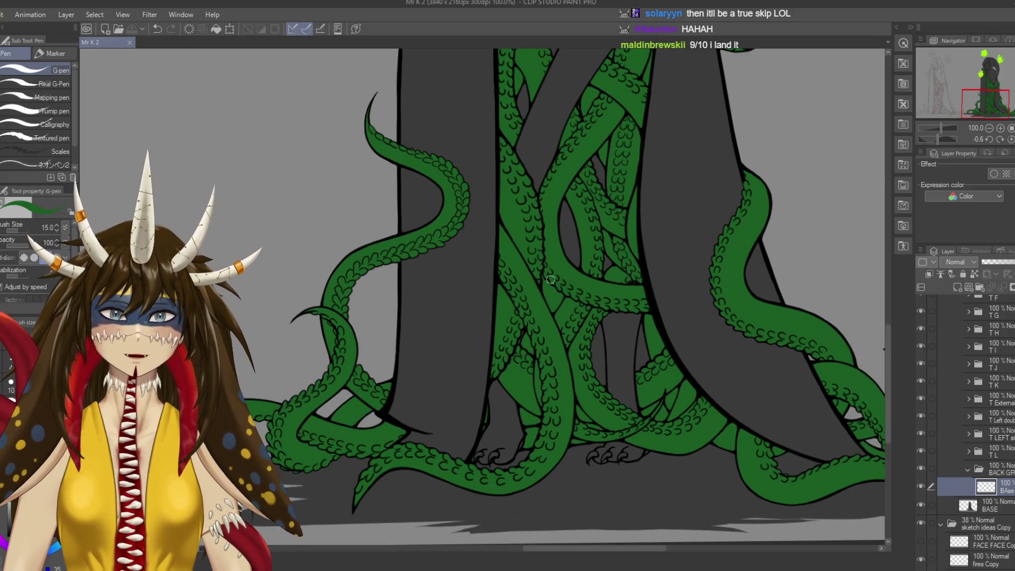
scroll(569, 305, up, 2)
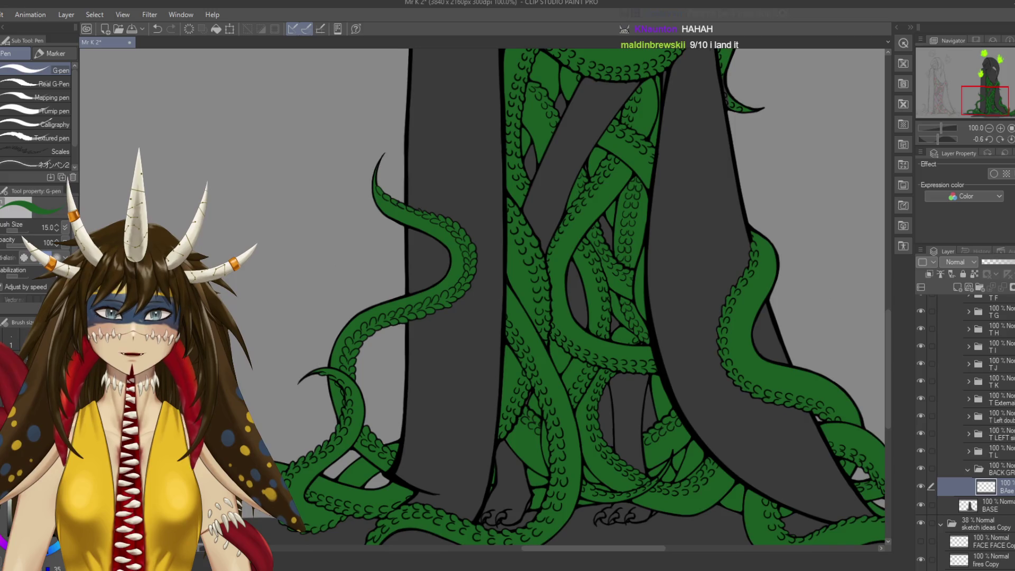
scroll(570, 306, up, 1)
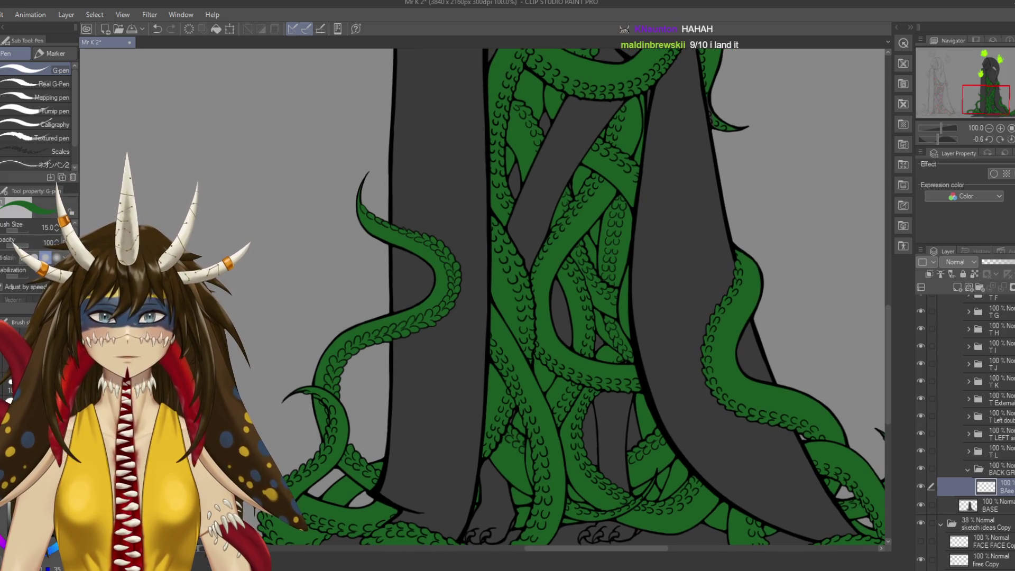
scroll(582, 224, up, 1)
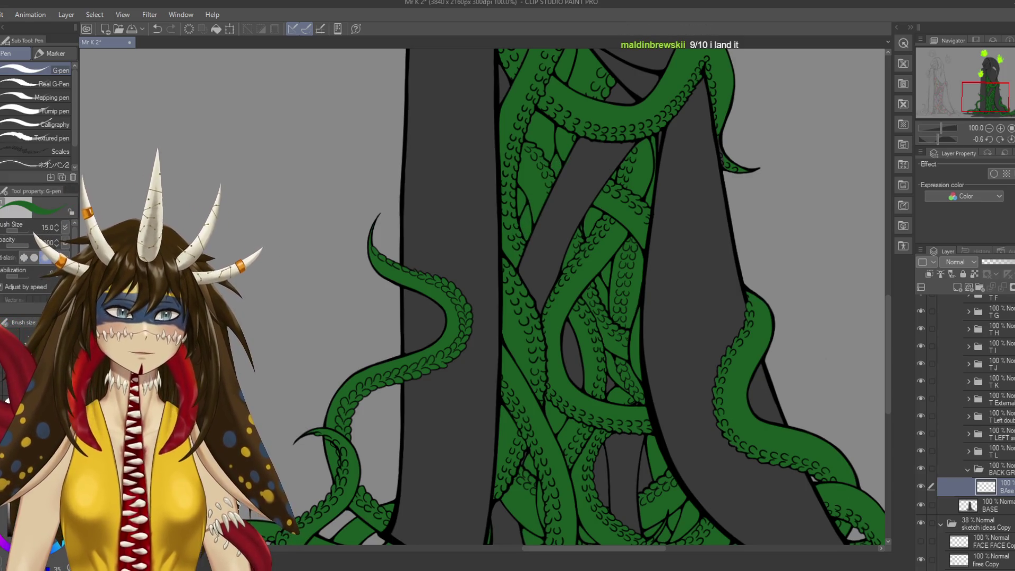
Draw short ink lines on the tentacles, undoing unwanted strokes, and save.
key(e)
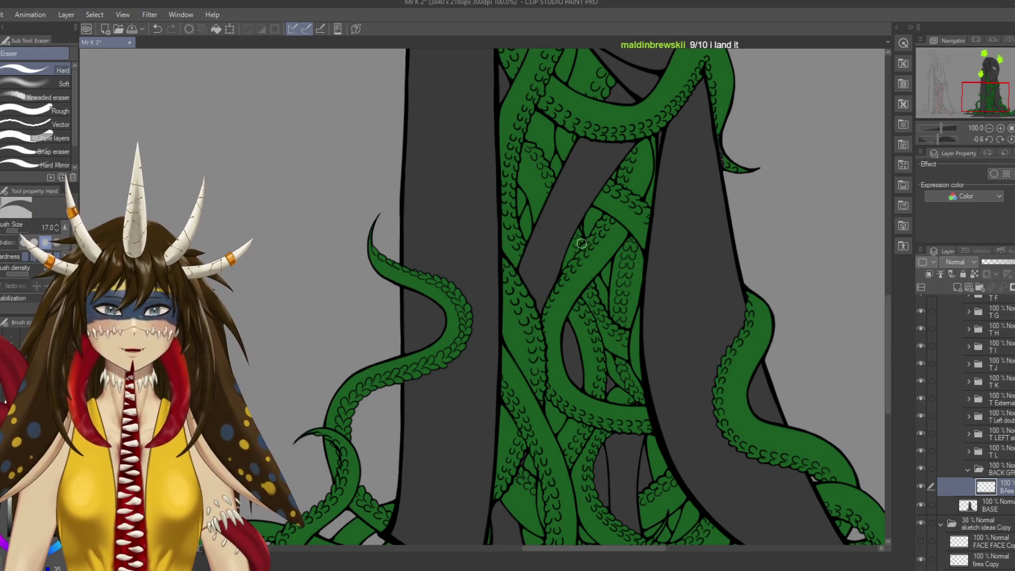
key(p)
scroll(503, 180, up, 5)
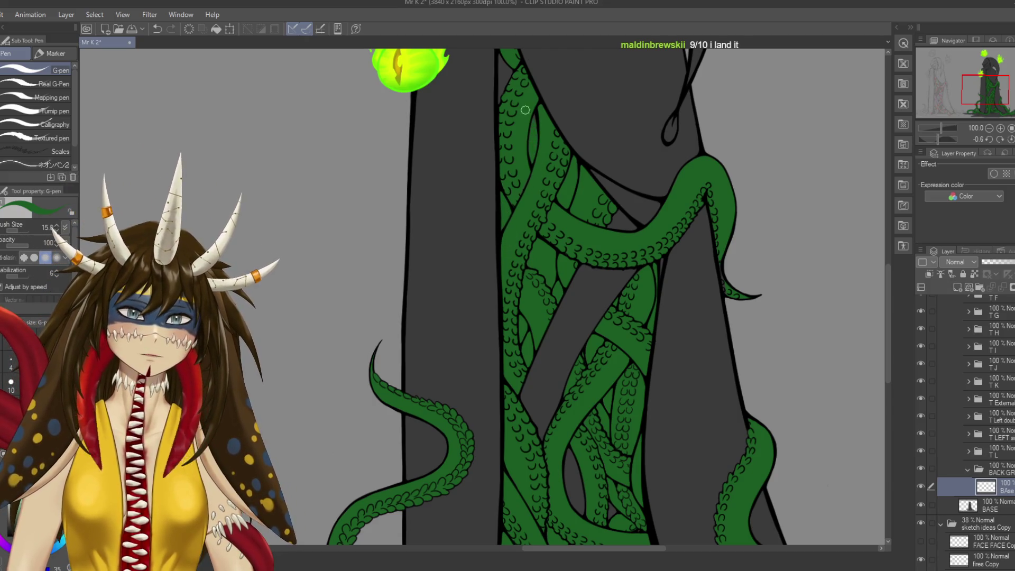
scroll(539, 116, up, 4)
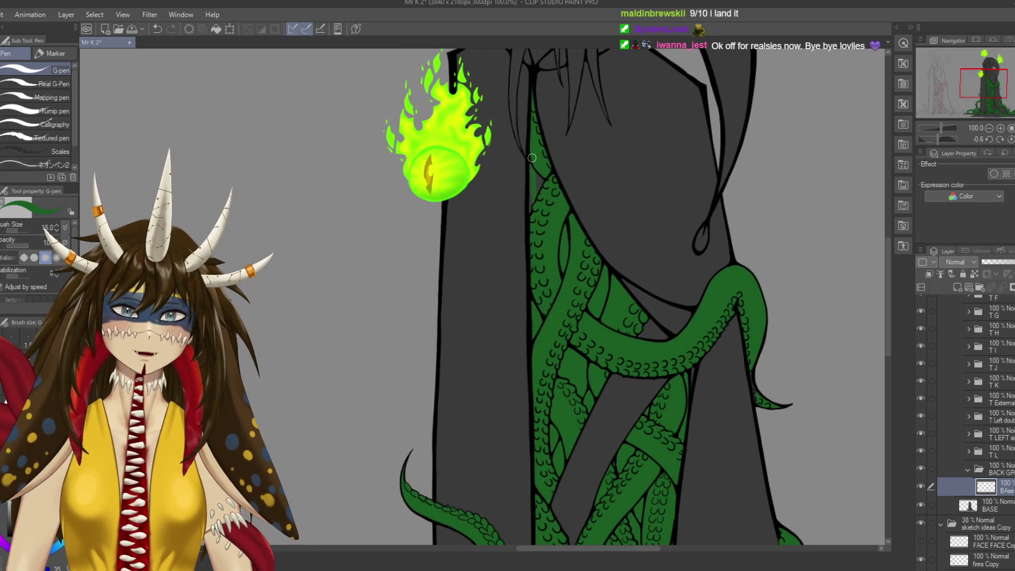
scroll(578, 265, down, 2)
scroll(577, 265, down, 2)
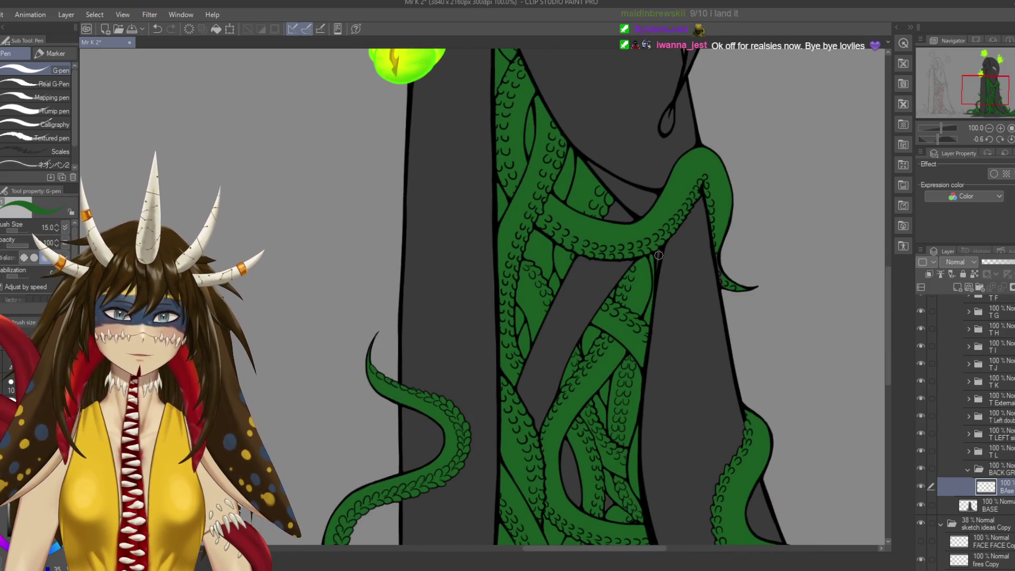
key(ctrl+z)
key(ctrl+s)
scroll(581, 296, down, 6)
scroll(581, 296, down, 6)
drag(631, 254, 624, 299)
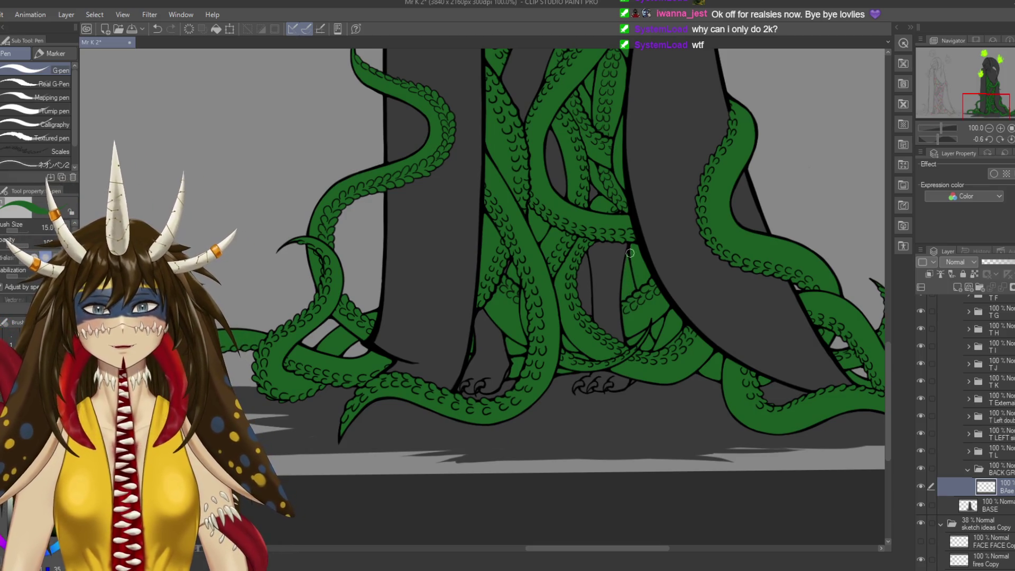
key(ctrl+s)
drag(583, 251, 587, 304)
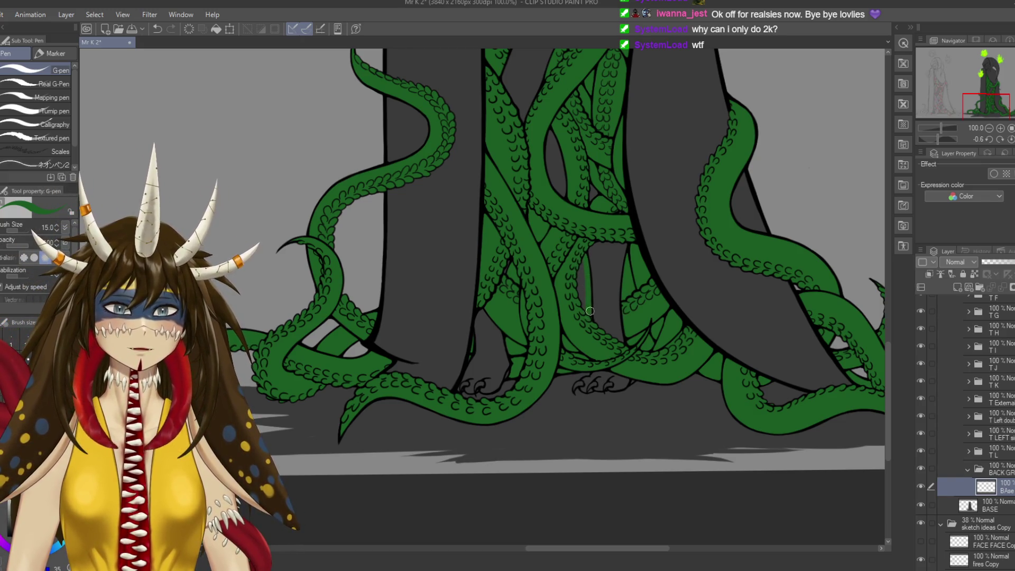
key(ctrl+z)
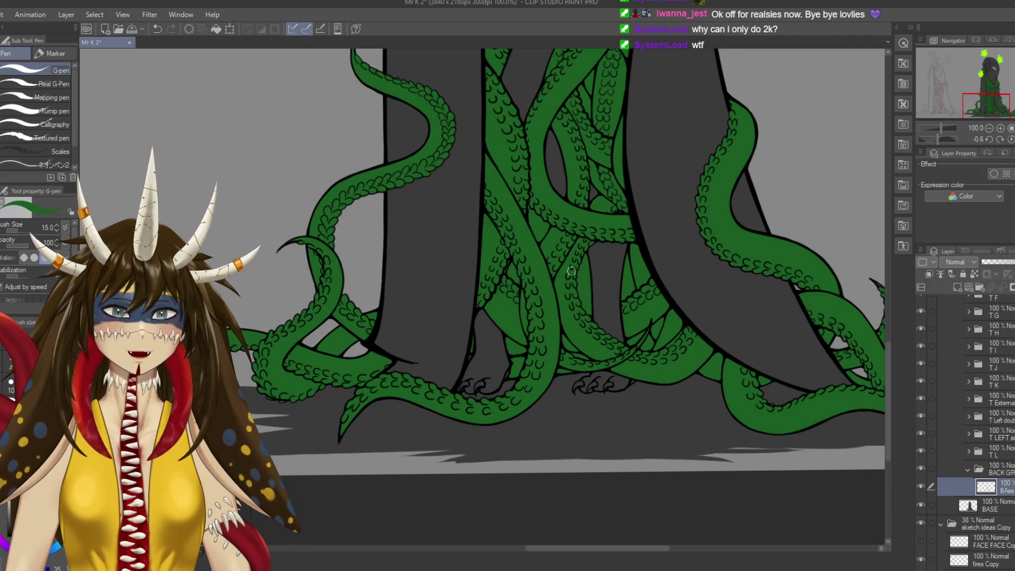
Save again and zoom out to 25% to look over the whole robed creature.
scroll(581, 295, up, 3)
scroll(582, 296, up, 3)
scroll(581, 296, up, 3)
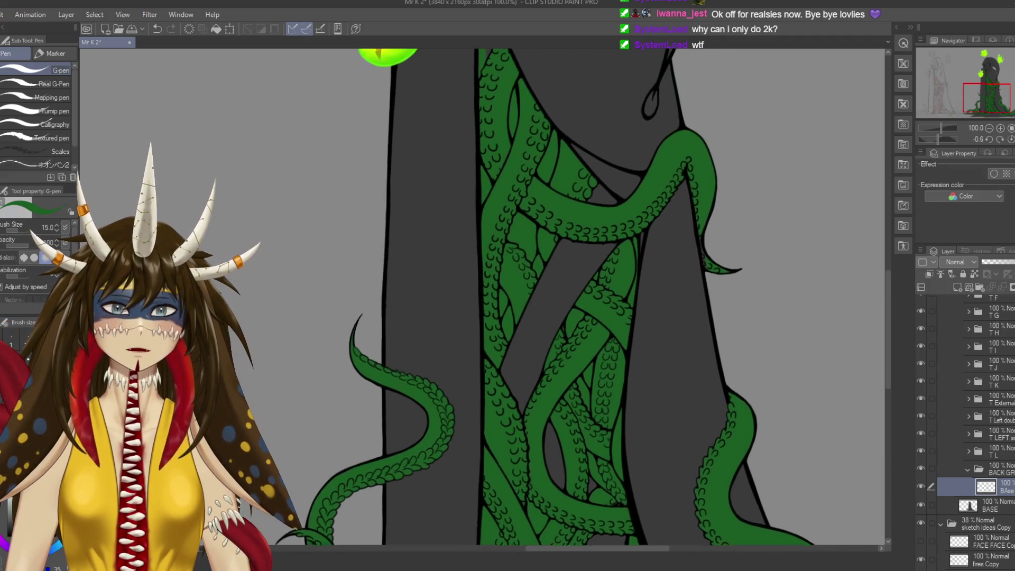
scroll(582, 296, up, 3)
scroll(581, 296, down, 2)
scroll(581, 295, down, 3)
scroll(582, 296, down, 3)
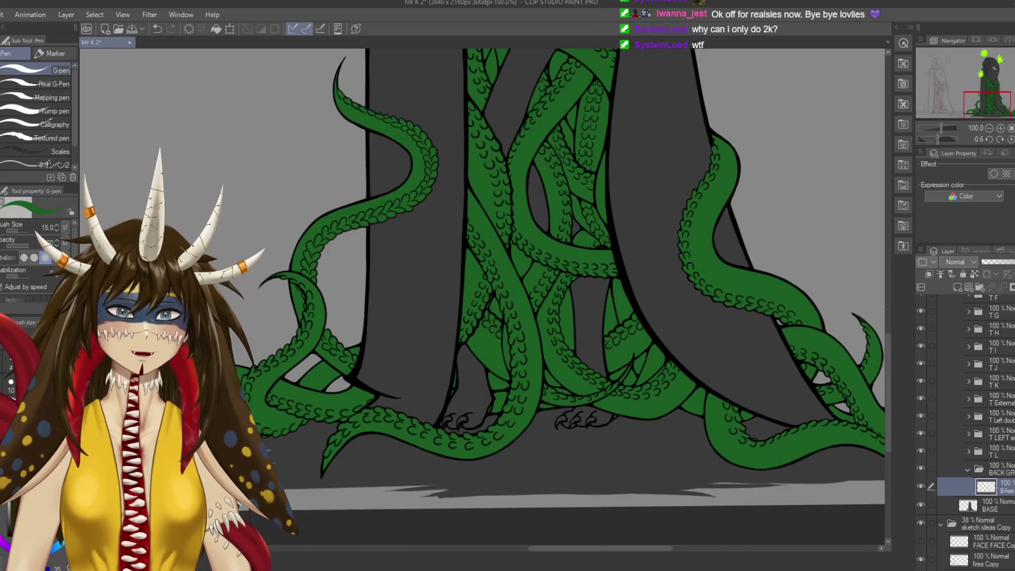
key(ctrl+s)
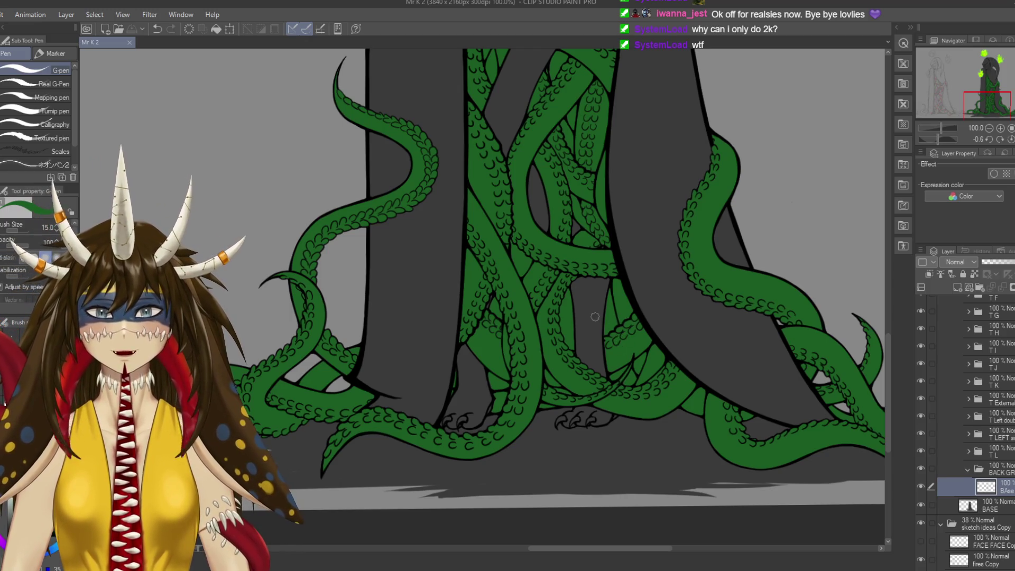
scroll(581, 296, down, 1)
scroll(581, 296, down, 1)
scroll(581, 296, down, 3)
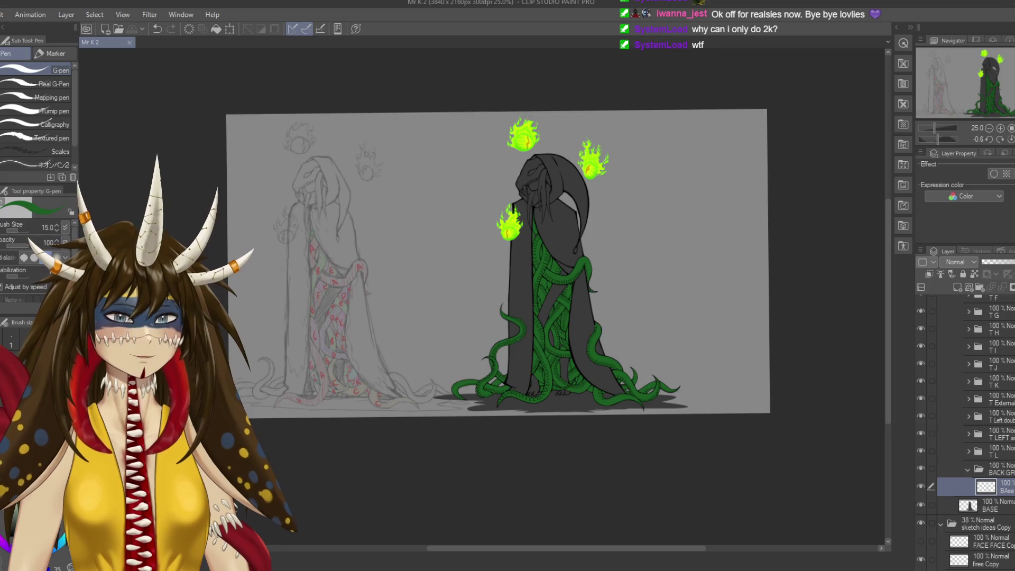
Wrap the Tentacles folder in a new LEG n FACE folder and add a BAse layer inside.
scroll(967, 433, up, 3)
scroll(967, 433, up, 3)
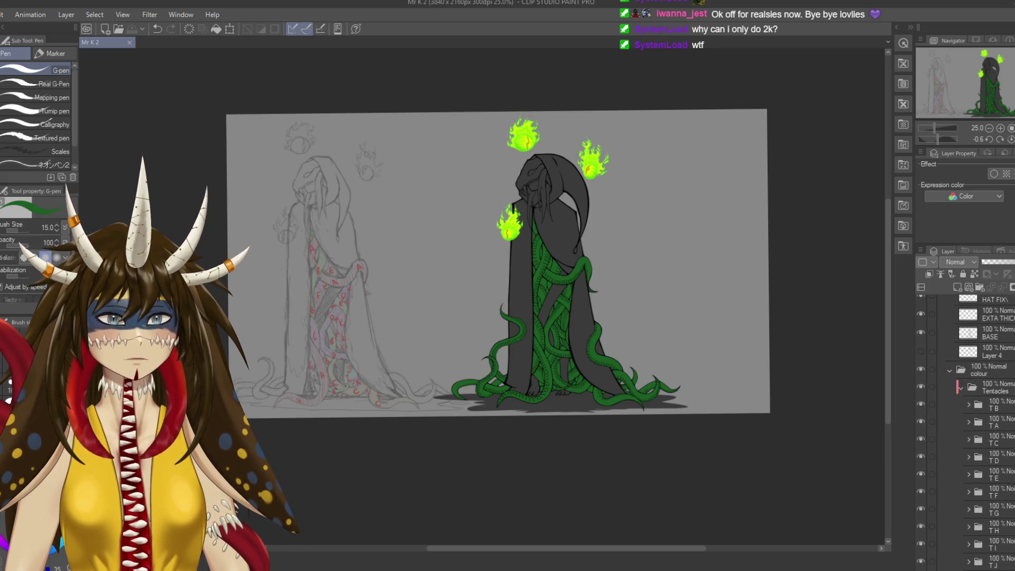
click(960, 387)
key(ctrl+g)
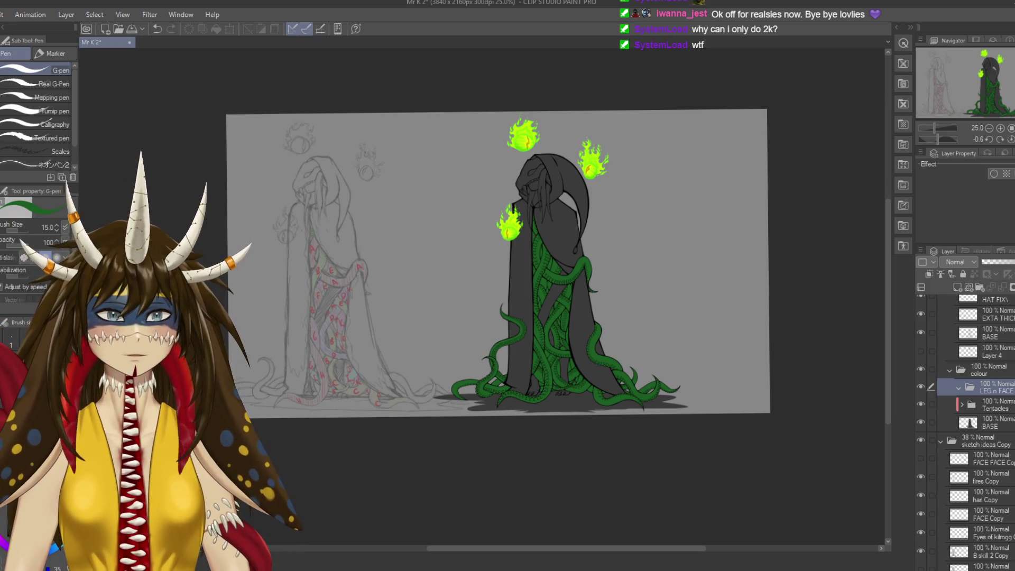
click(956, 286)
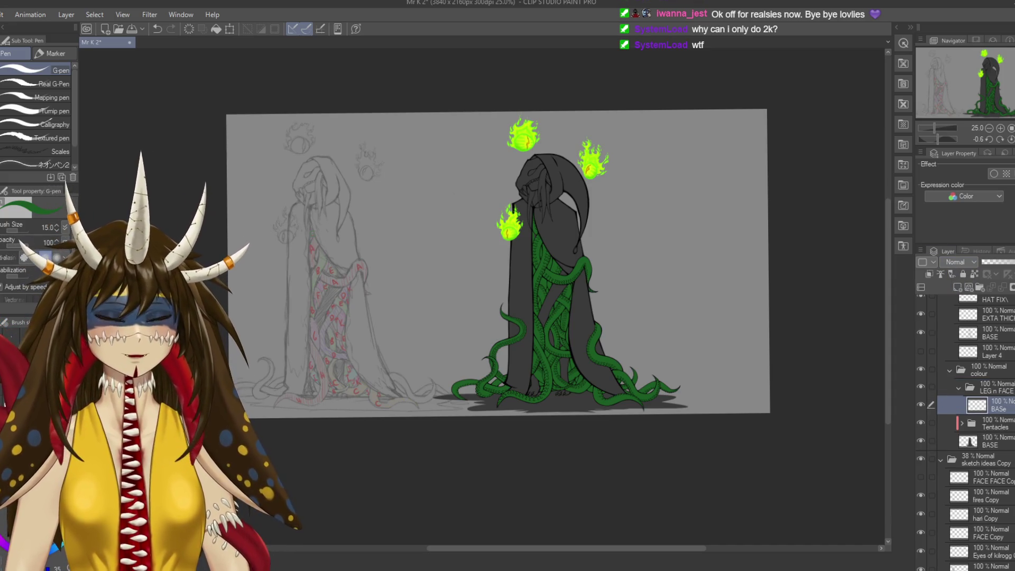
scroll(597, 271, up, 5)
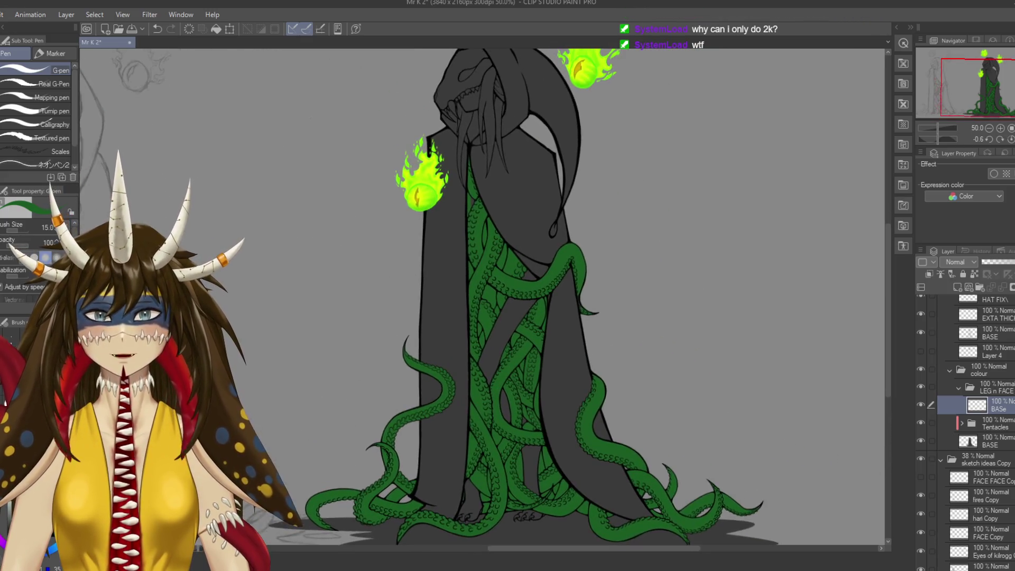
Centre the middle of the robe in view and save the drawing.
scroll(482, 296, left, 3)
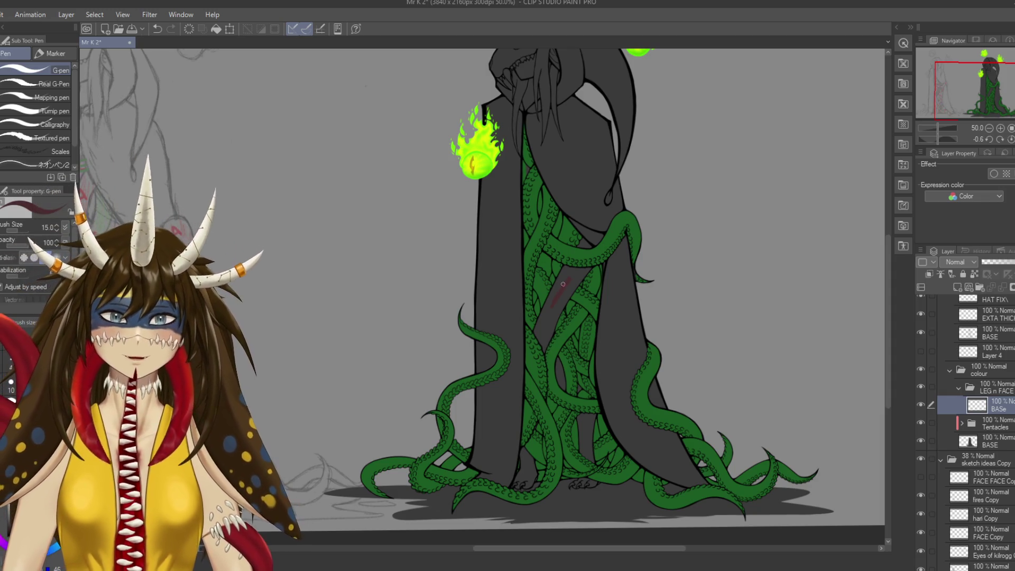
scroll(575, 288, up, 2)
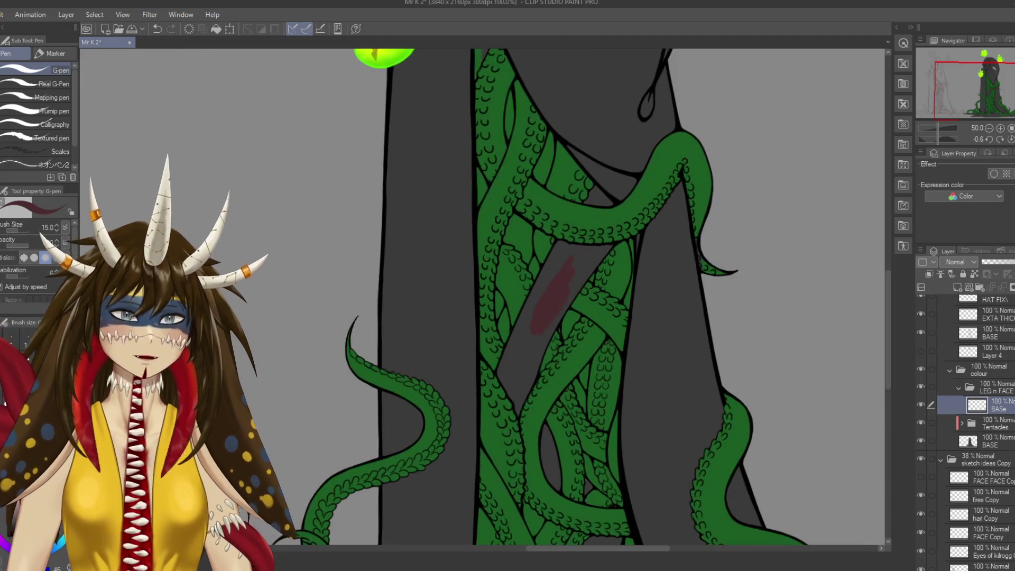
drag(529, 291, 576, 296)
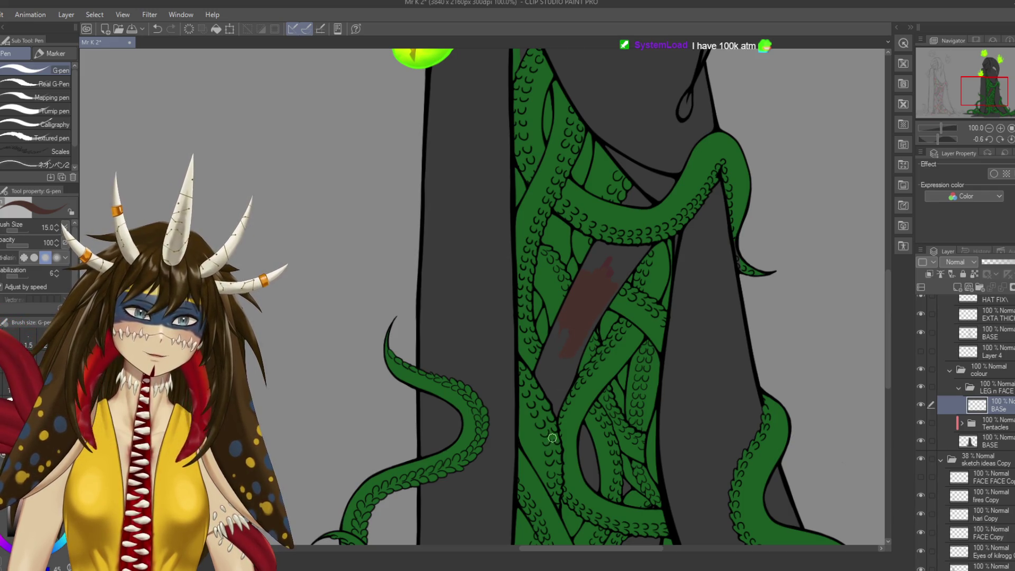
key(ctrl+s)
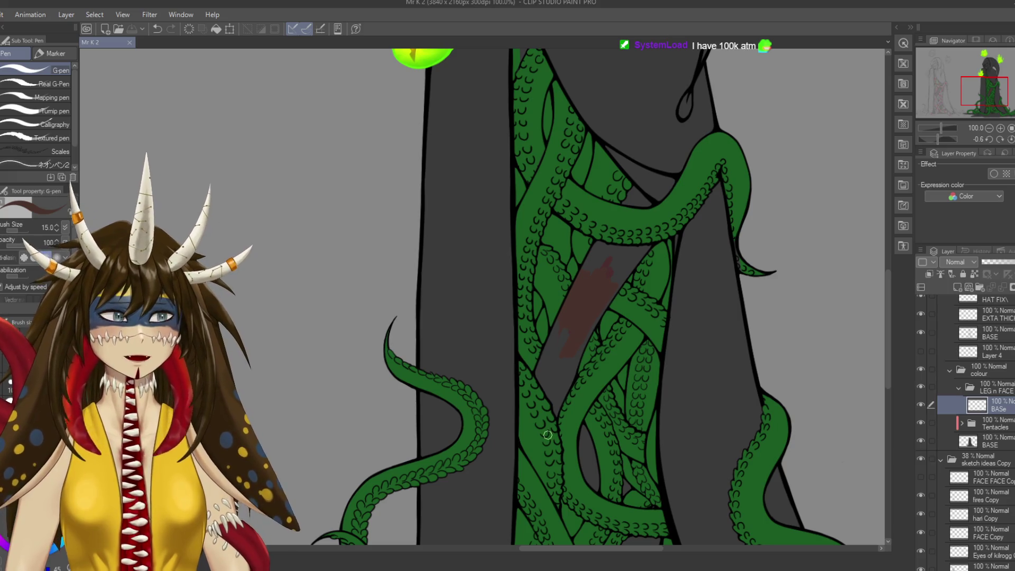
On the BASe layer, paint brown down the leg between the tentacles.
scroll(547, 434, up, 1)
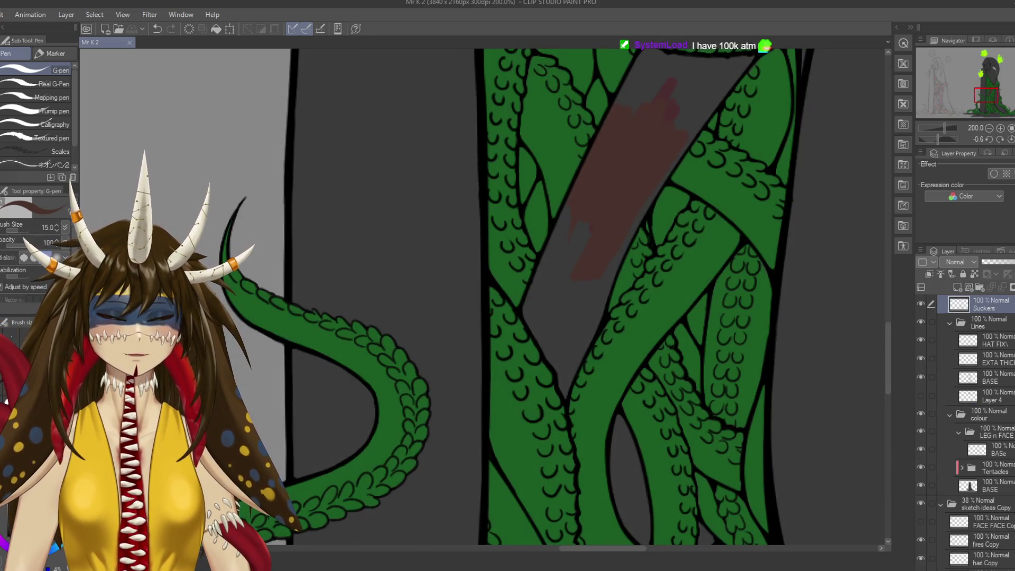
ctrl+shift+click(561, 312)
scroll(560, 311, up, 1)
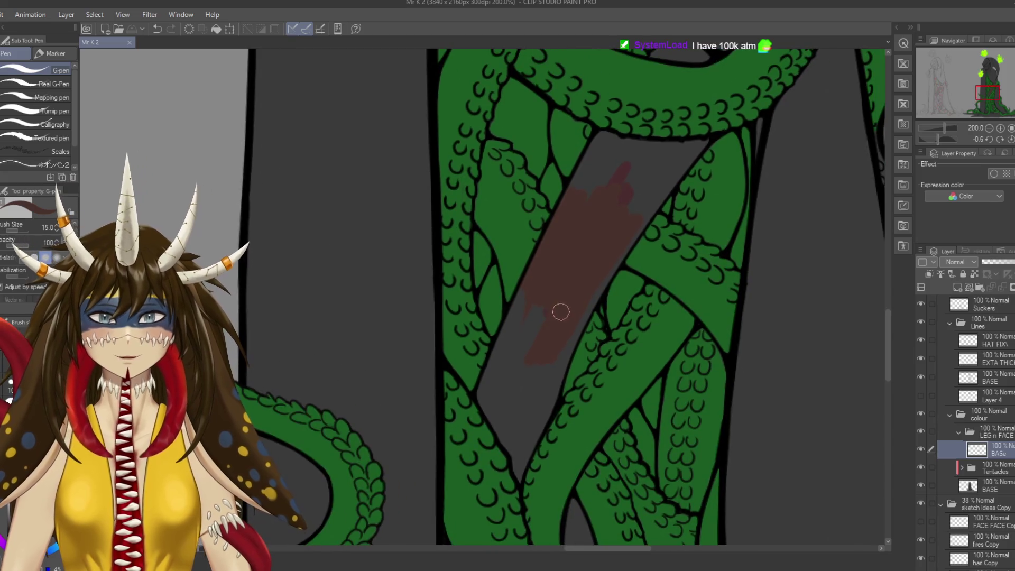
drag(560, 312, 517, 327)
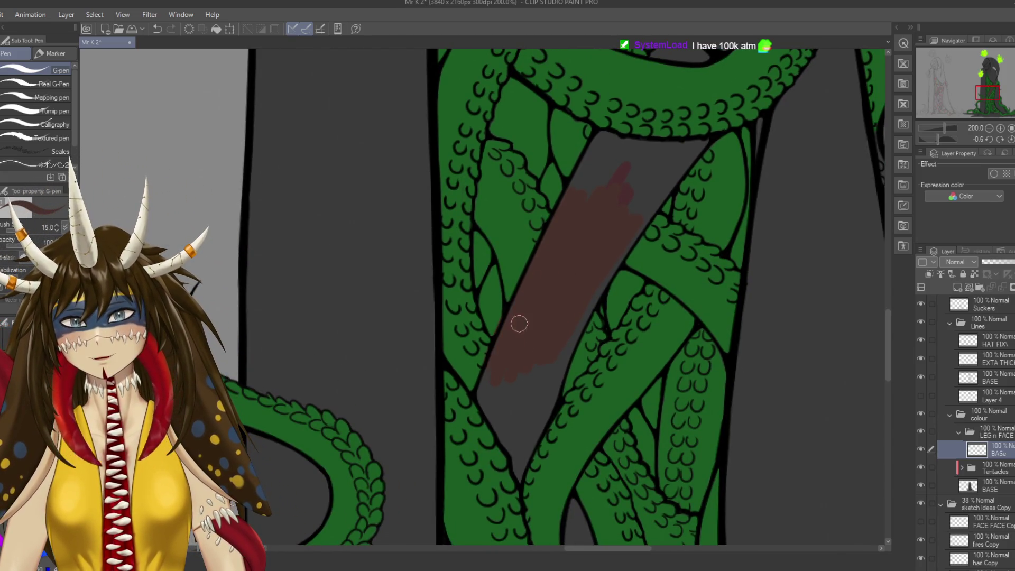
drag(510, 301, 527, 289)
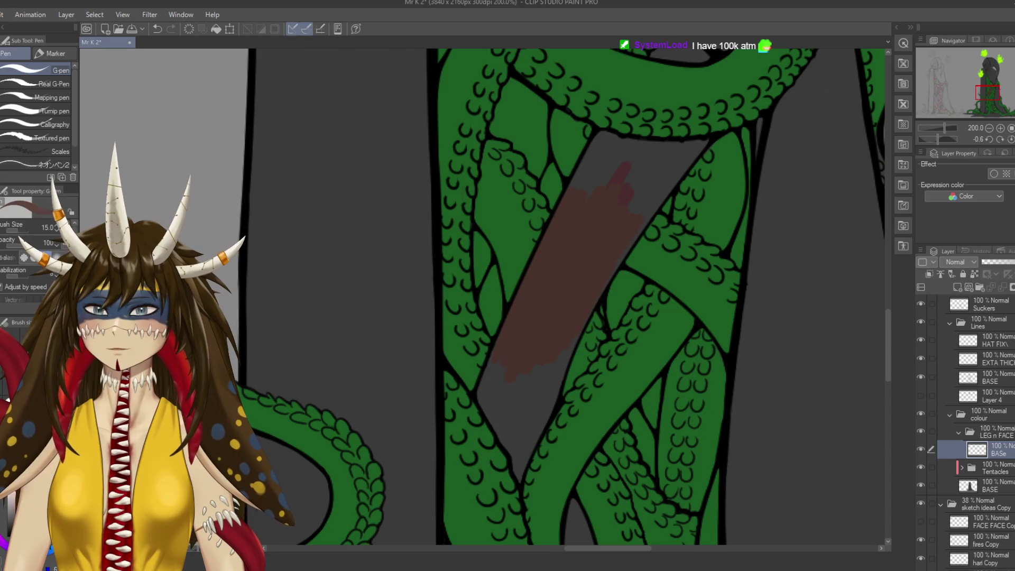
mouse_move(592, 280)
mouse_down()
mouse_move(515, 317)
mouse_move(619, 254)
mouse_move(603, 228)
mouse_up()
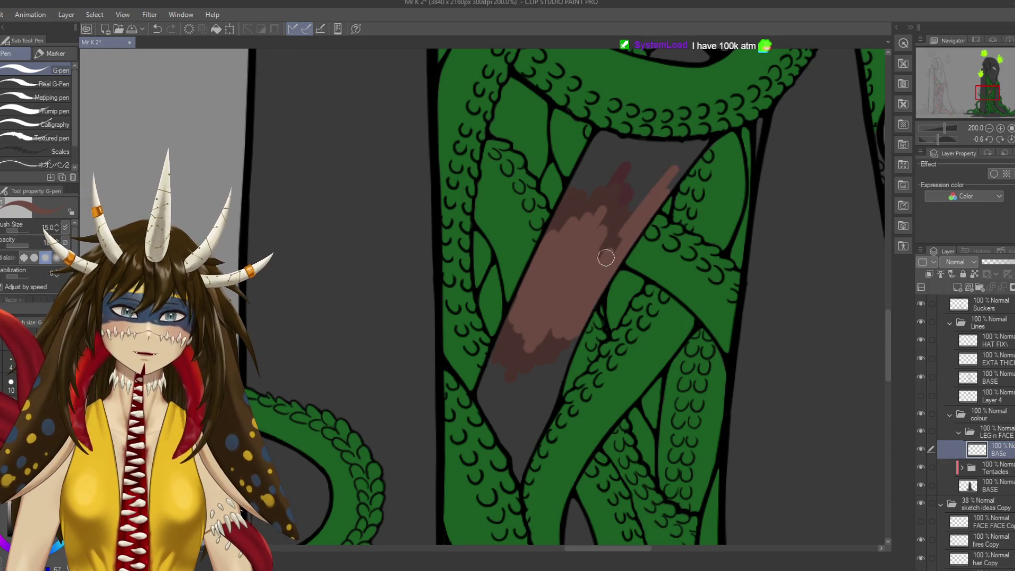
scroll(603, 229, down, 5)
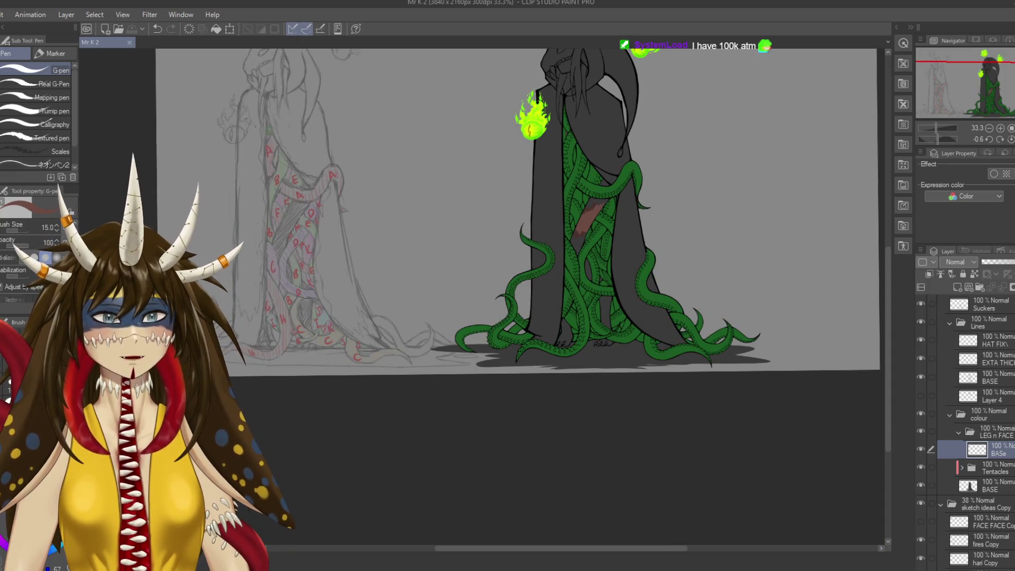
Show the refs folder and sample the tan-brown fur colour from the raccoon reference.
scroll(965, 432, down, 5)
scroll(965, 432, down, 5)
click(920, 444)
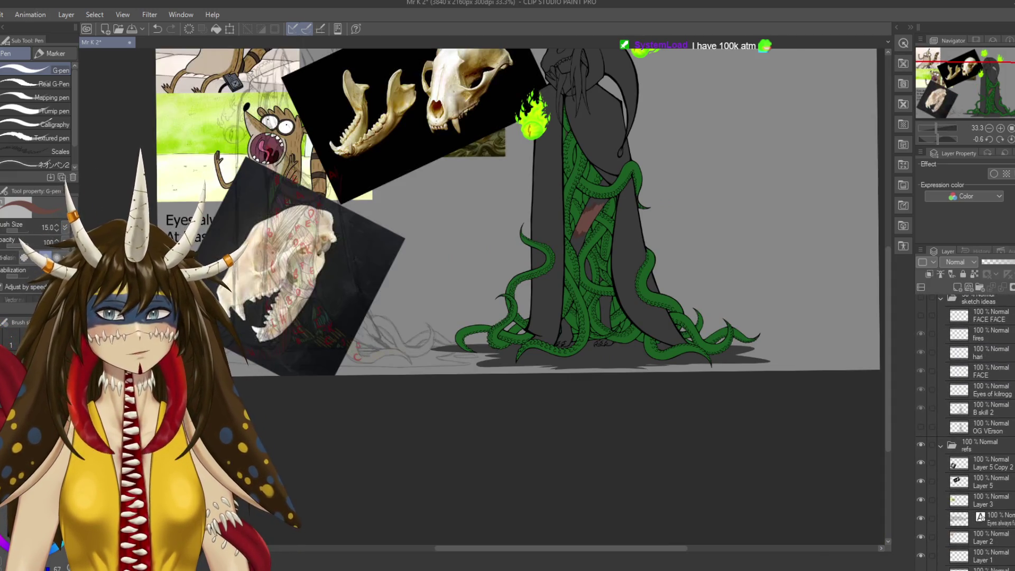
drag(475, 212, 576, 354)
alt+click(335, 202)
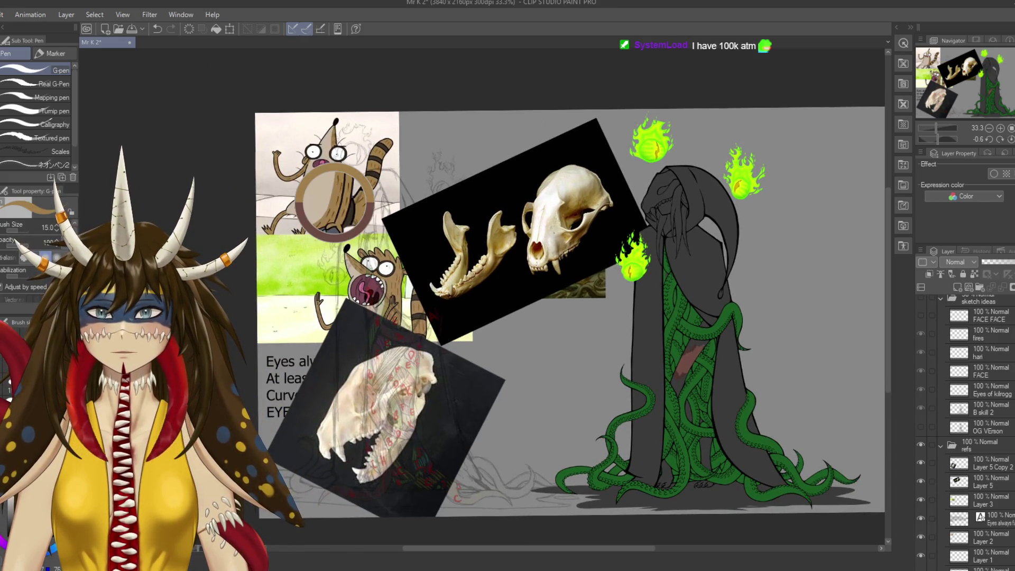
Save the drawing and add a short tan stroke on the brown leg.
drag(529, 264, 415, 208)
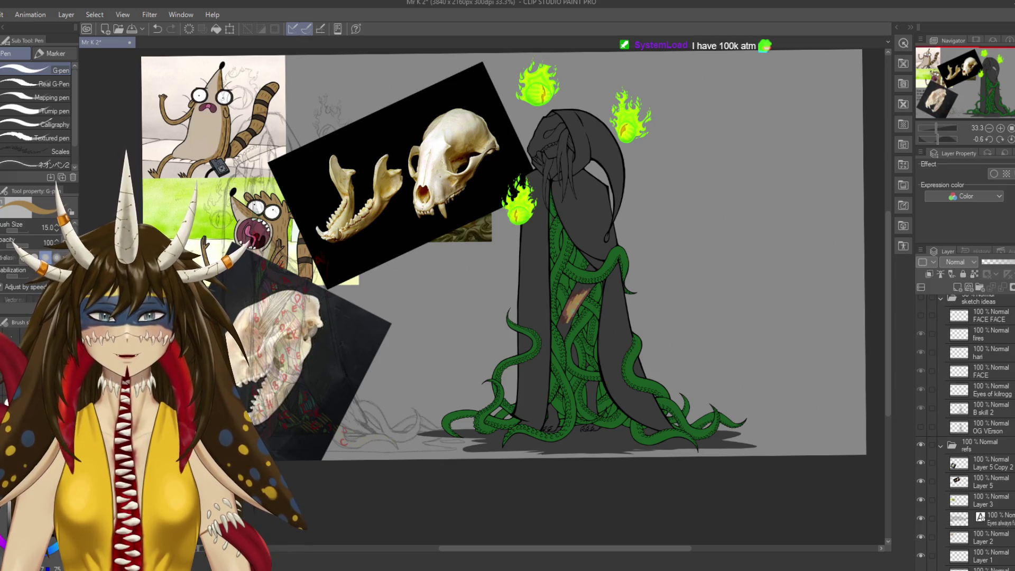
key(ctrl+s)
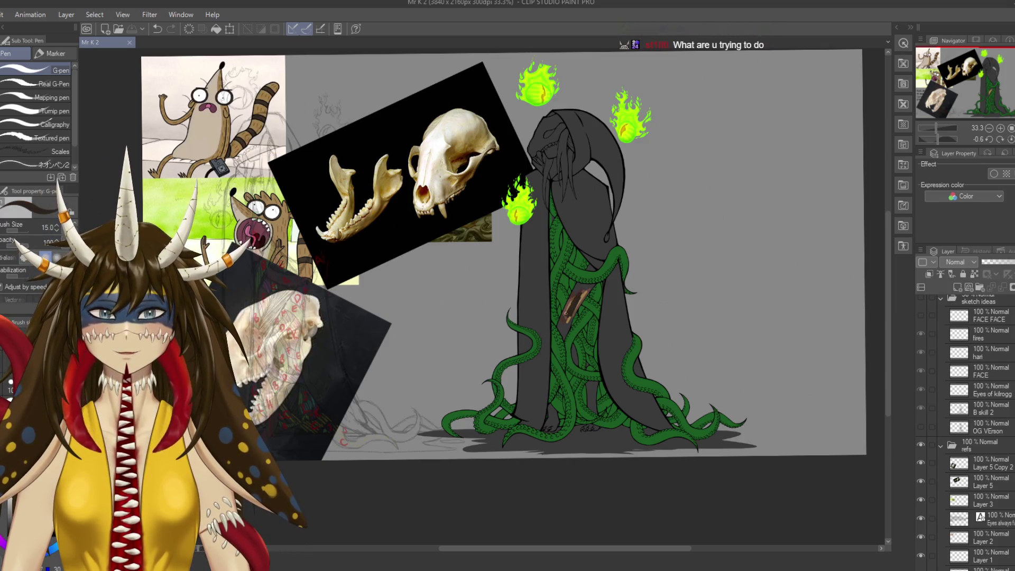
drag(583, 293, 575, 308)
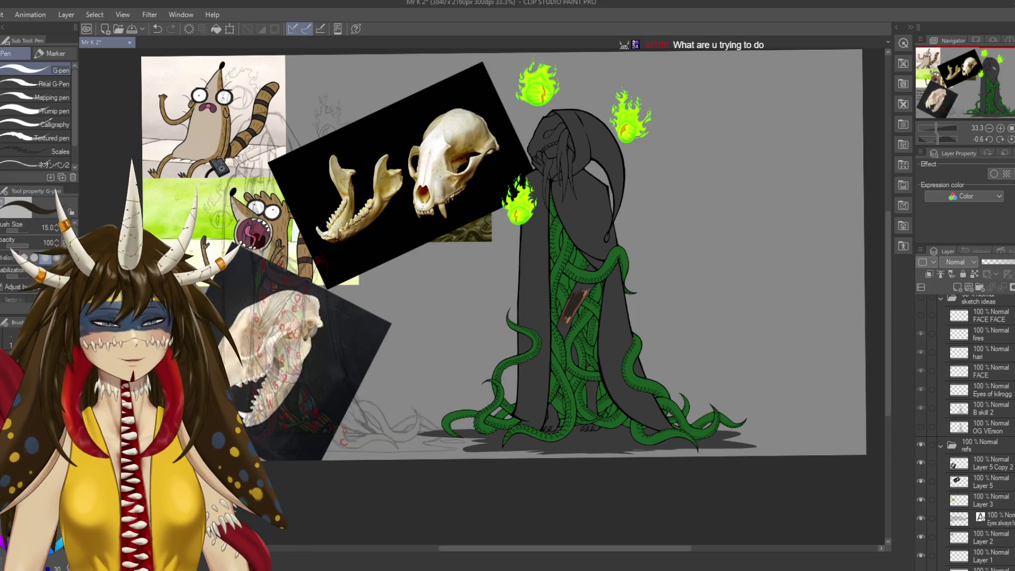
Darken the lower leg and cover the orange streaks with brown, then save.
scroll(571, 299, up, 3)
scroll(572, 299, up, 3)
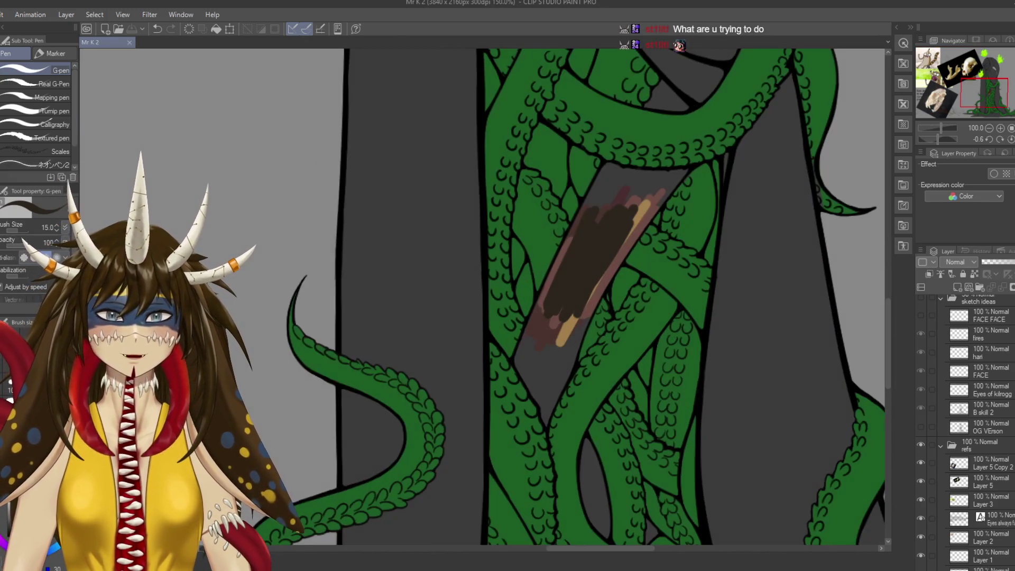
drag(588, 316, 533, 379)
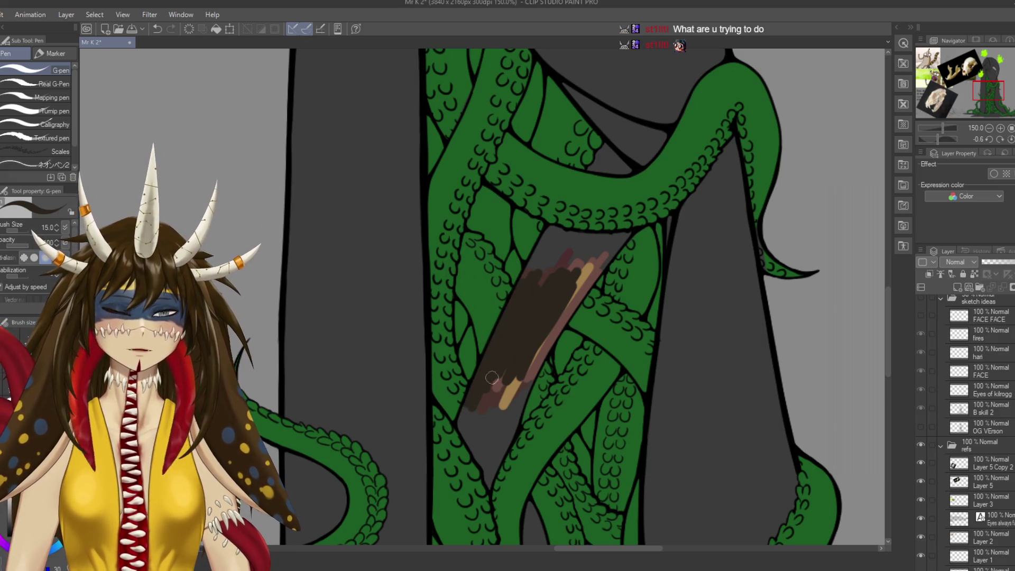
mouse_move(489, 378)
mouse_down()
mouse_move(507, 368)
mouse_move(458, 426)
mouse_move(484, 430)
mouse_up()
mouse_move(481, 419)
mouse_down()
mouse_move(520, 410)
mouse_move(535, 368)
mouse_up()
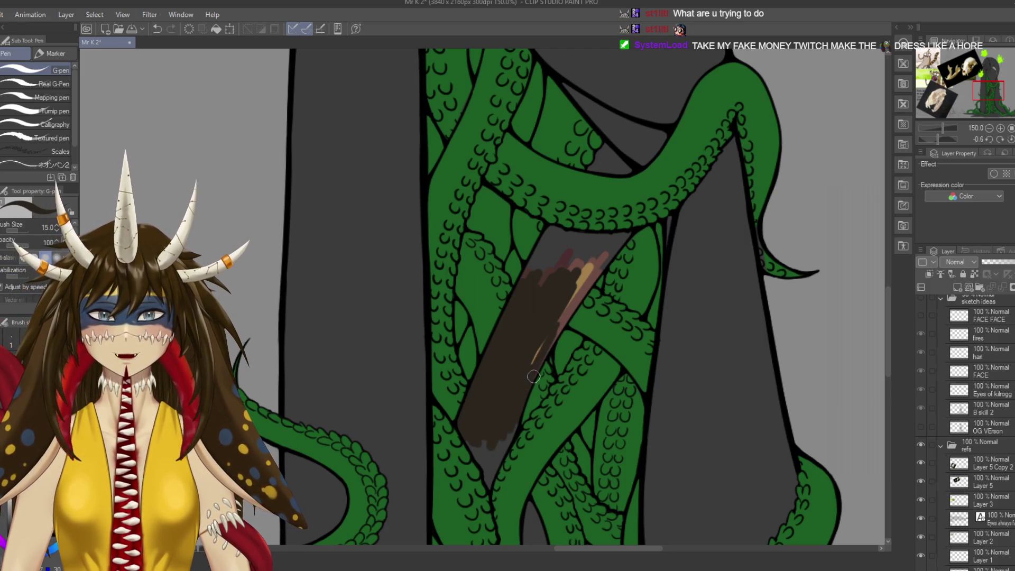
drag(556, 332, 566, 312)
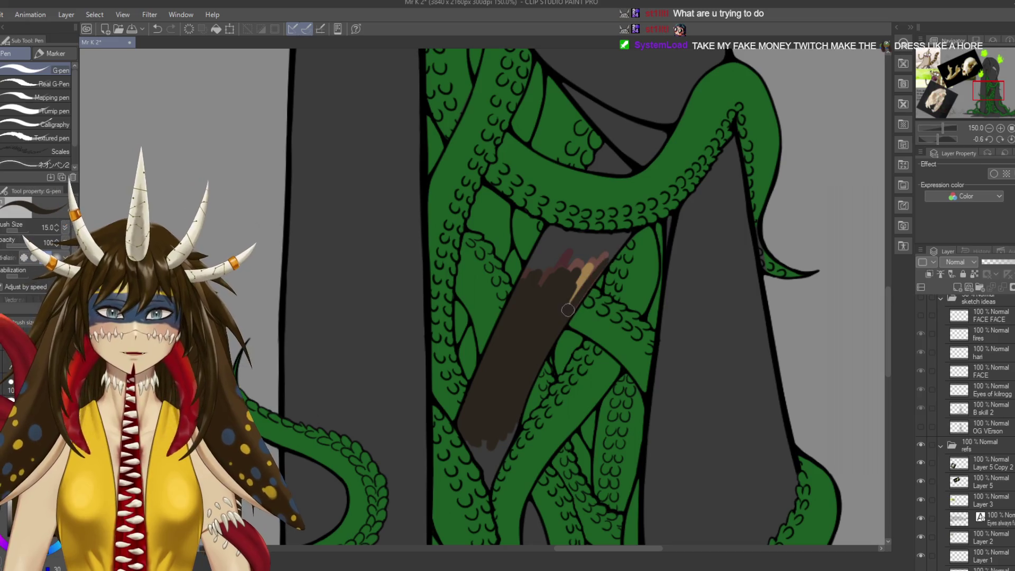
drag(627, 235, 584, 278)
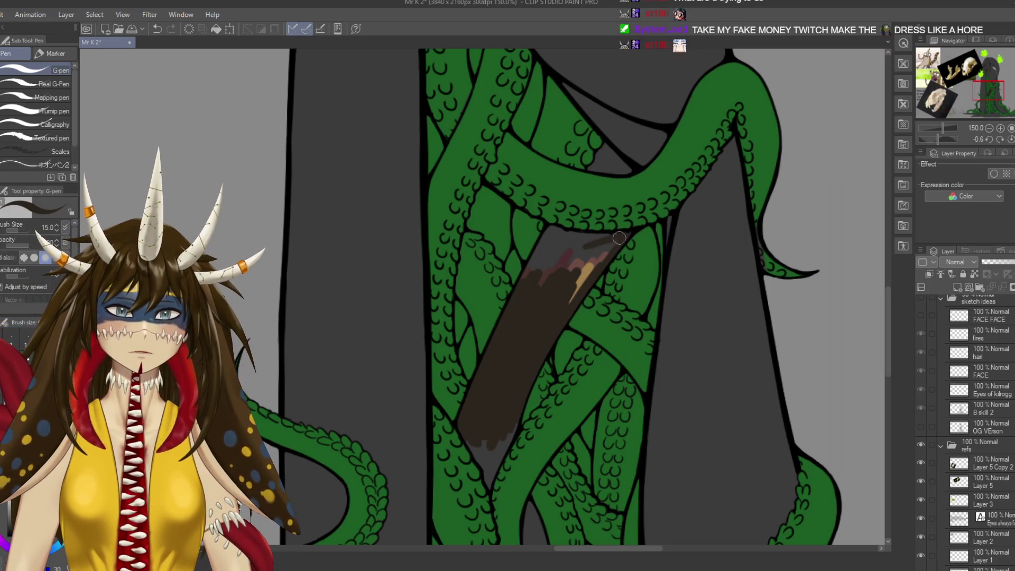
key(ctrl+s)
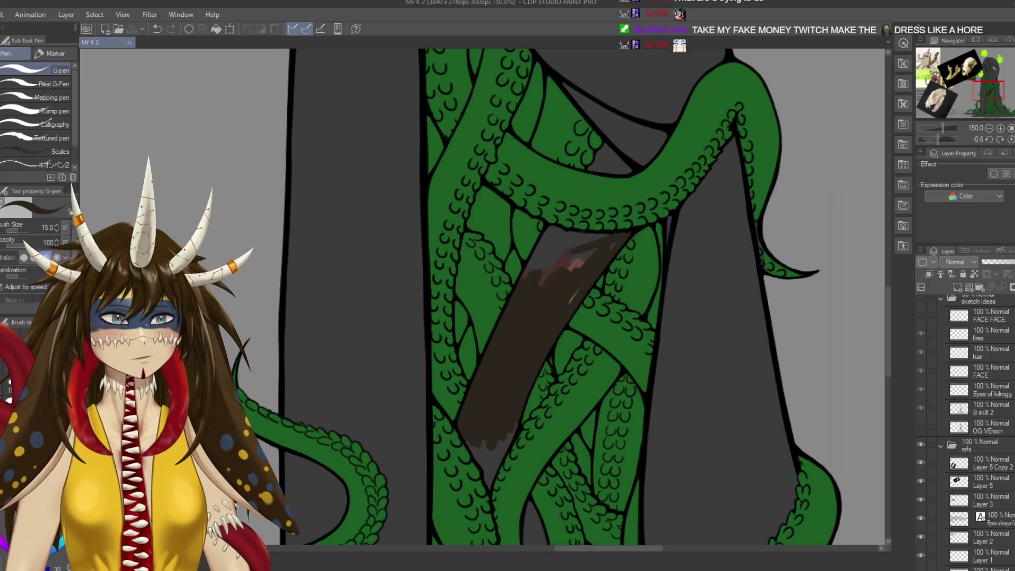
Fill the grey gaps at the top of the leg and trunk with brown.
scroll(567, 300, left, 1)
drag(560, 232, 557, 281)
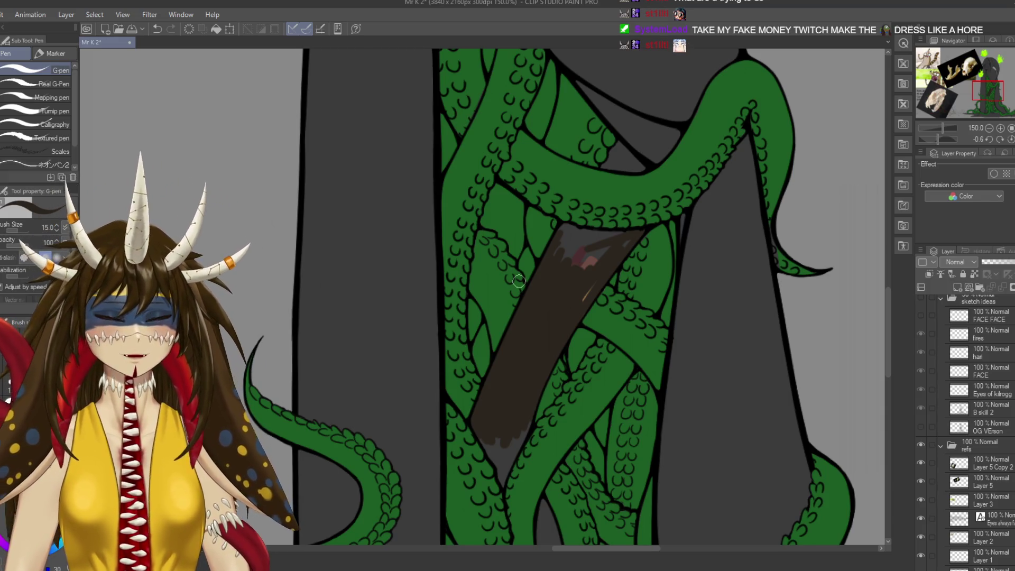
scroll(518, 281, up, 1)
scroll(545, 296, right, 1)
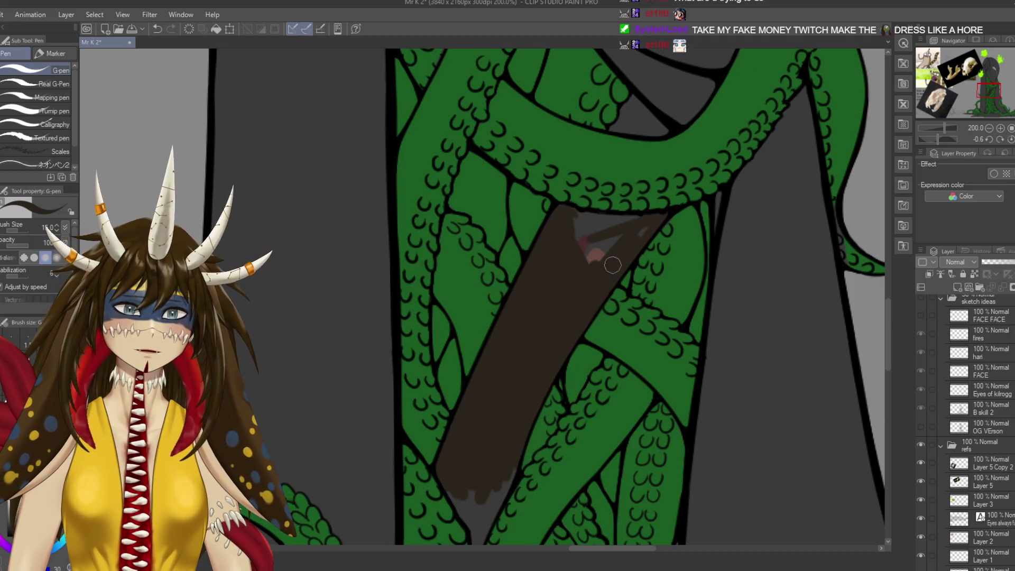
drag(644, 217, 583, 219)
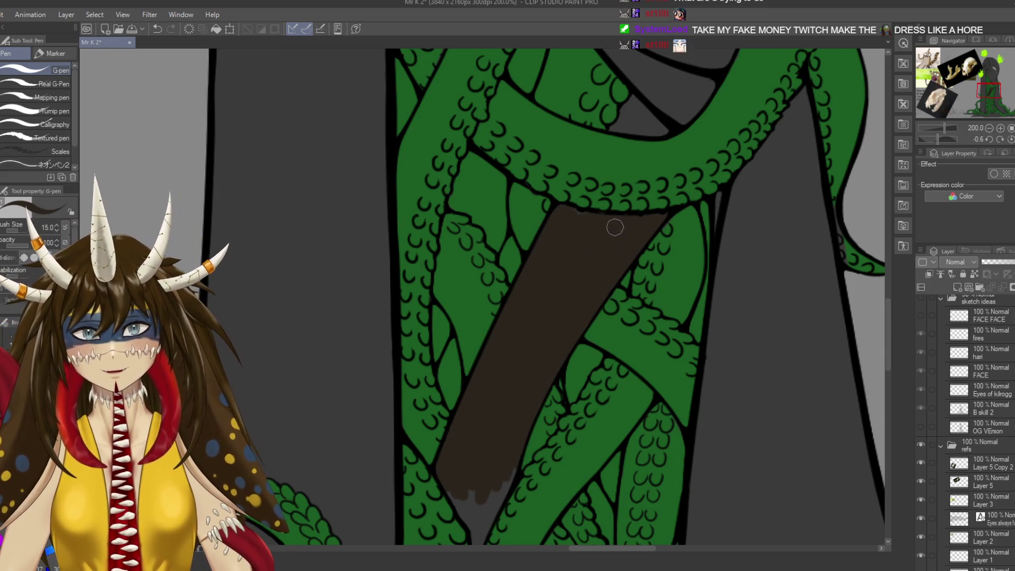
Fill the grey around the trunk's bottom point with brown and save.
drag(445, 477, 516, 298)
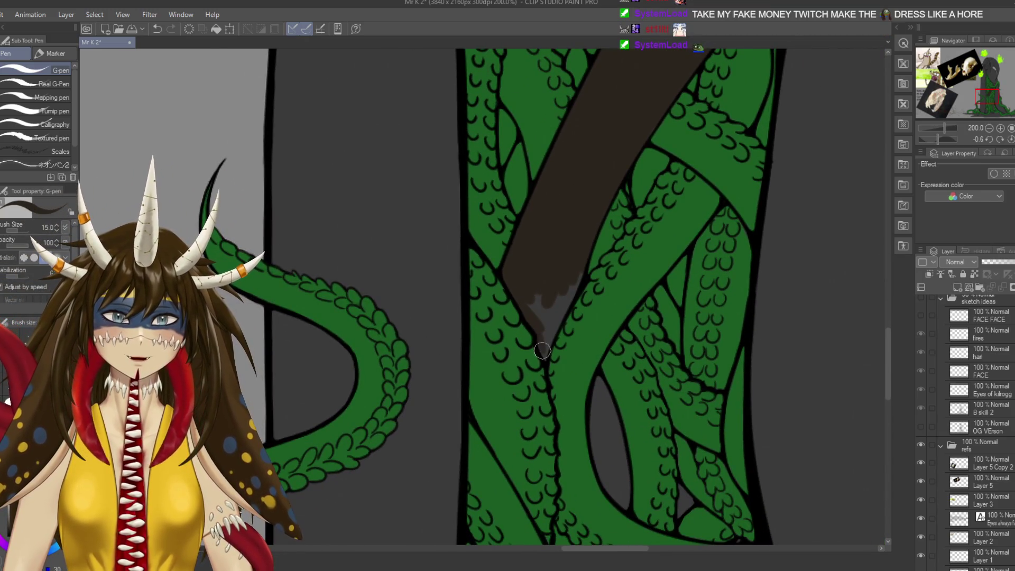
drag(544, 356, 545, 357)
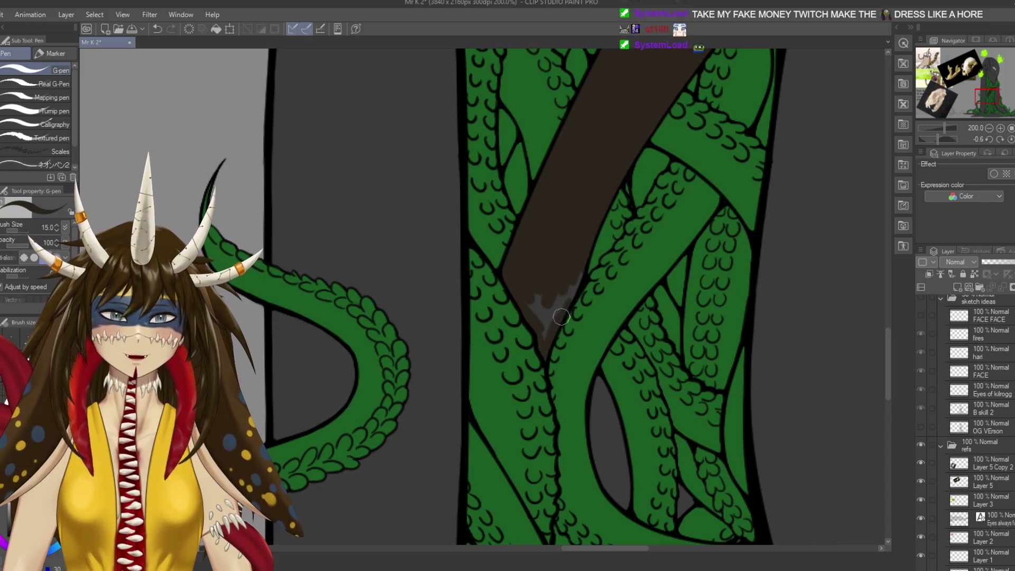
drag(576, 281, 568, 286)
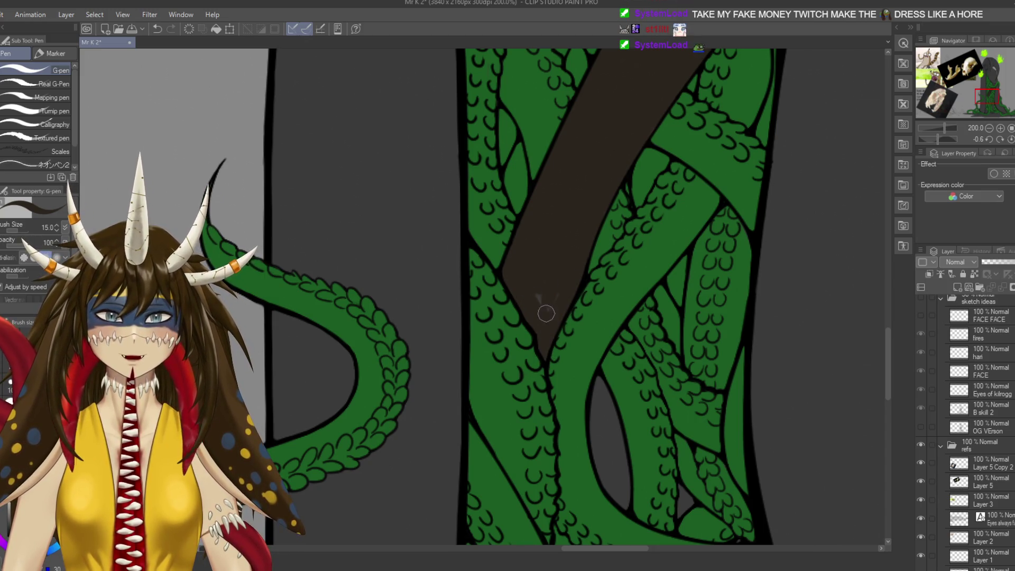
mouse_move(581, 343)
mouse_down()
mouse_move(545, 248)
mouse_move(576, 341)
mouse_up()
key(ctrl+s)
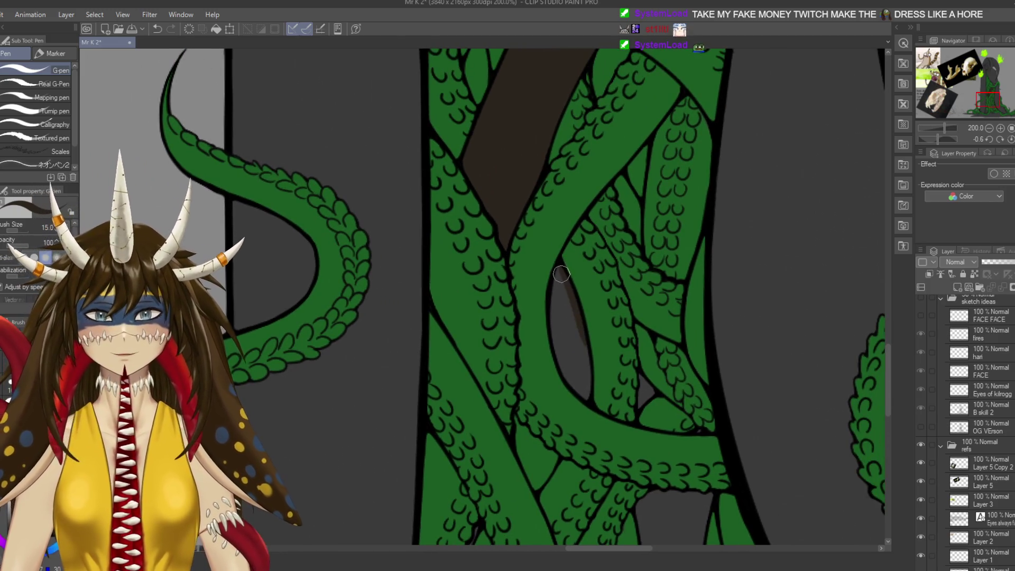
Redo the dark brown shading in the gap between tentacles more faintly.
key(ctrl+z)
mouse_move(561, 274)
mouse_down()
mouse_move(577, 354)
mouse_move(565, 361)
mouse_move(575, 349)
mouse_up()
key(ctrl+z)
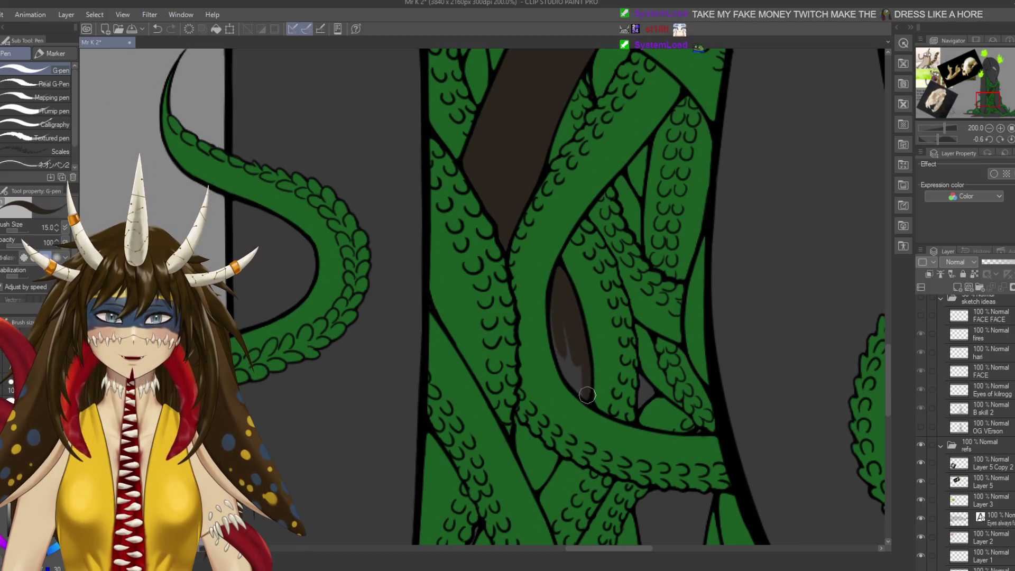
drag(549, 325, 567, 369)
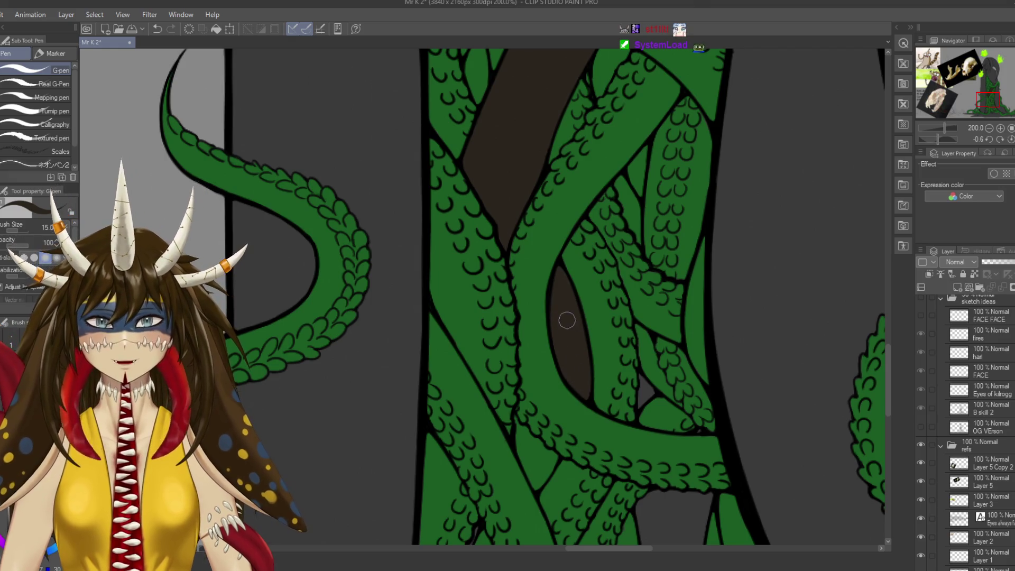
Move down to the lower tentacles, fill most of the grey gap dark brown, and save.
drag(581, 296, 561, 250)
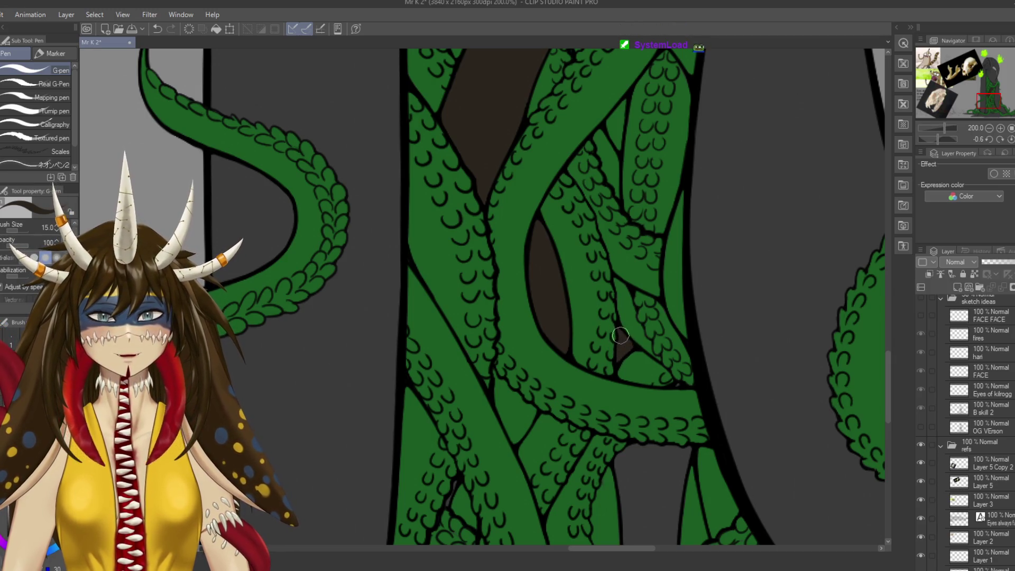
drag(618, 328, 599, 184)
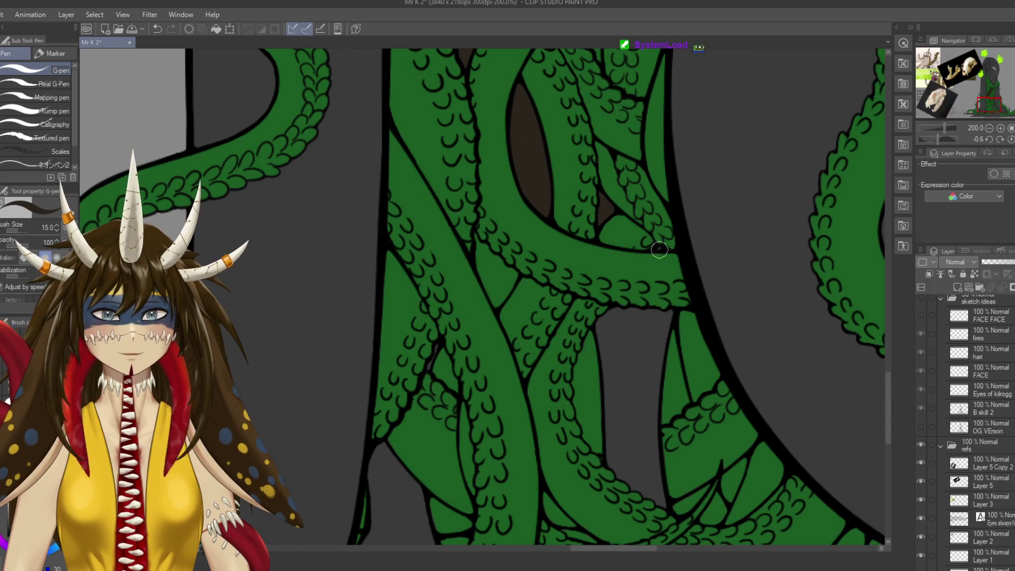
key(ctrl+s)
mouse_move(581, 296)
mouse_down()
mouse_move(570, 277)
mouse_move(597, 297)
mouse_move(608, 364)
mouse_move(598, 307)
mouse_up()
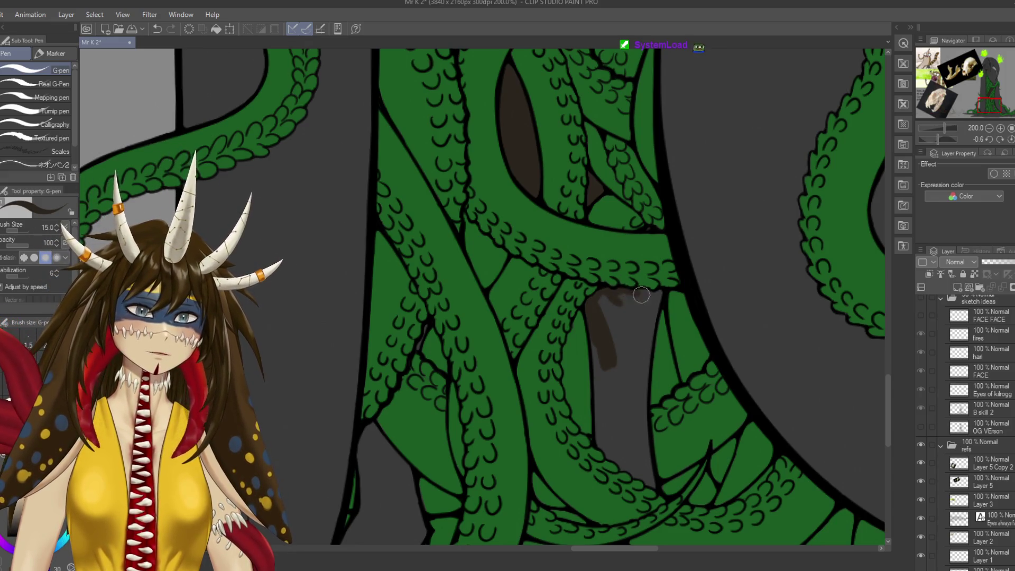
mouse_move(660, 294)
mouse_down()
mouse_move(634, 383)
mouse_move(618, 365)
mouse_move(627, 321)
mouse_move(603, 294)
mouse_move(623, 335)
mouse_up()
scroll(623, 335, down, 3)
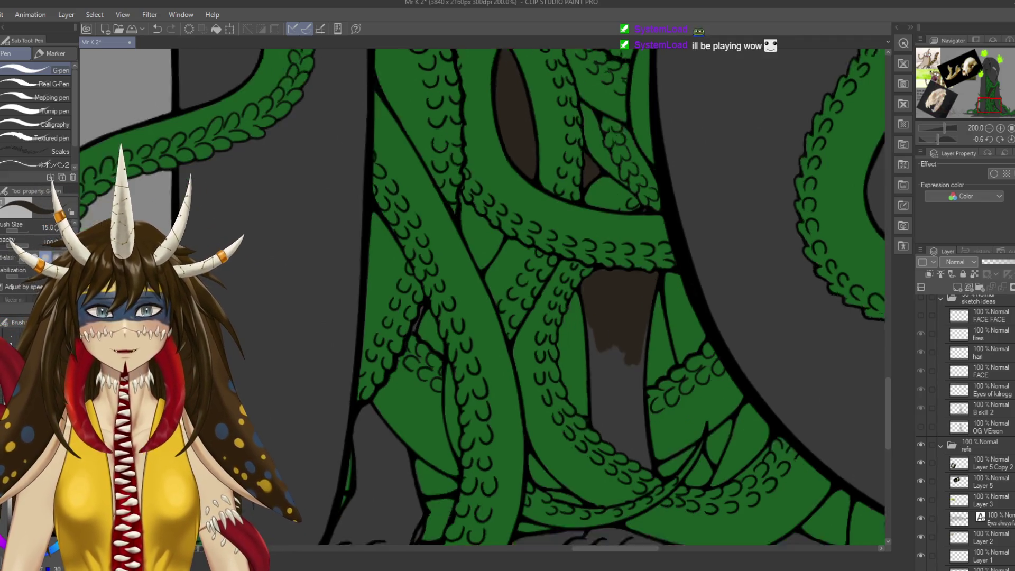
key(ctrl+s)
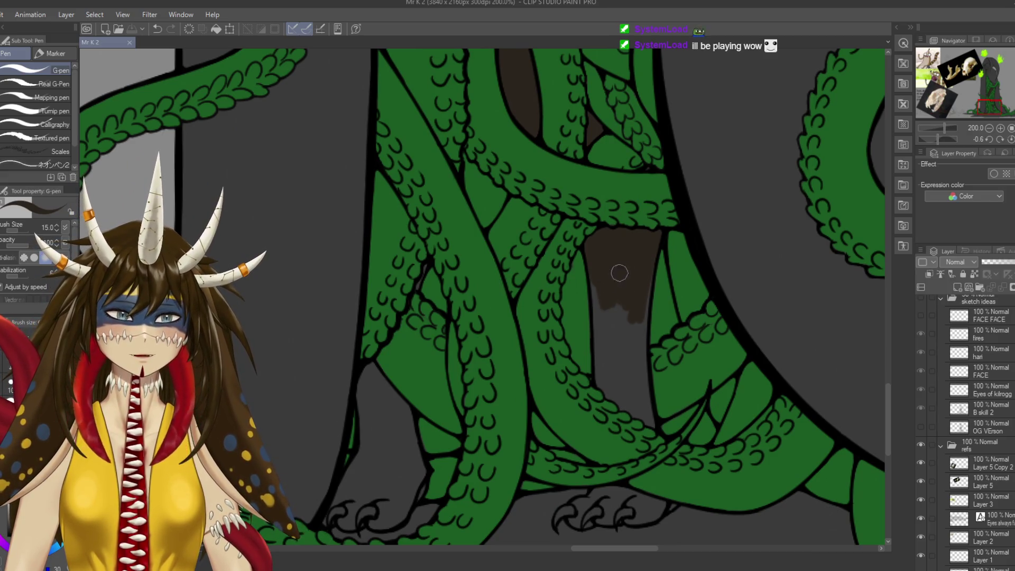
Brush dark brown down the rest of the gap and along its left edge.
drag(648, 287, 647, 365)
mouse_move(641, 324)
mouse_down()
mouse_move(650, 422)
mouse_move(625, 297)
mouse_move(615, 353)
mouse_up()
mouse_move(593, 276)
mouse_down()
mouse_move(584, 290)
mouse_move(594, 294)
mouse_up()
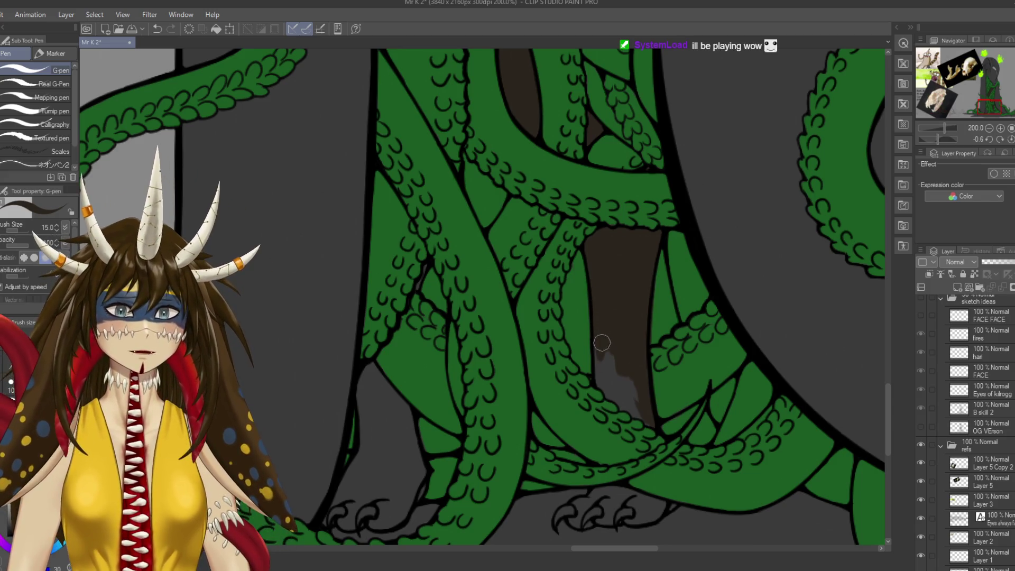
scroll(601, 307, up, 2)
scroll(601, 306, down, 1)
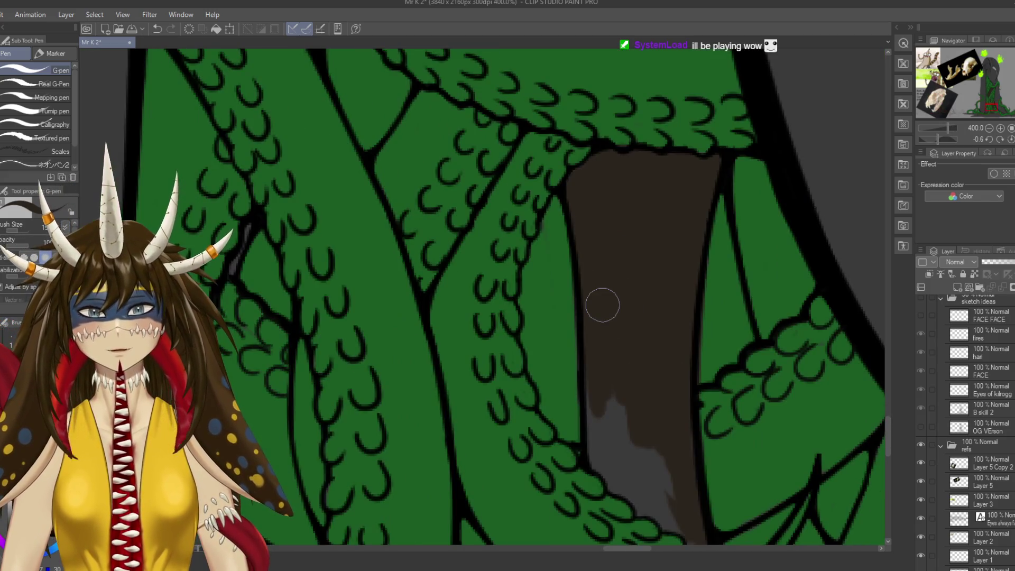
Erase the stray grey speck and small grey patch near the brown.
key(e)
ctrl+shift+click(559, 335)
mouse_move(544, 259)
mouse_down()
mouse_move(539, 226)
mouse_move(544, 237)
mouse_up()
Switch back to the pen and cover the grey patch with brown.
key(p)
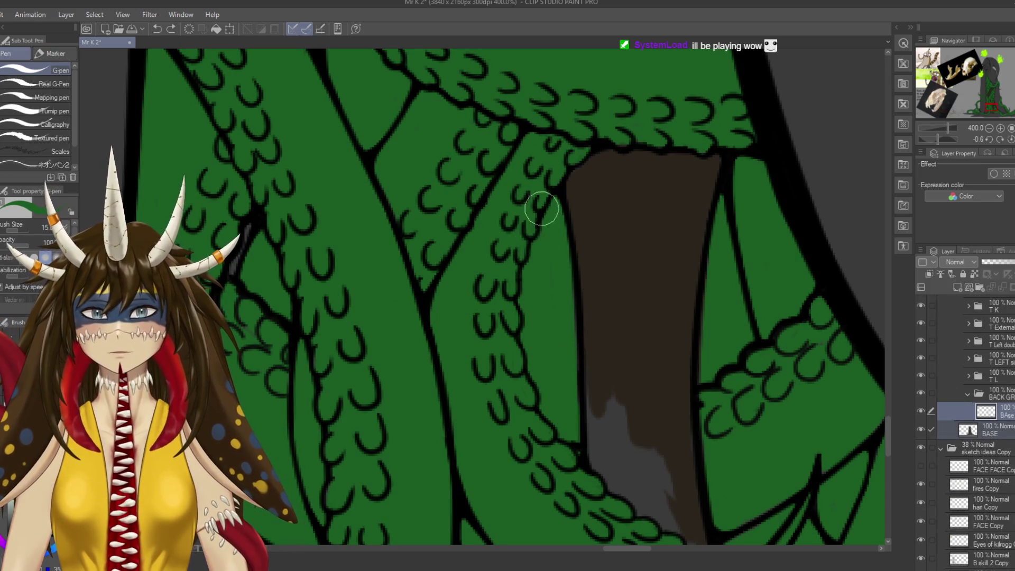
ctrl+shift+click(605, 335)
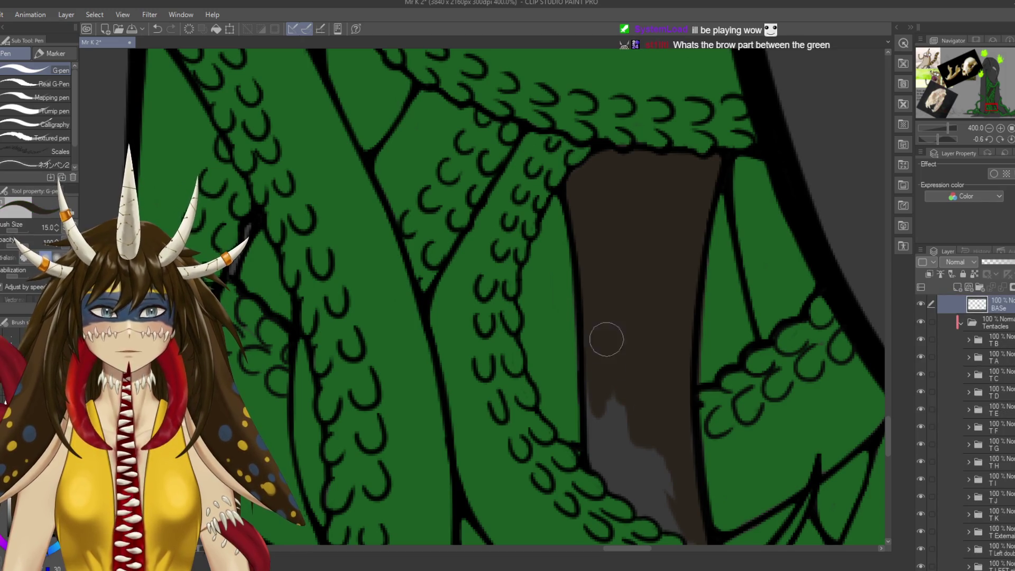
scroll(605, 336, down, 2)
drag(602, 324, 623, 380)
mouse_move(614, 344)
mouse_down()
mouse_move(589, 310)
mouse_move(584, 390)
mouse_move(638, 421)
mouse_move(641, 389)
mouse_move(625, 421)
mouse_move(684, 468)
mouse_move(663, 449)
mouse_up()
Paint a wider brown stroke along the black line, save, and zoom out.
scroll(663, 448, up, 5)
drag(516, 224, 562, 281)
key(ctrl+z)
mouse_move(531, 217)
mouse_down()
mouse_move(589, 283)
mouse_move(527, 281)
mouse_move(514, 267)
mouse_move(464, 276)
mouse_move(516, 220)
mouse_move(526, 257)
mouse_move(555, 273)
mouse_up()
key(ctrl+s)
key(ctrl+alt+0)
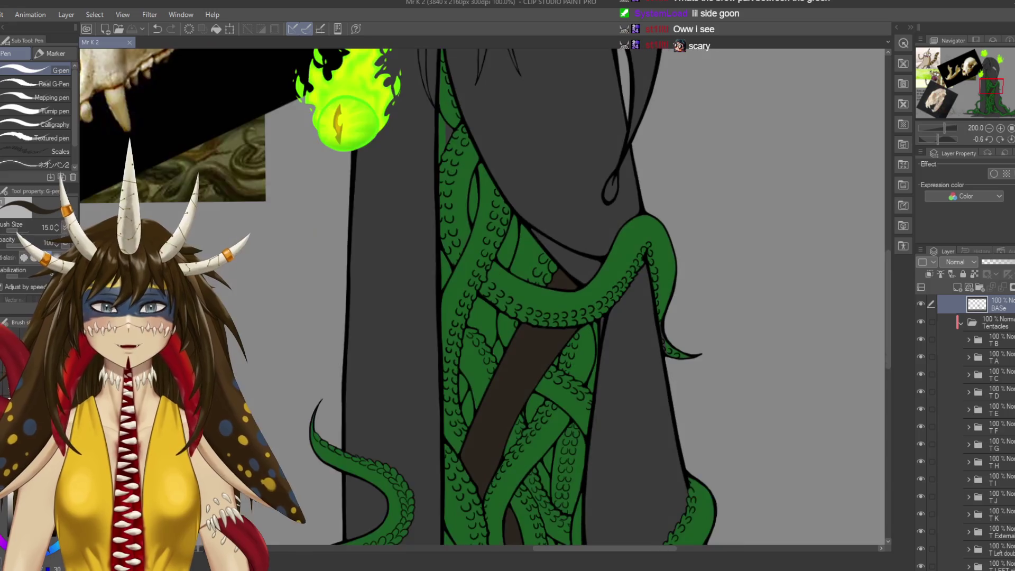
Centre the claws and fill the gaps inside both claws with dark brown, then save.
scroll(596, 330, down, 5)
scroll(596, 329, up, 1)
scroll(596, 330, up, 2)
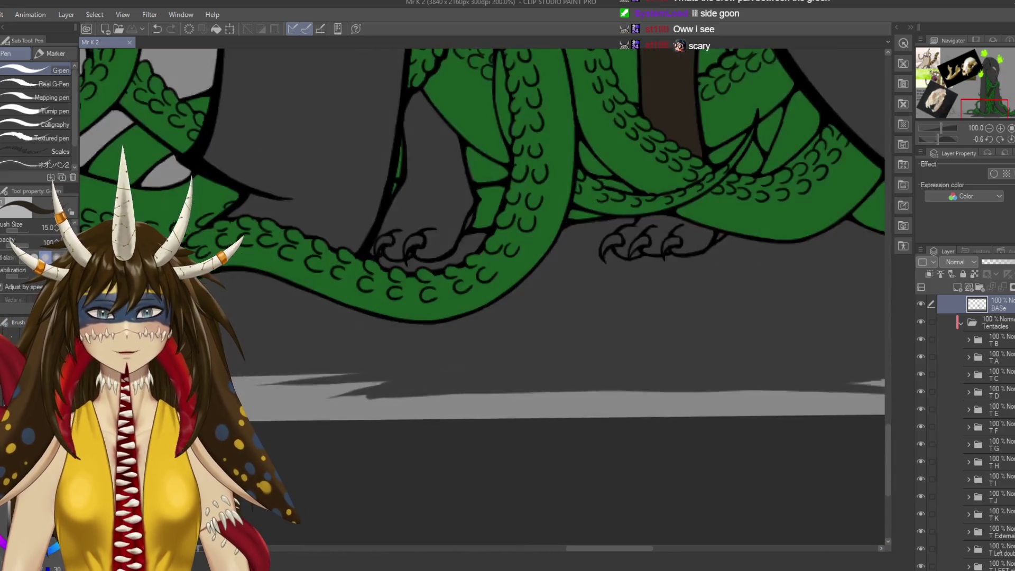
scroll(596, 330, up, 1)
mouse_move(651, 163)
mouse_down()
mouse_move(564, 271)
mouse_move(614, 217)
mouse_move(756, 246)
mouse_move(661, 271)
mouse_move(691, 277)
mouse_move(687, 240)
mouse_move(650, 226)
mouse_move(571, 242)
mouse_move(573, 263)
mouse_move(608, 240)
mouse_move(624, 251)
mouse_move(618, 276)
mouse_move(627, 276)
mouse_move(641, 244)
mouse_move(659, 261)
mouse_move(657, 281)
mouse_move(663, 272)
mouse_up()
mouse_move(560, 285)
mouse_down()
mouse_move(568, 267)
mouse_move(589, 286)
mouse_move(616, 272)
mouse_up()
key(ctrl+s)
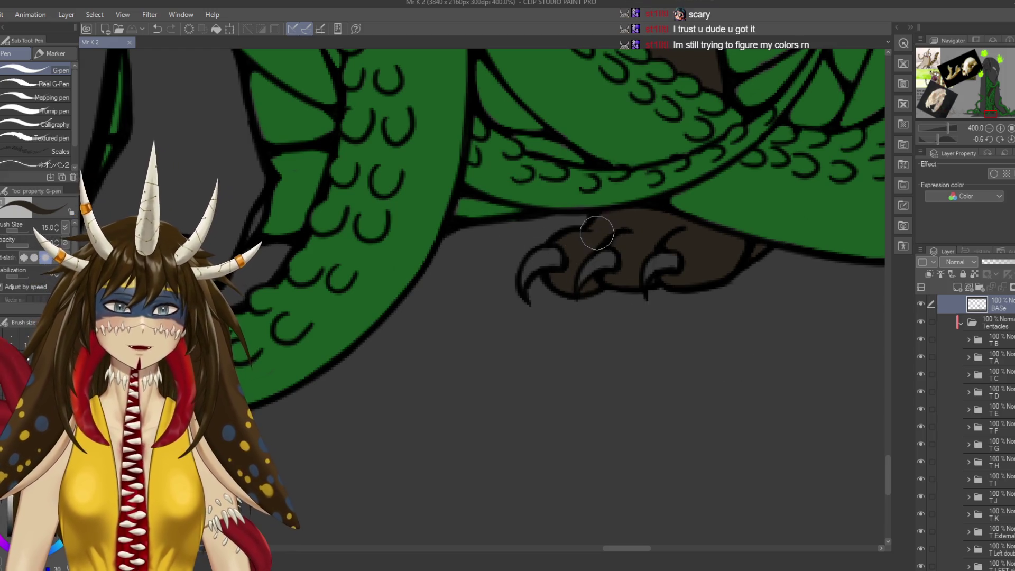
Brush dark brown over the paw and save.
drag(632, 228, 706, 275)
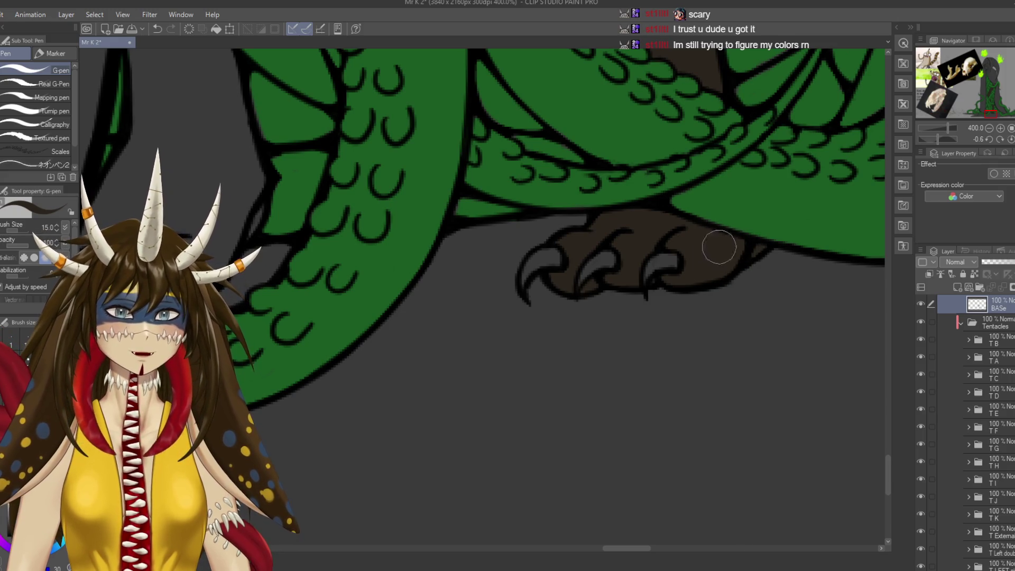
key(ctrl+s)
scroll(689, 258, down, 6)
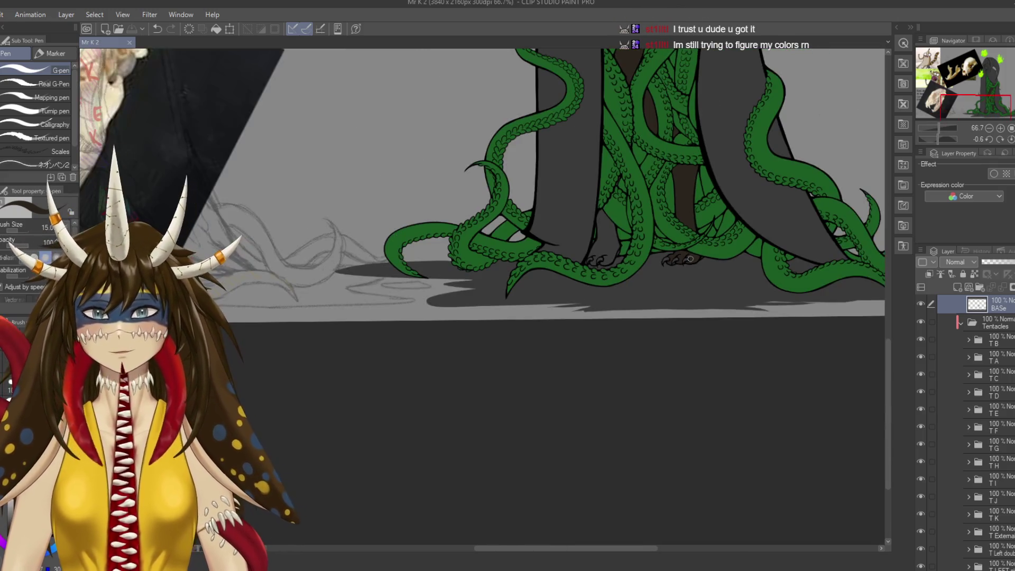
scroll(740, 222, up, 4)
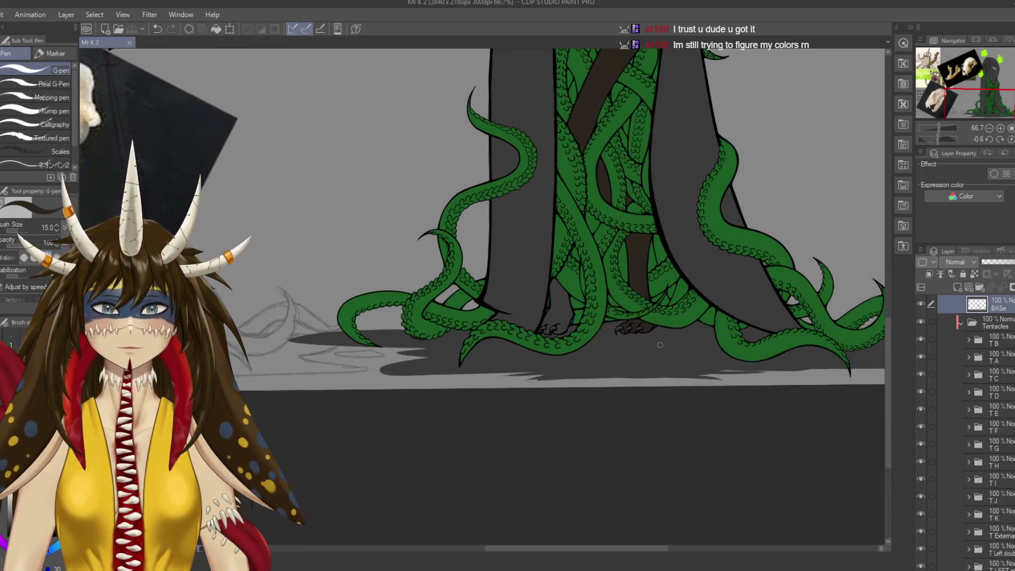
scroll(659, 345, up, 1)
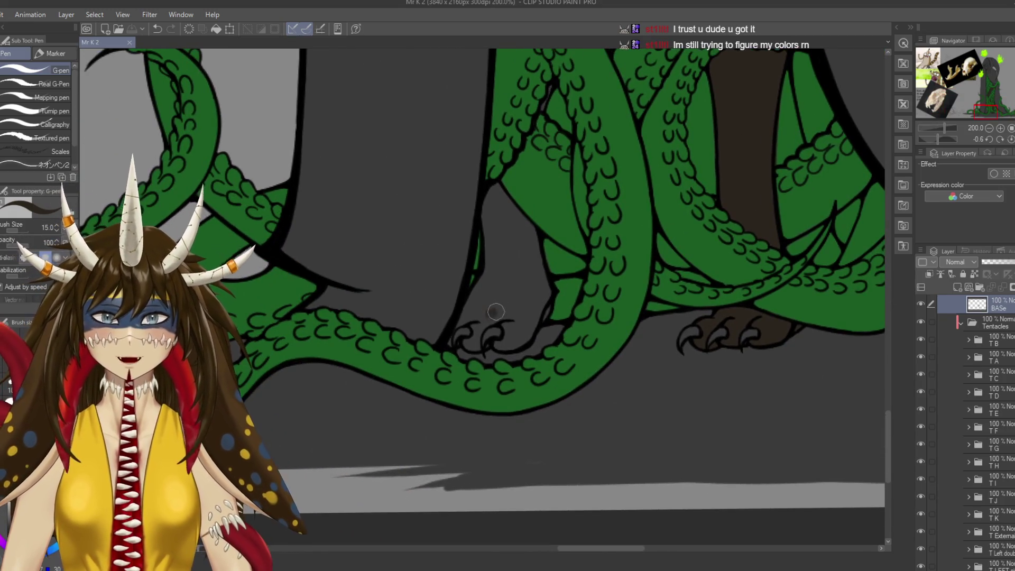
Paint brown along the paw outline up toward its top.
drag(492, 312, 510, 233)
scroll(528, 280, up, 2)
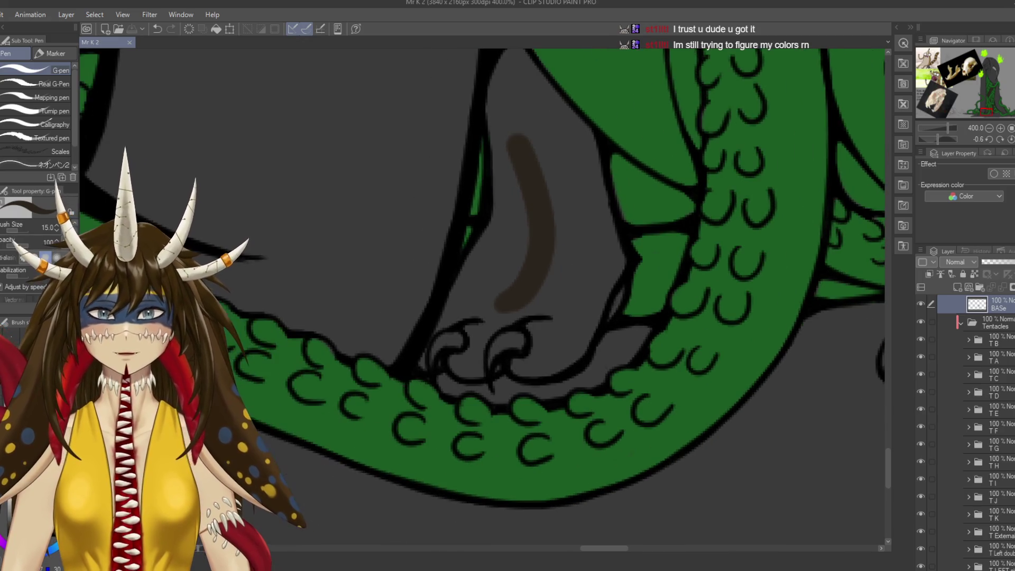
mouse_move(416, 364)
mouse_down()
mouse_move(471, 281)
mouse_move(460, 294)
mouse_move(487, 227)
mouse_move(486, 236)
mouse_up()
scroll(487, 235, up, 3)
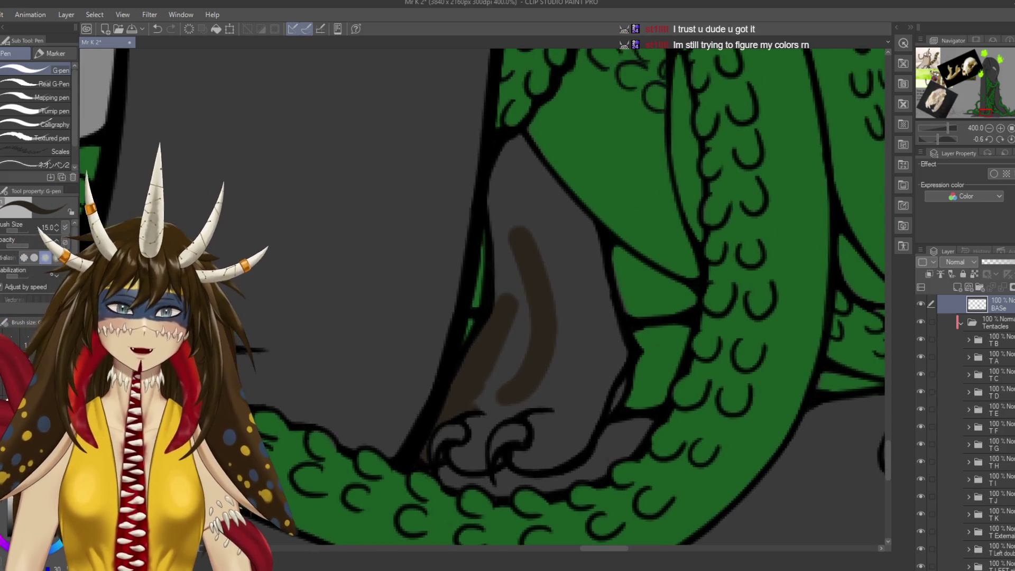
drag(494, 174, 509, 315)
mouse_move(499, 193)
mouse_down()
mouse_move(522, 145)
mouse_move(525, 169)
mouse_move(503, 153)
mouse_move(530, 209)
mouse_up()
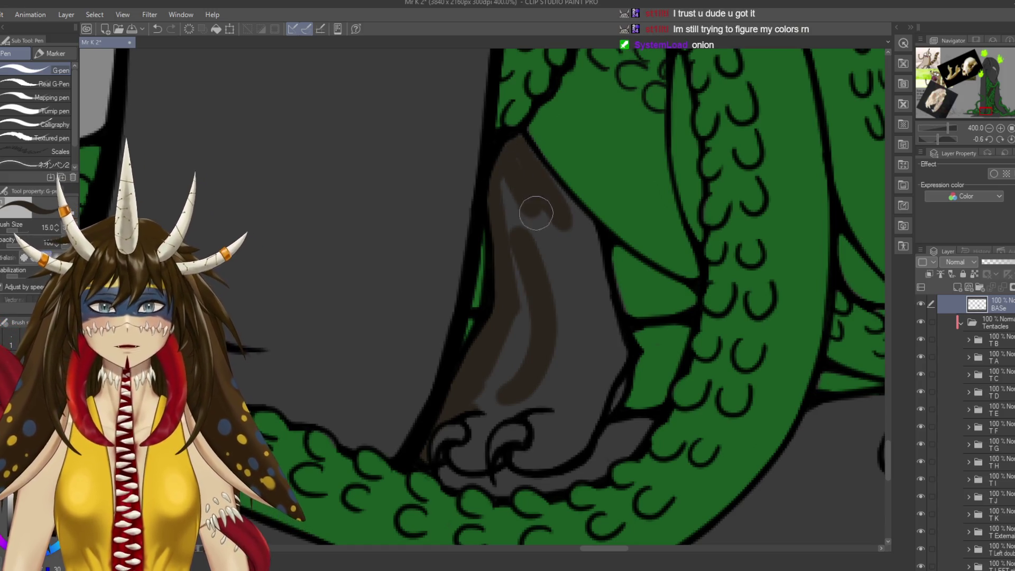
Return to the BASe layer and fill the upper paw with brown, undoing one stroke.
ctrl+shift+click(530, 208)
ctrl+shift+click(523, 164)
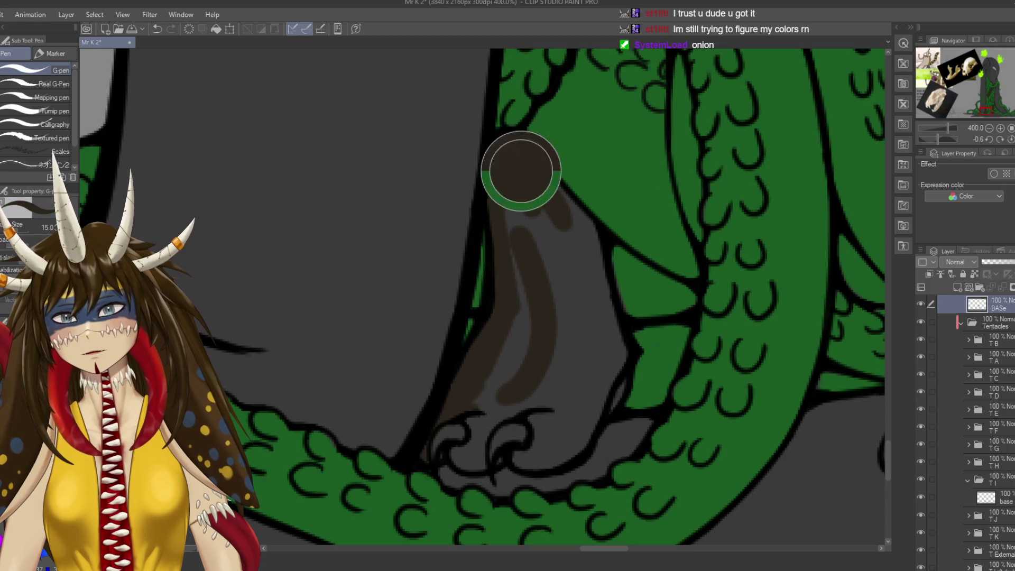
mouse_move(503, 154)
mouse_down()
mouse_move(501, 191)
mouse_move(582, 265)
mouse_move(541, 182)
mouse_move(600, 274)
mouse_move(557, 279)
mouse_move(564, 316)
mouse_up()
mouse_move(521, 242)
mouse_down()
mouse_move(525, 211)
mouse_move(526, 335)
mouse_move(508, 306)
mouse_move(491, 367)
mouse_move(573, 288)
mouse_move(555, 267)
mouse_move(606, 286)
mouse_move(626, 332)
mouse_move(612, 376)
mouse_move(562, 421)
mouse_move(526, 426)
mouse_move(543, 434)
mouse_move(521, 426)
mouse_move(557, 417)
mouse_move(604, 344)
mouse_move(571, 344)
mouse_move(541, 370)
mouse_move(593, 377)
mouse_move(683, 334)
mouse_up()
key(ctrl+z)
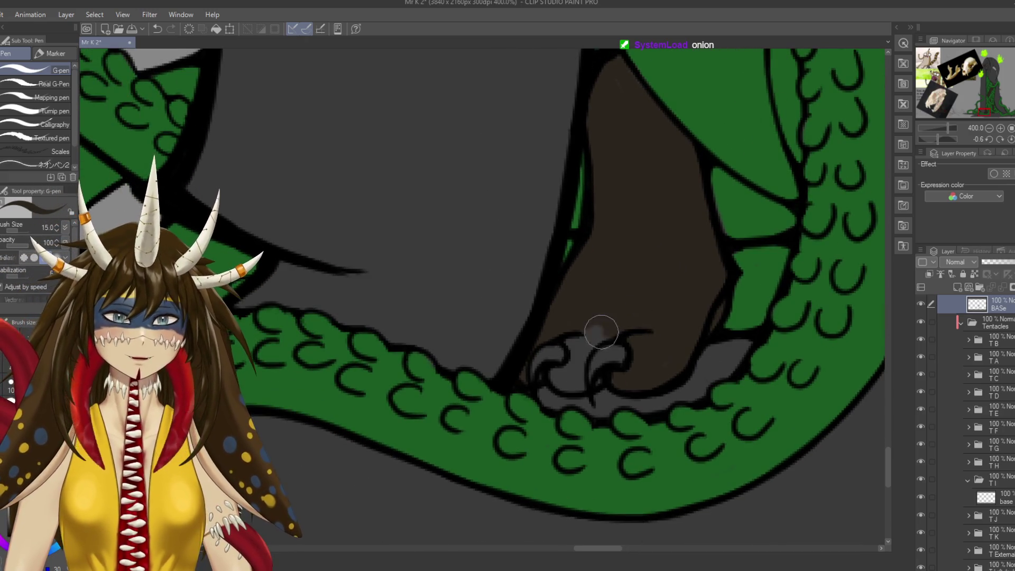
Fill the grey gap among the claws with brown, save, and zoom in on the foot.
mouse_move(576, 345)
mouse_down()
mouse_move(576, 370)
mouse_move(529, 393)
mouse_up()
key(ctrl+s)
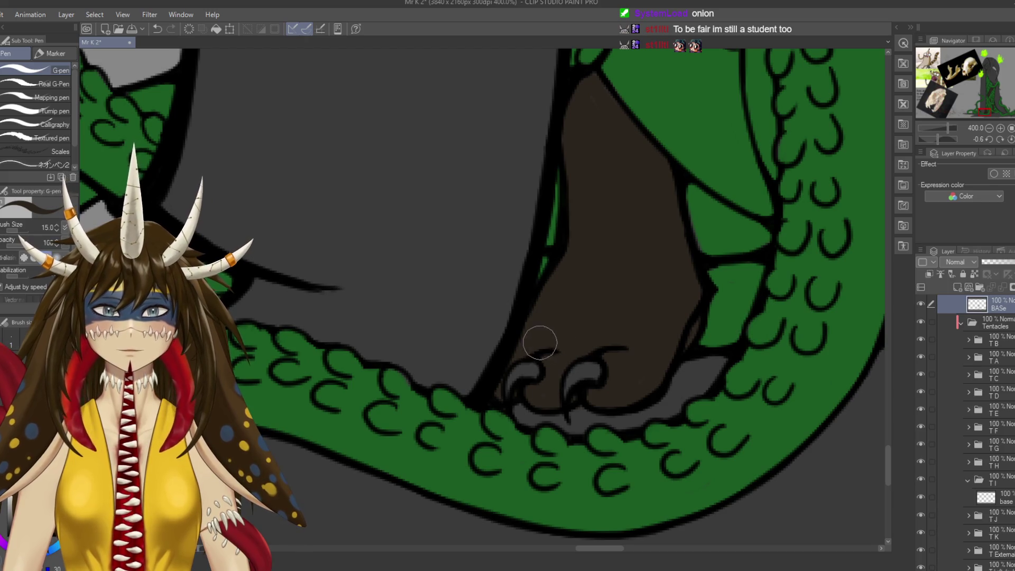
drag(539, 342, 554, 367)
drag(581, 406, 587, 400)
scroll(567, 376, down, 6)
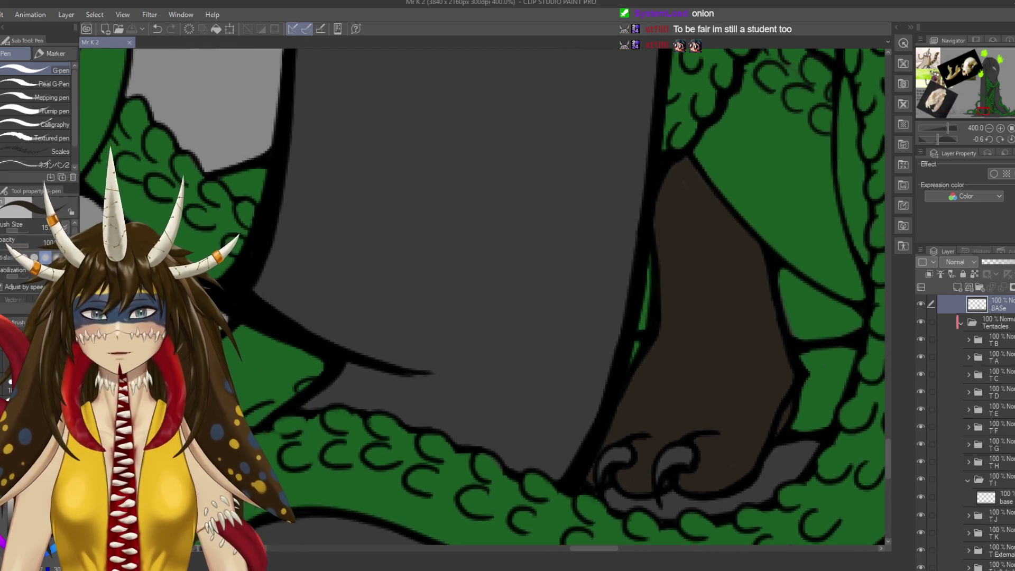
key(ctrl+s)
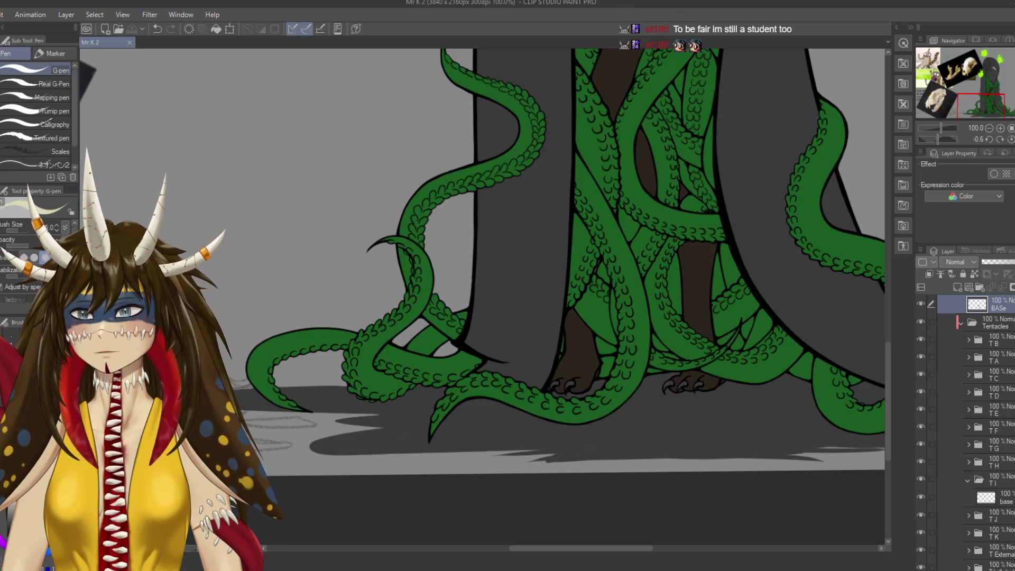
key(ctrl+plus)
key(ctrl+plus)
key(ctrl+plus)
Paint cream onto the first claw as a curved stroke, shrink the brush, and save.
drag(581, 369, 370, 105)
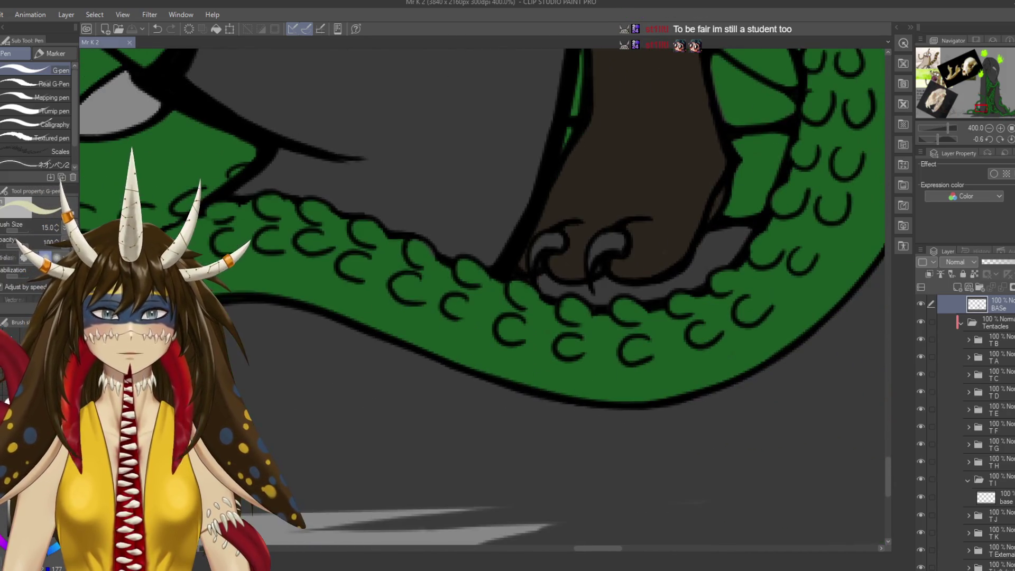
drag(548, 243, 559, 240)
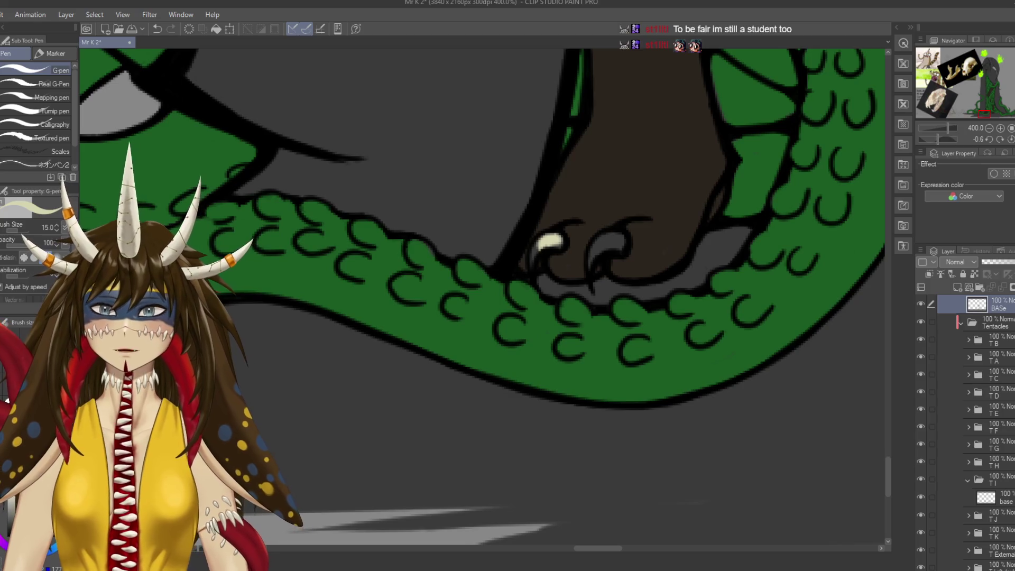
drag(543, 244, 556, 242)
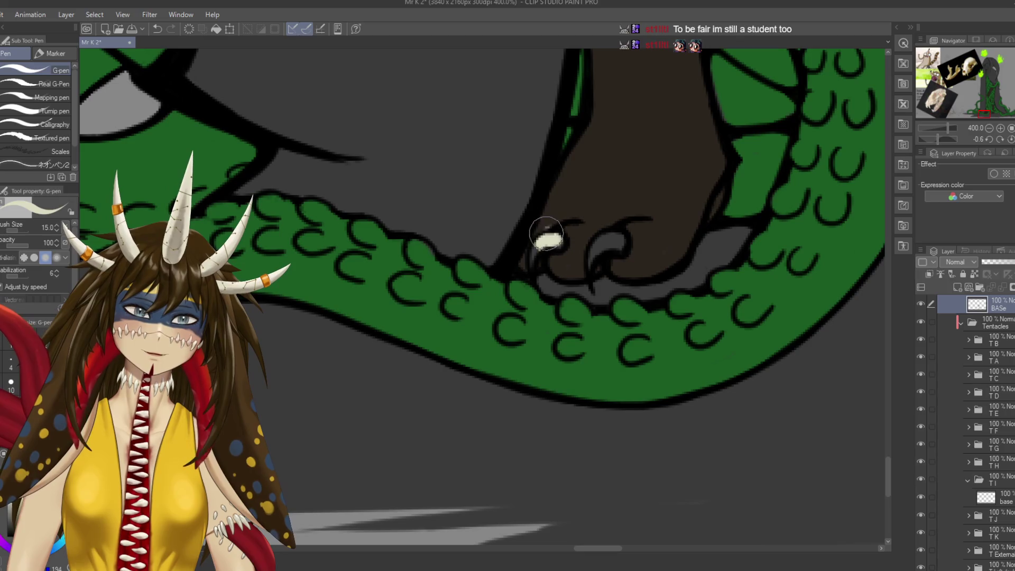
key(ctrl+z)
drag(556, 240, 531, 266)
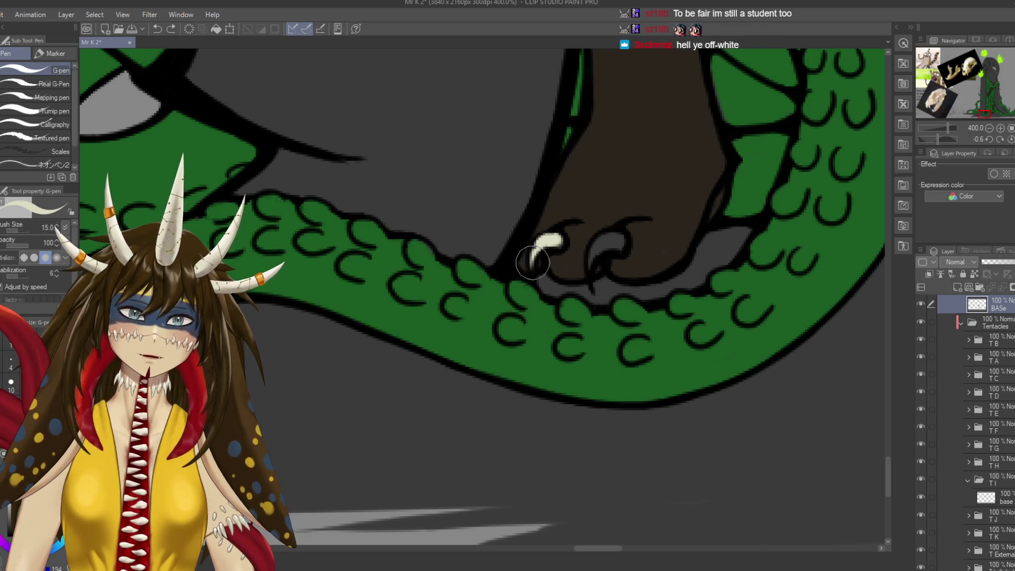
key(bracketleft)
key(bracketleft)
key(bracketleft)
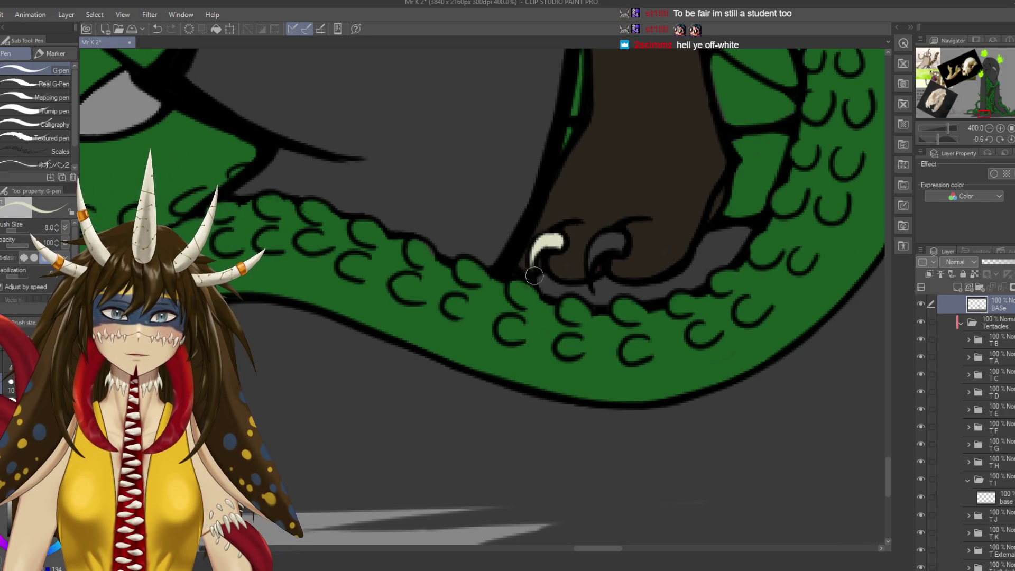
key(ctrl+s)
Fill the left, middle and third claws with off-white and save.
mouse_move(544, 264)
mouse_down()
mouse_move(497, 307)
mouse_move(562, 289)
mouse_up()
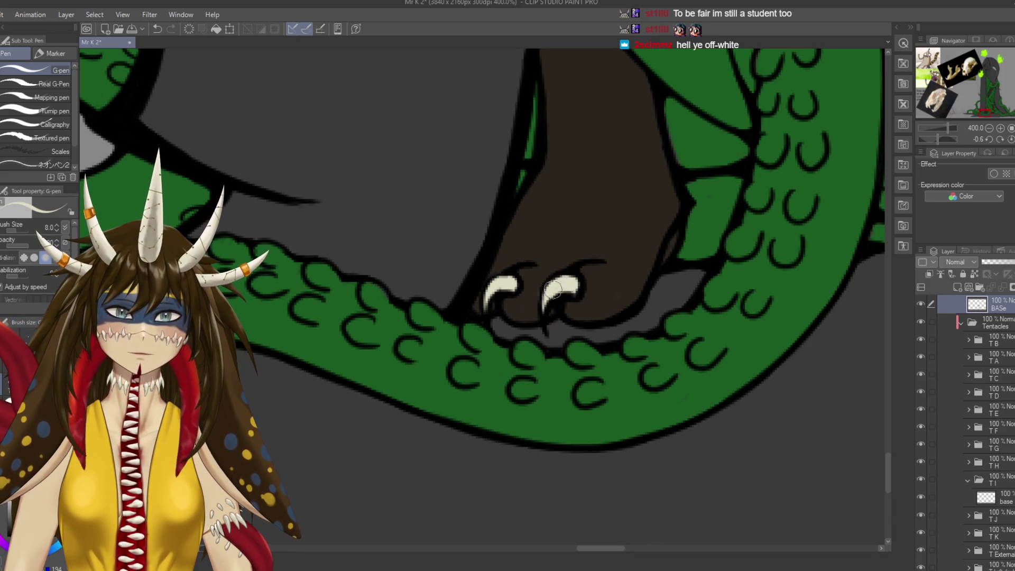
key(e)
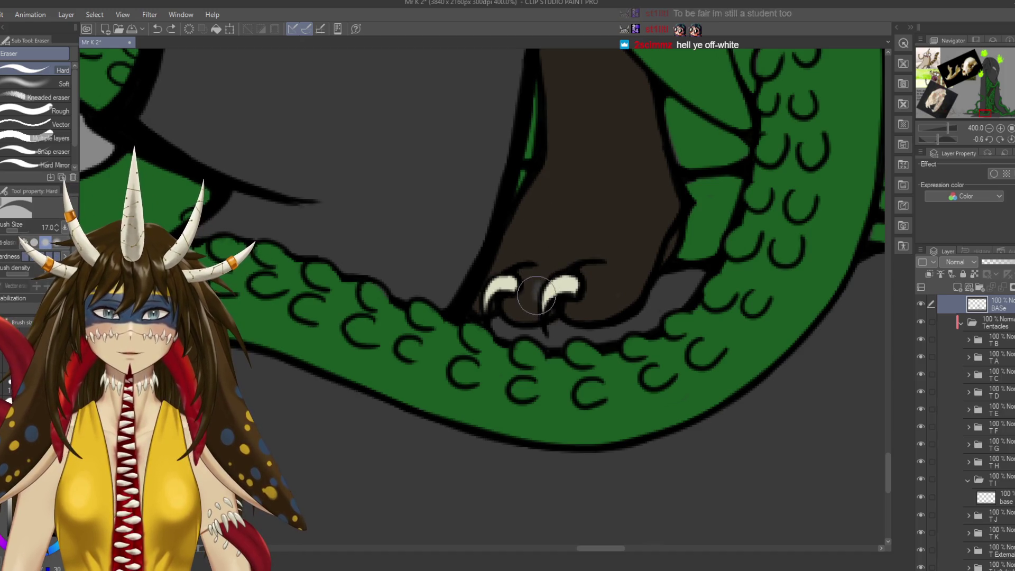
key(p)
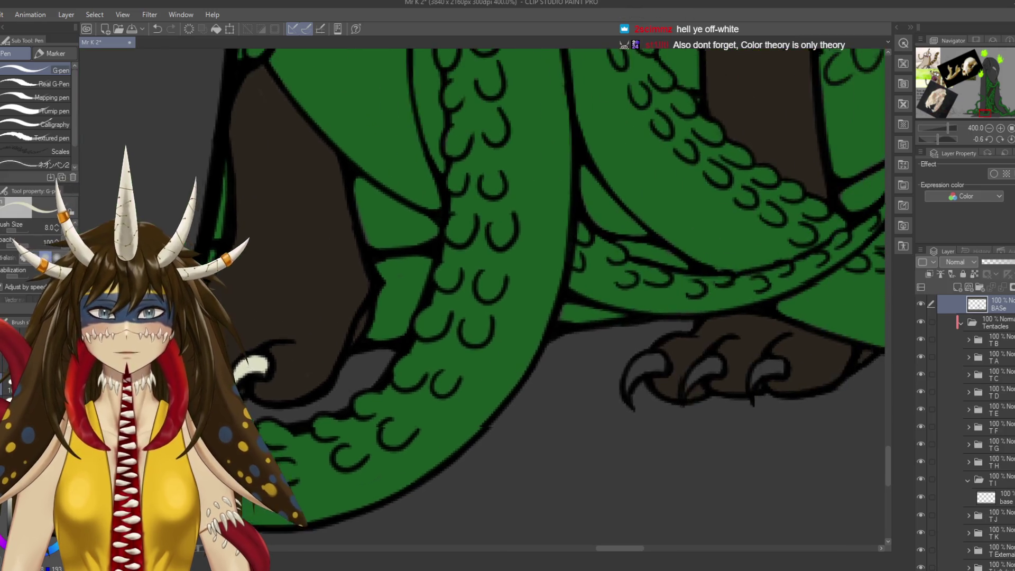
mouse_move(687, 343)
mouse_down()
mouse_move(508, 290)
mouse_move(488, 347)
mouse_up()
drag(517, 306, 491, 341)
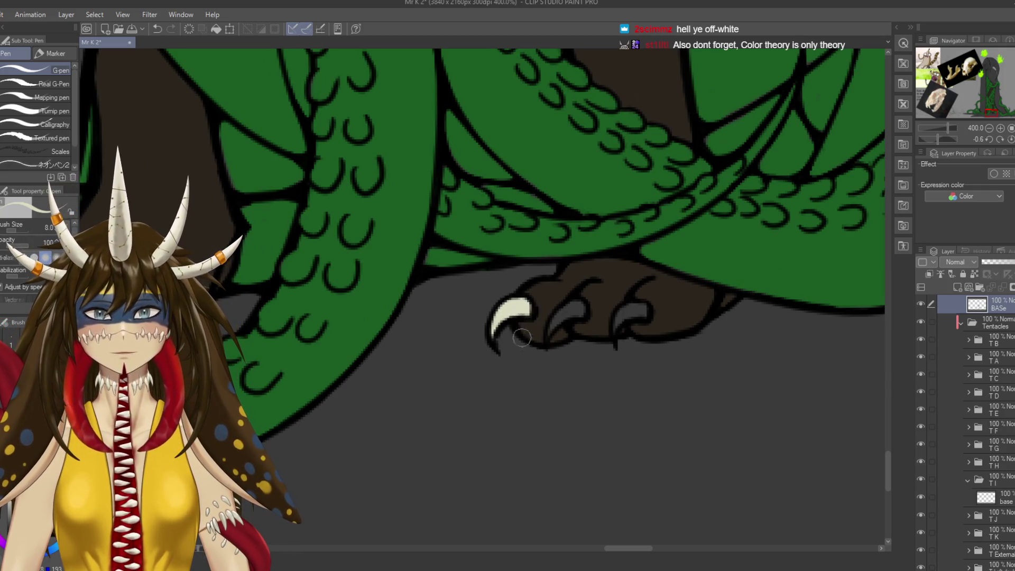
drag(580, 305, 567, 313)
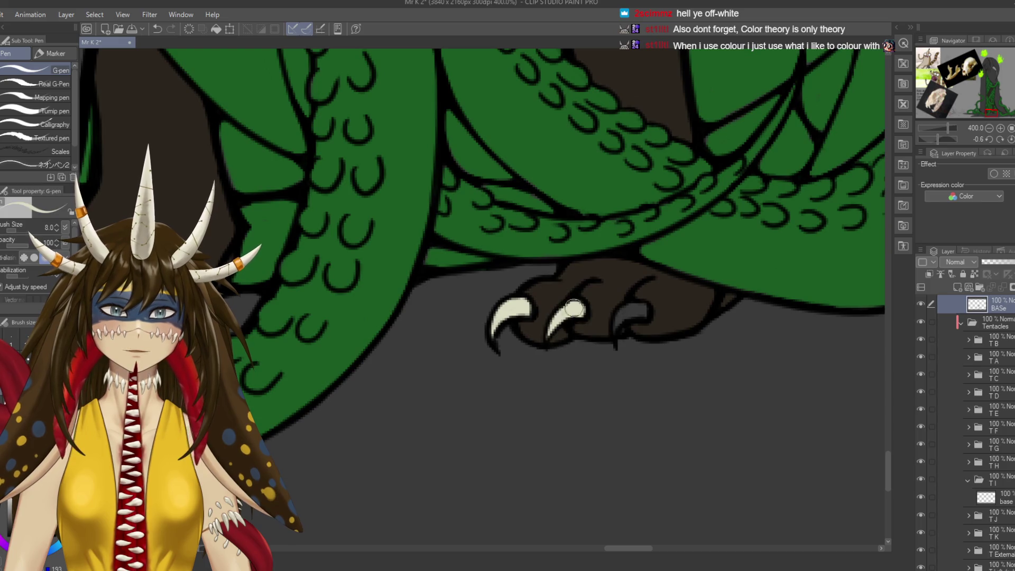
mouse_move(616, 330)
mouse_down()
mouse_move(632, 316)
mouse_move(623, 318)
mouse_up()
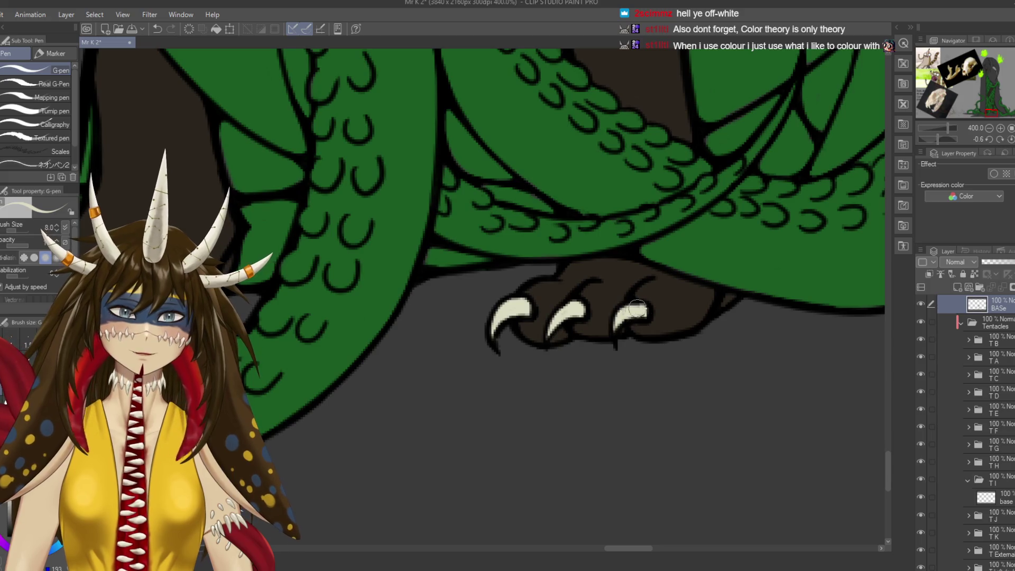
key(ctrl+s)
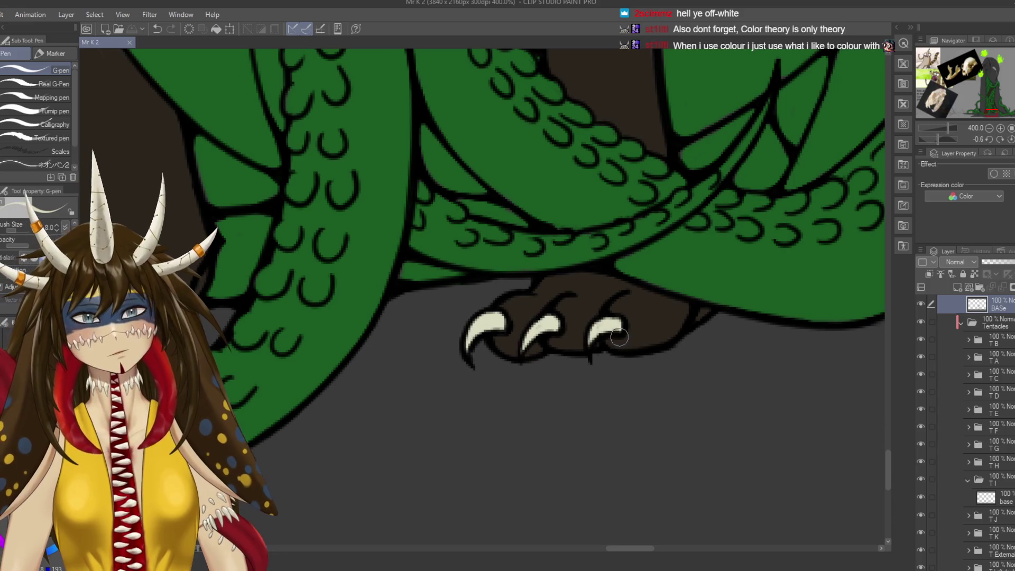
Reshape the third claw's fill, then set black and reselect the BASe layer in LEG n FACE.
drag(619, 336, 602, 331)
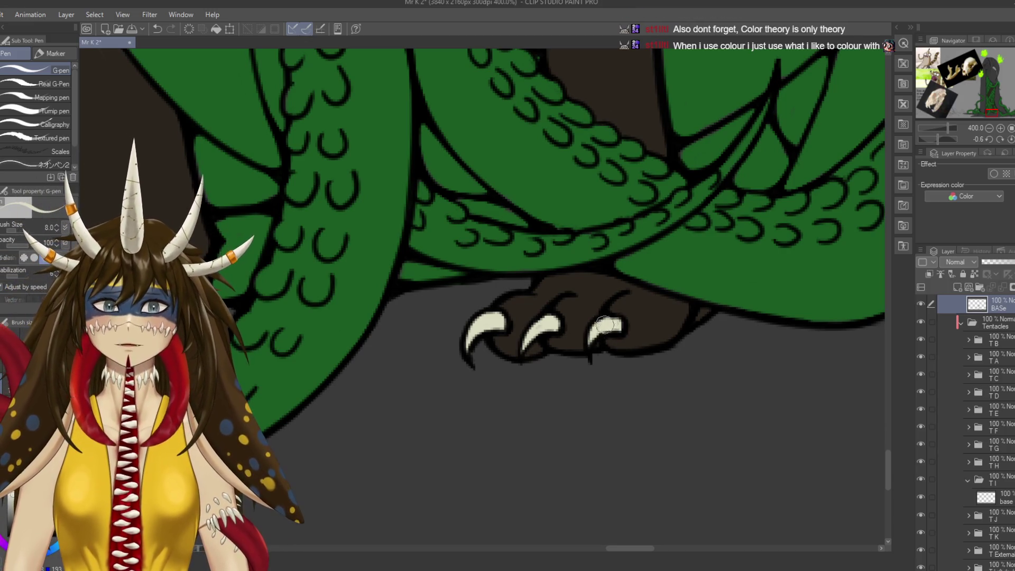
ctrl+shift+click(611, 308)
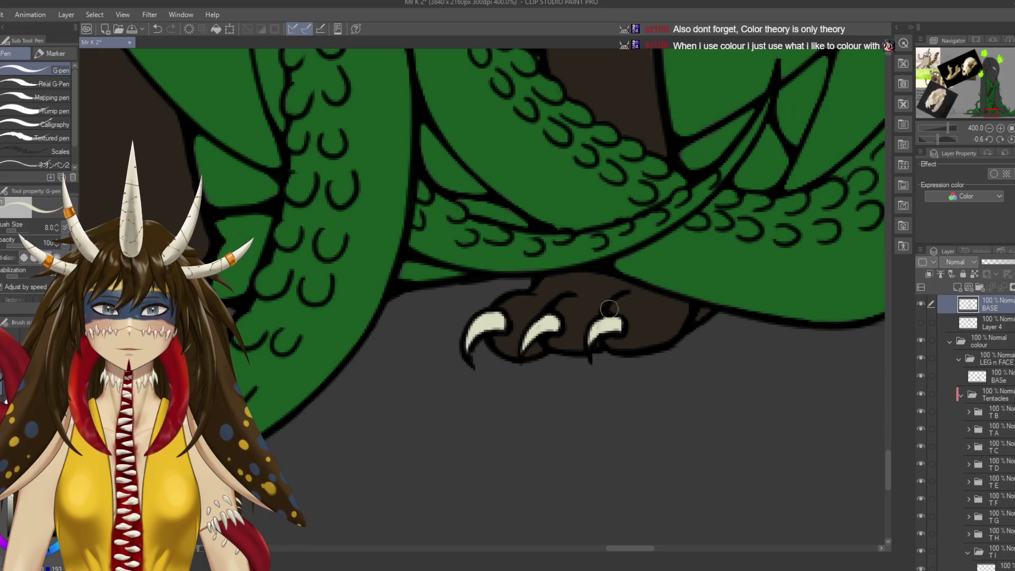
alt+click(606, 316)
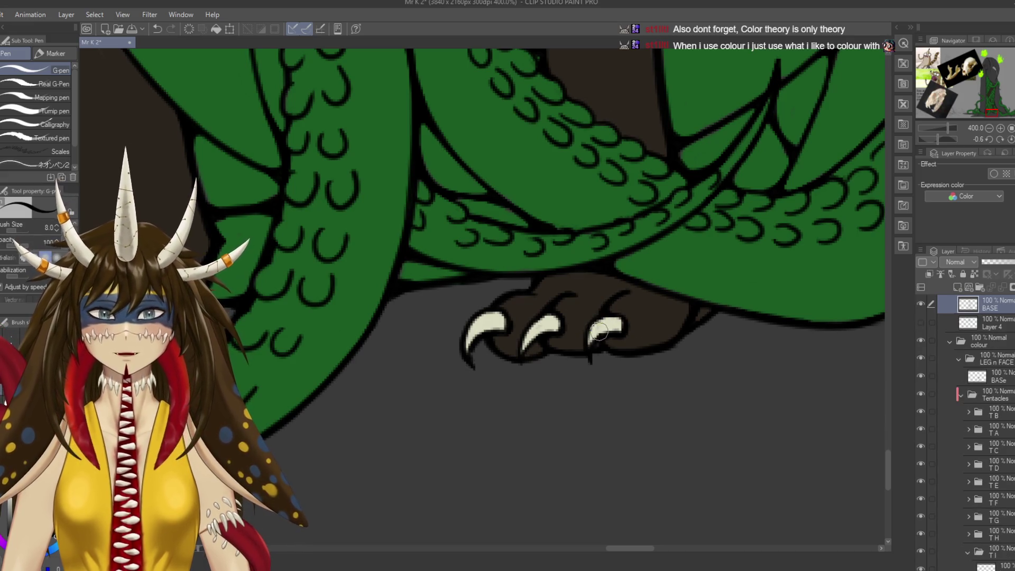
key(e)
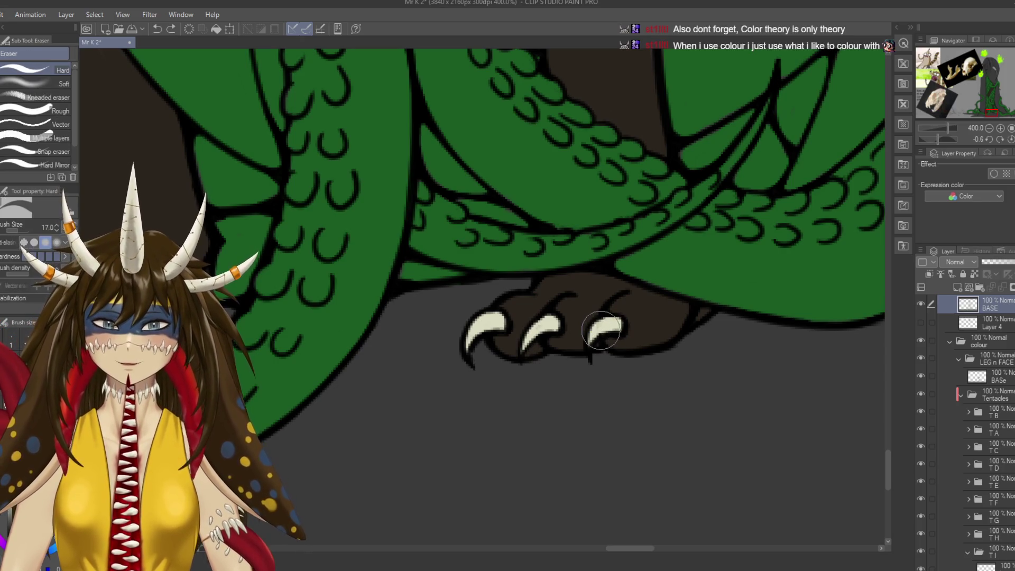
ctrl+shift+click(608, 325)
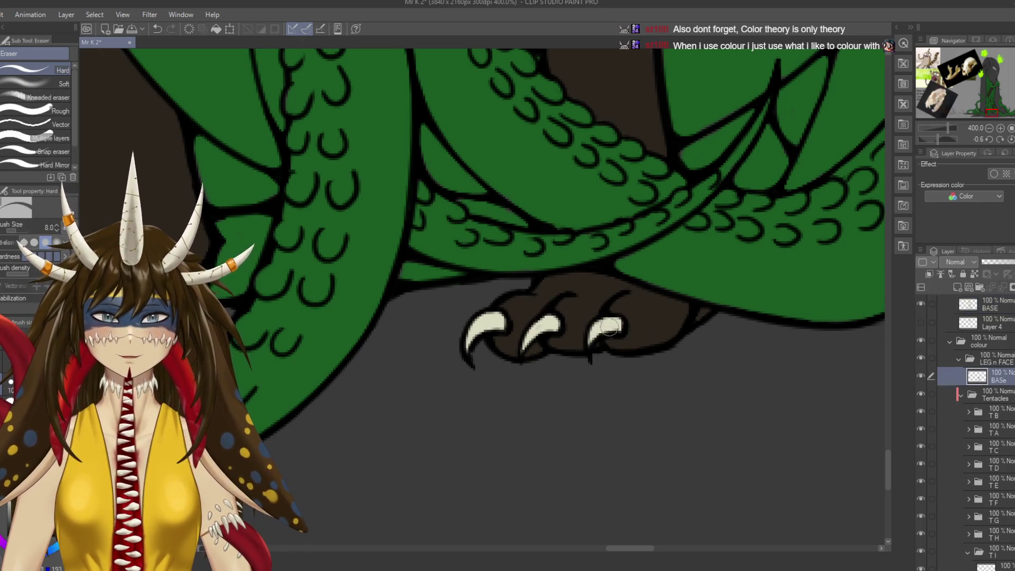
Zoom the canvas from 50% to 200% on the hooded creature's head.
scroll(608, 324, down, 3)
scroll(629, 401, down, 3)
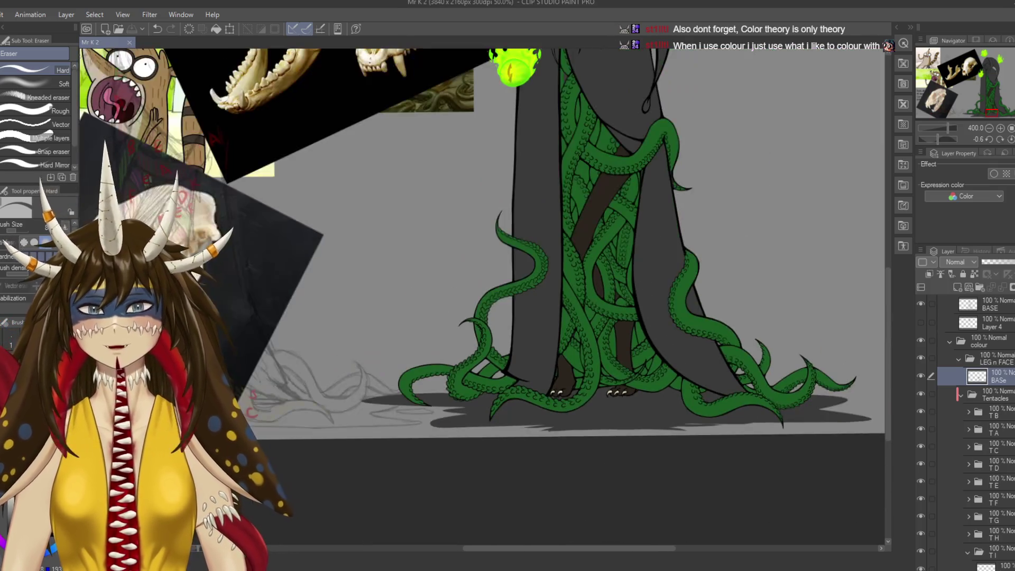
scroll(582, 296, up, 2)
scroll(581, 296, down, 2)
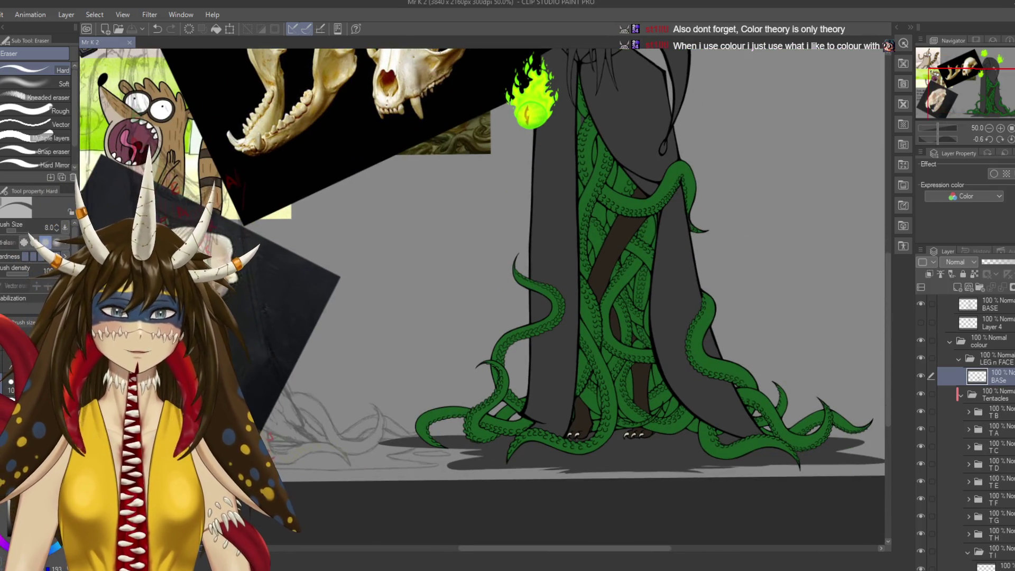
scroll(697, 427, up, 5)
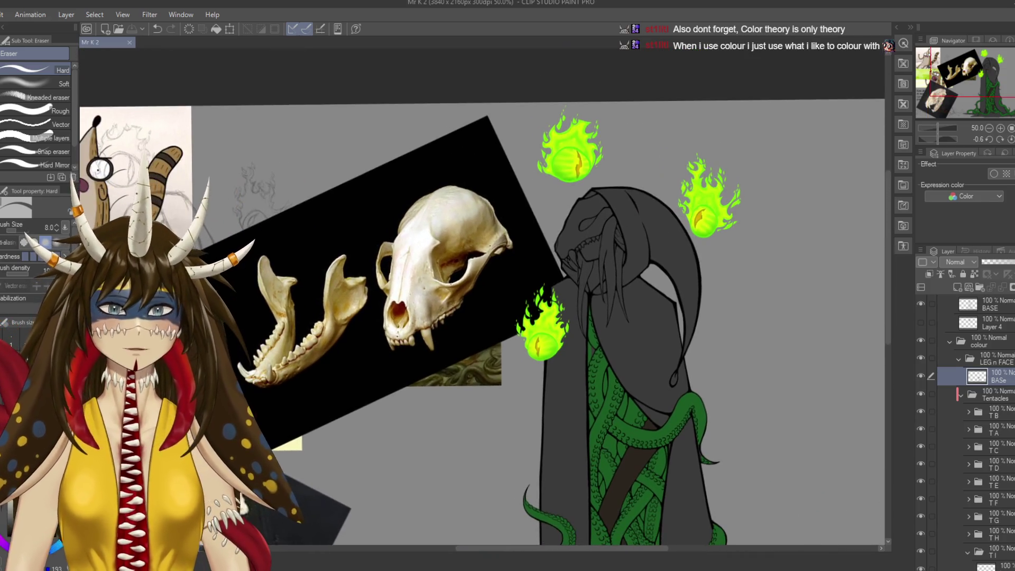
scroll(698, 427, down, 2)
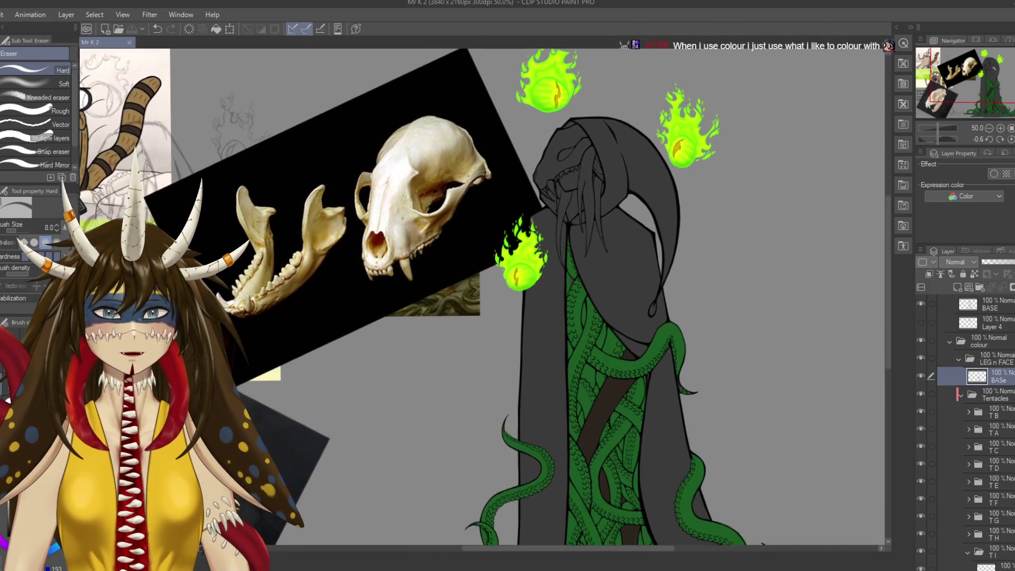
scroll(621, 336, up, 4)
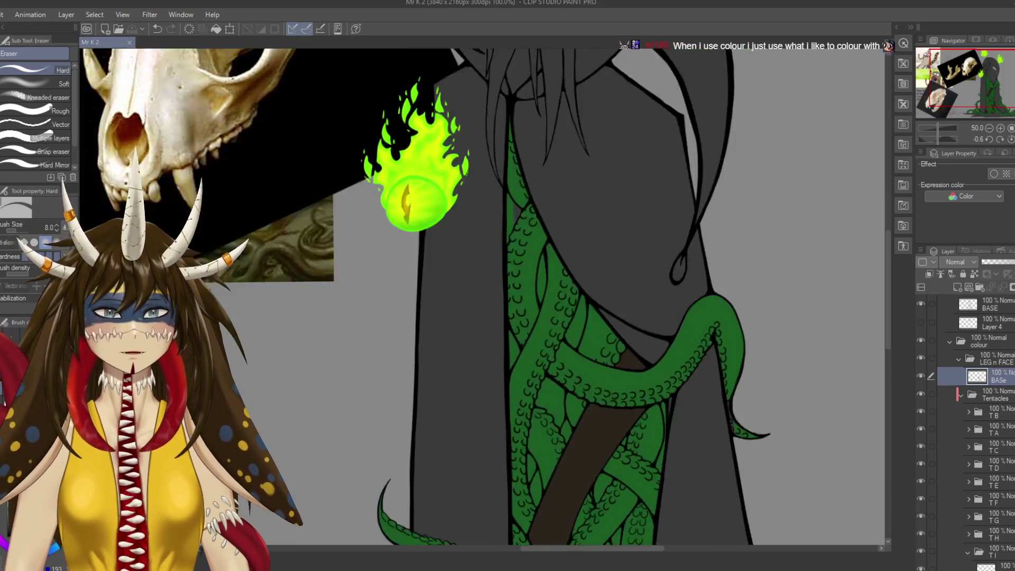
scroll(493, 244, up, 3)
Make the Tentacles BASe layer active with the pen and pan across the creature's head.
ctrl+click(494, 253)
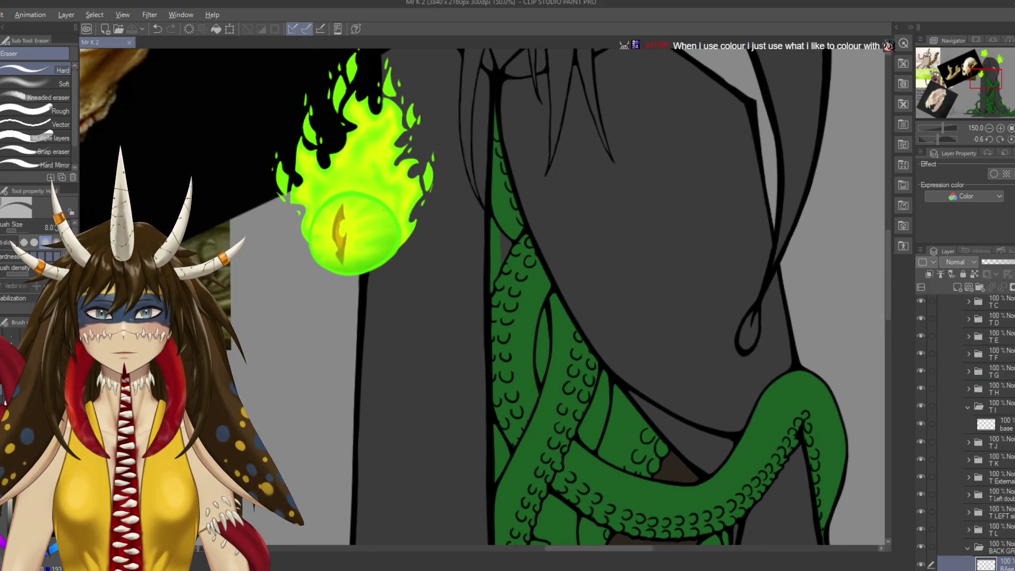
key(p)
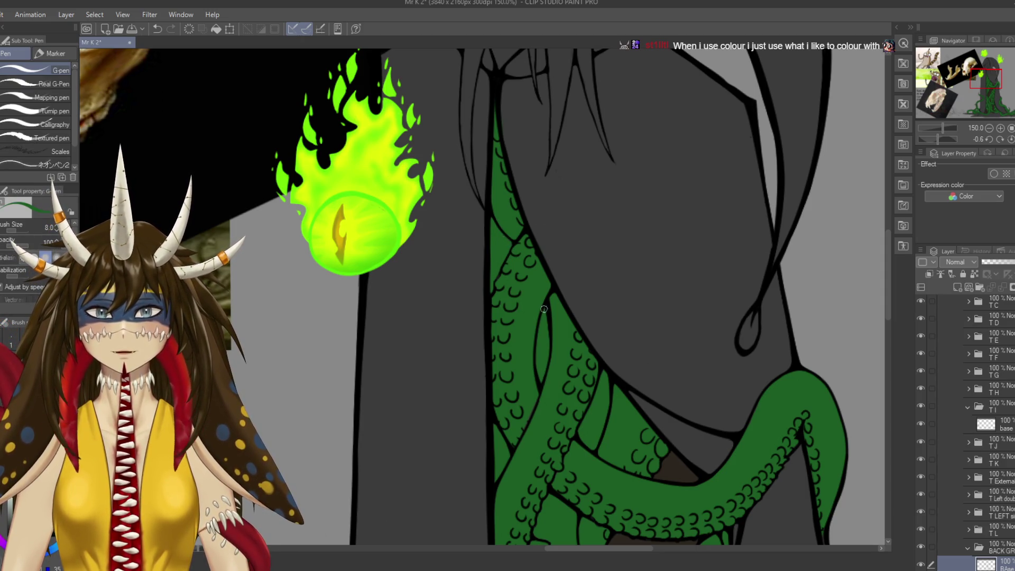
scroll(536, 317, up, 4)
scroll(537, 317, down, 8)
scroll(537, 317, down, 4)
ctrl+click(673, 282)
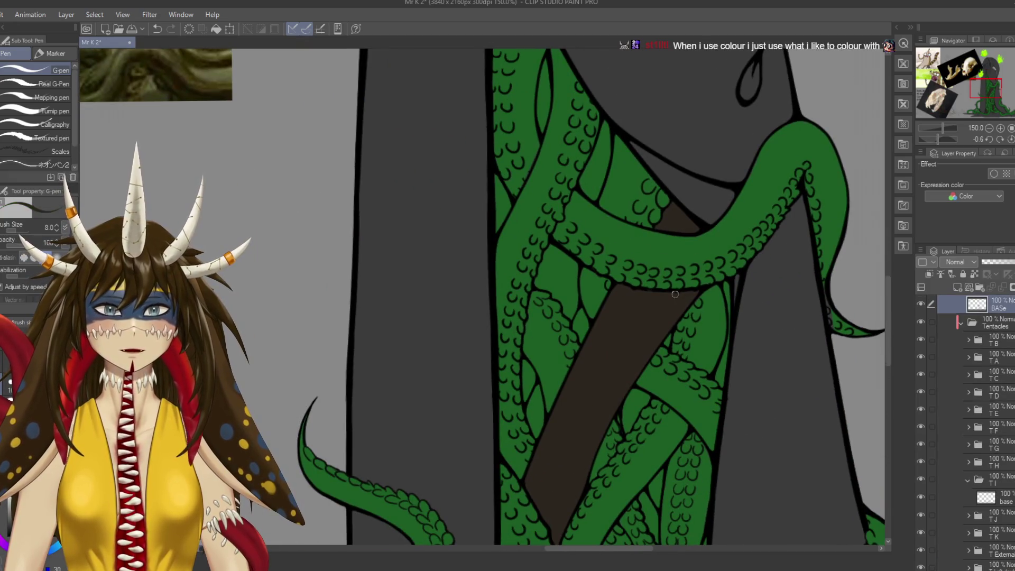
scroll(673, 282, up, 8)
scroll(673, 282, up, 8)
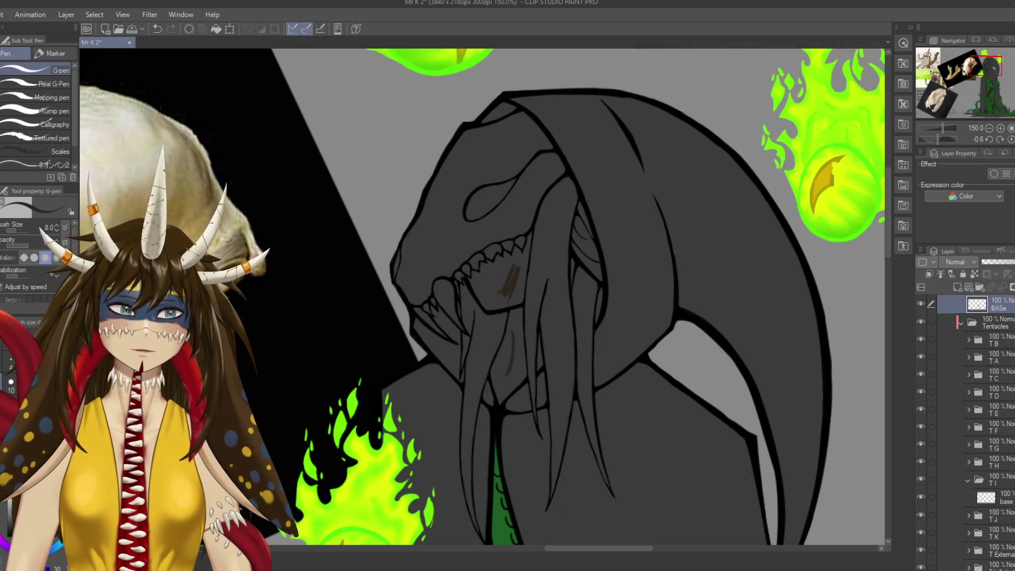
scroll(483, 296, down, 5)
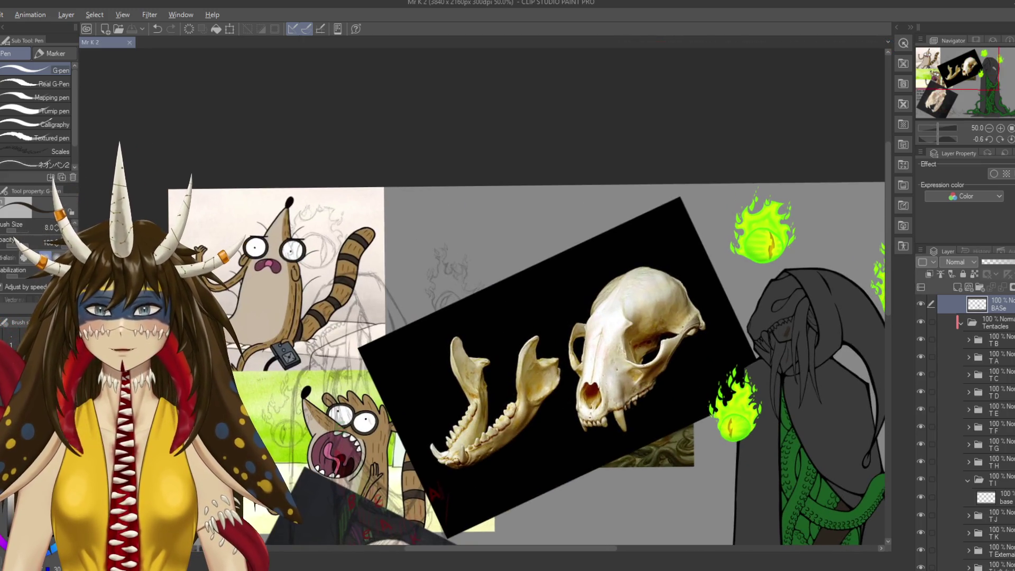
scroll(483, 296, up, 4)
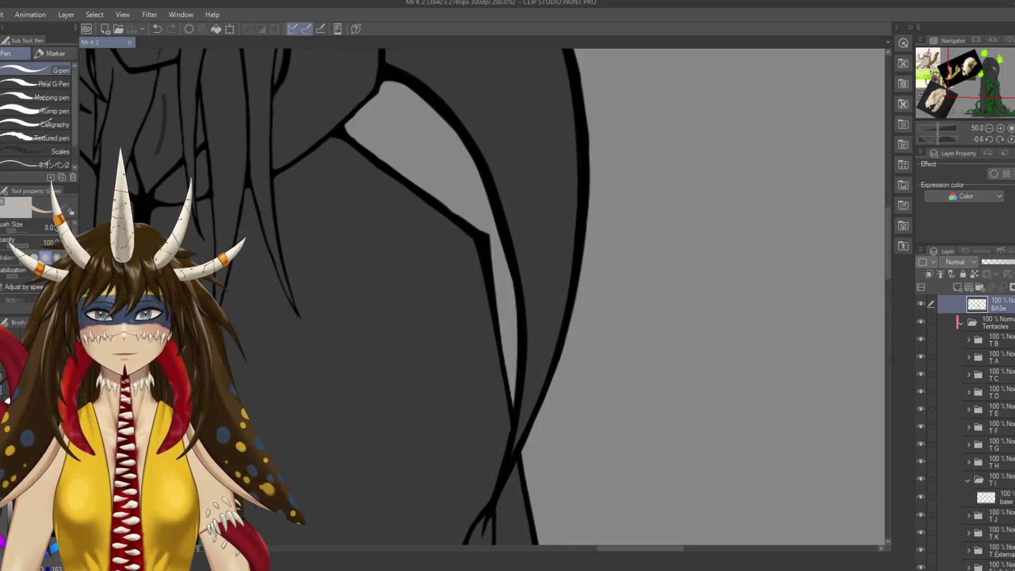
mouse_move(361, 221)
mouse_down()
mouse_move(461, 296)
mouse_move(463, 335)
mouse_move(477, 278)
mouse_move(468, 282)
mouse_up()
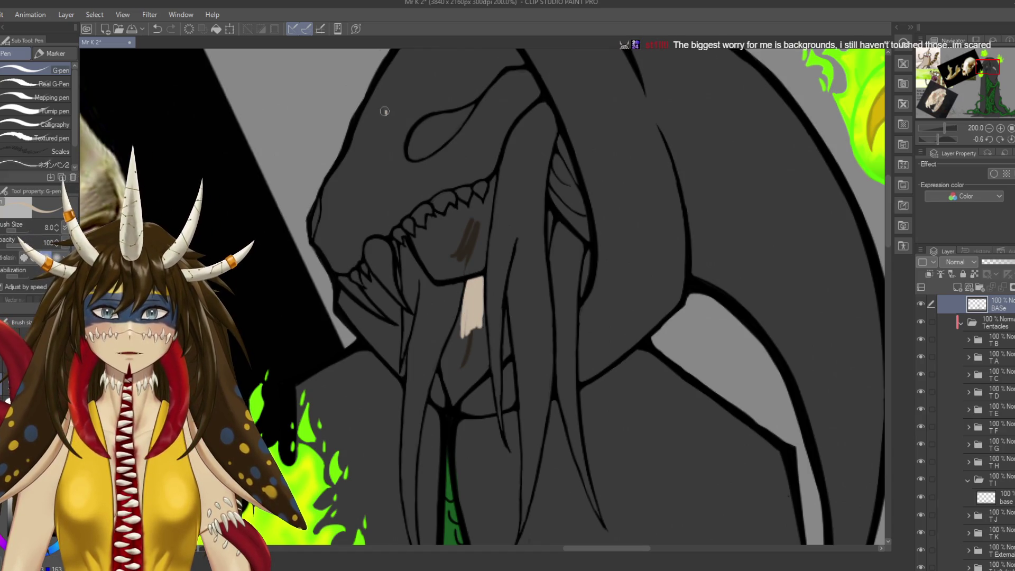
Repaint the fang's lower part and tip in beige with a larger brush and save.
key(ctrl+z)
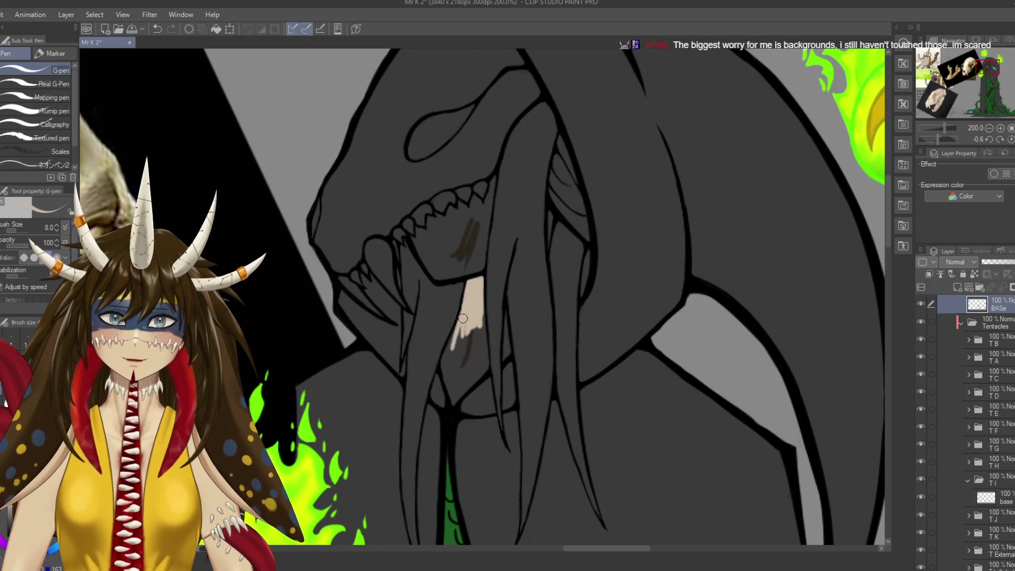
key(bracketright)
key(bracketright)
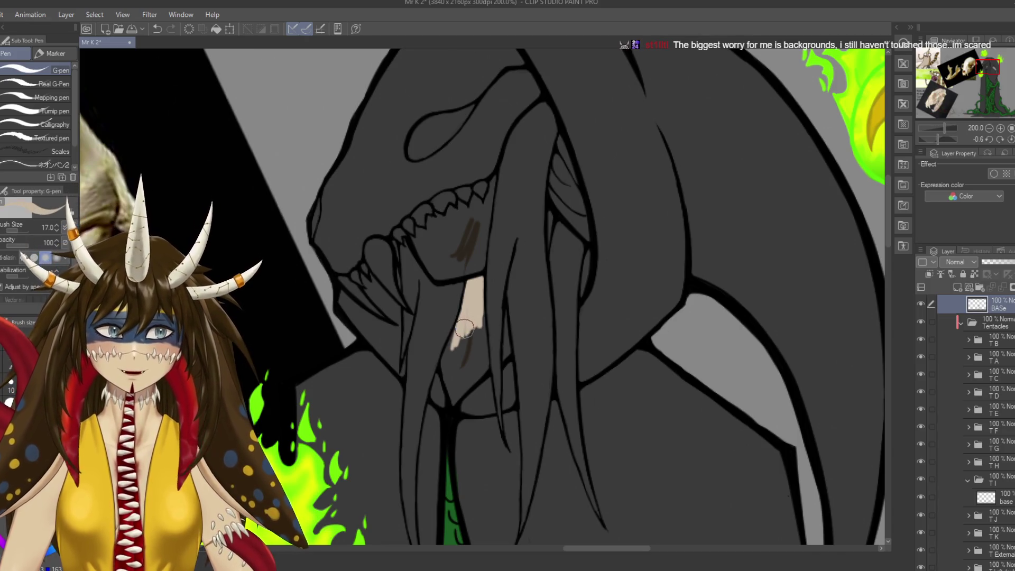
mouse_move(464, 329)
mouse_down()
mouse_move(468, 342)
mouse_move(500, 278)
mouse_move(487, 417)
mouse_up()
key(ctrl+s)
scroll(468, 343, up, 3)
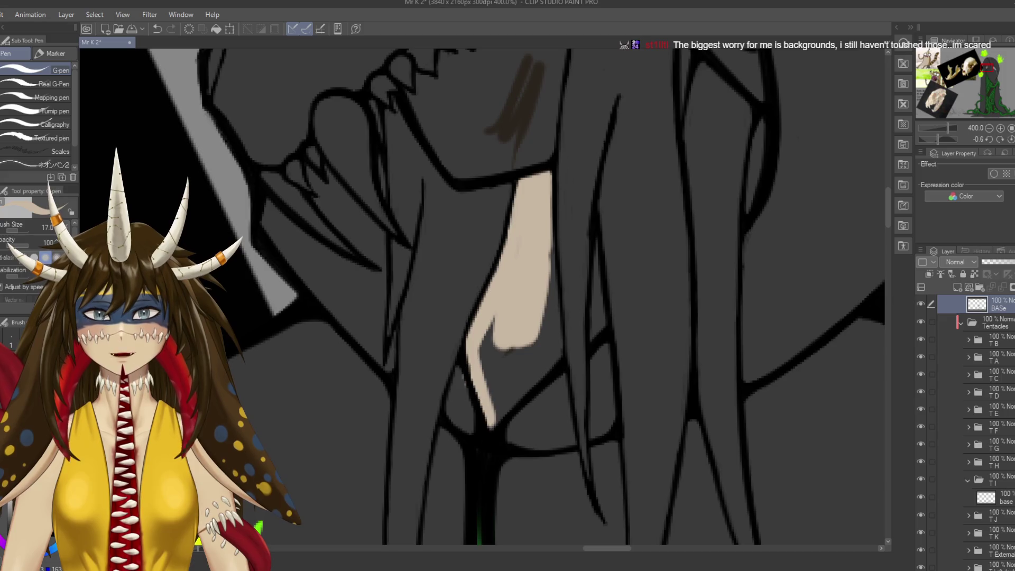
mouse_move(478, 370)
mouse_down()
mouse_move(493, 416)
mouse_move(550, 304)
mouse_move(537, 226)
mouse_move(485, 368)
mouse_move(537, 344)
mouse_move(539, 296)
mouse_up()
Fill the narrow strips between the hair strands beside the jaw with beige.
mouse_move(595, 238)
mouse_down()
mouse_move(602, 333)
mouse_move(597, 274)
mouse_up()
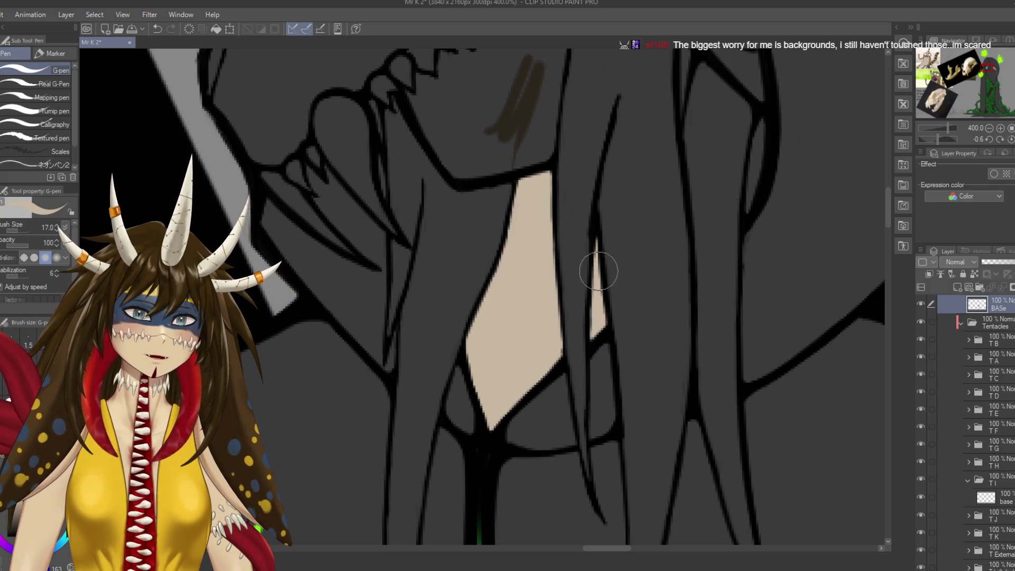
drag(547, 339, 513, 504)
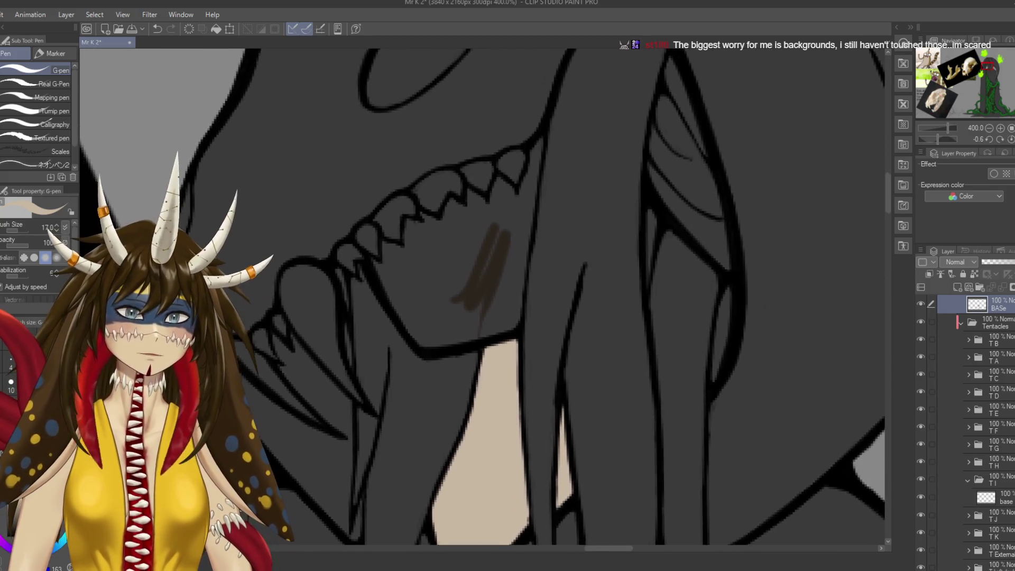
mouse_move(652, 211)
mouse_down()
mouse_move(647, 301)
mouse_move(638, 208)
mouse_up()
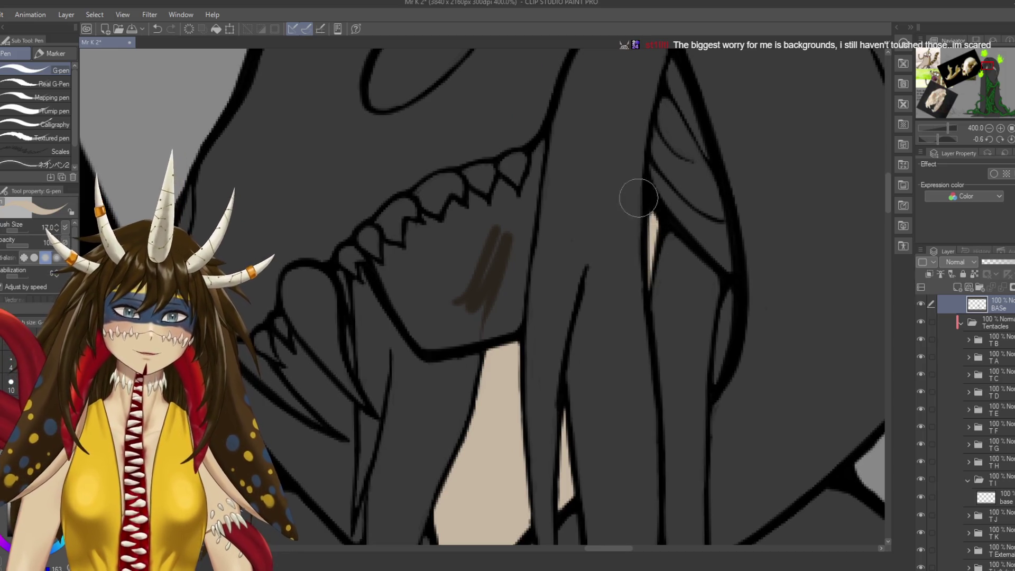
drag(660, 105, 660, 185)
mouse_move(669, 143)
mouse_down()
mouse_move(697, 227)
mouse_move(670, 154)
mouse_move(658, 264)
mouse_move(660, 211)
mouse_move(679, 286)
mouse_up()
mouse_move(666, 222)
mouse_down()
mouse_move(721, 341)
mouse_move(668, 188)
mouse_move(655, 194)
mouse_up()
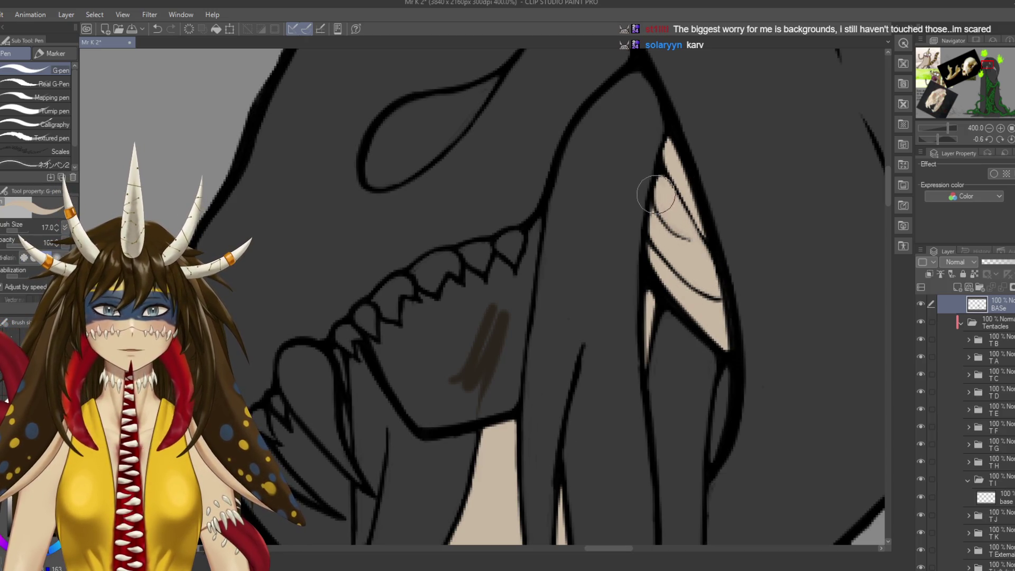
Make the LEG n FACE BASe layer active, save, and pan right along the jaw.
key(alt+bracketright)
key(e)
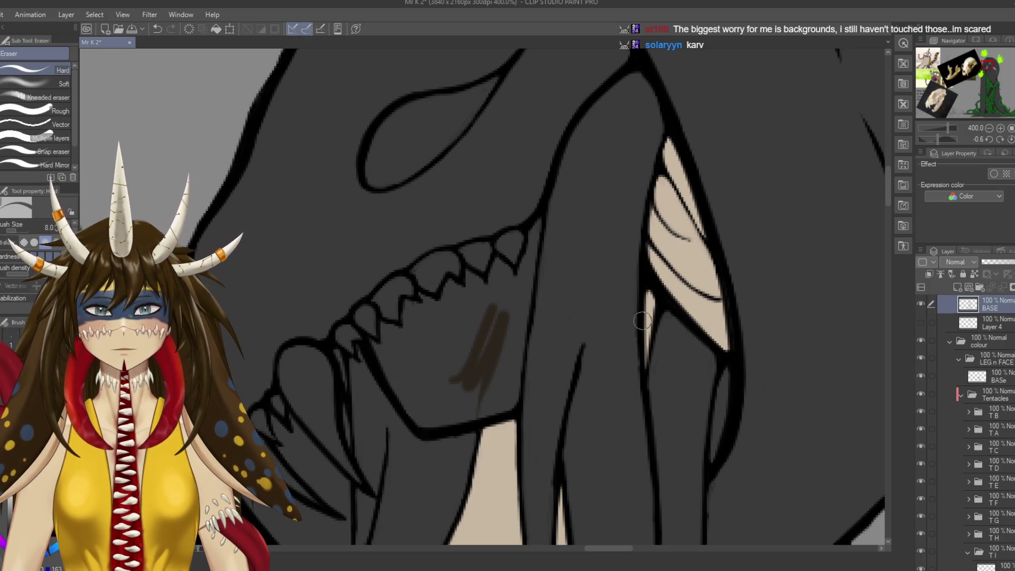
ctrl+shift+click(685, 261)
key(ctrl+s)
mouse_move(472, 367)
mouse_down()
mouse_move(567, 346)
mouse_move(579, 315)
mouse_up()
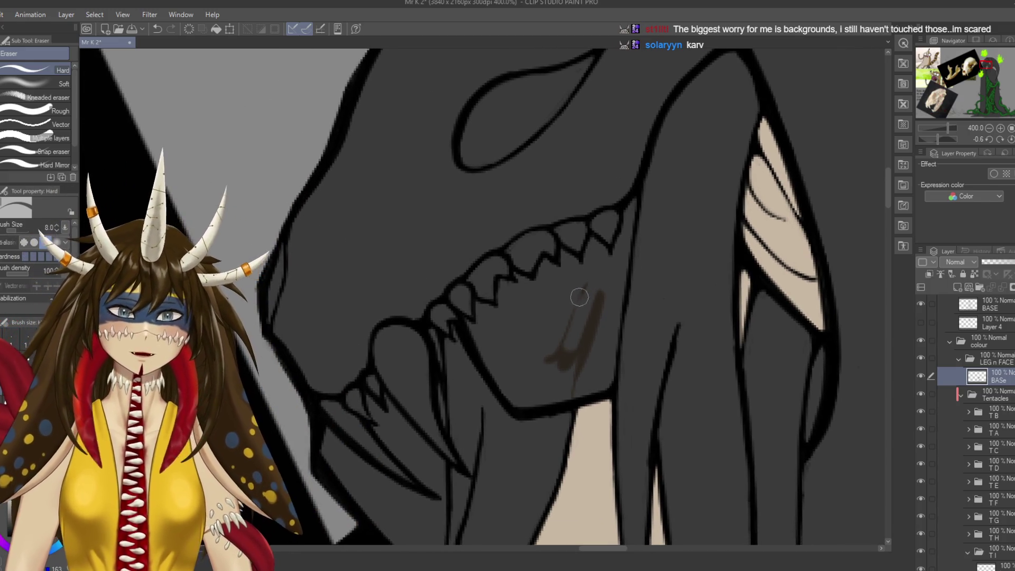
key(p)
Build a beige patch beside and between the upper and lower teeth.
drag(634, 200, 618, 274)
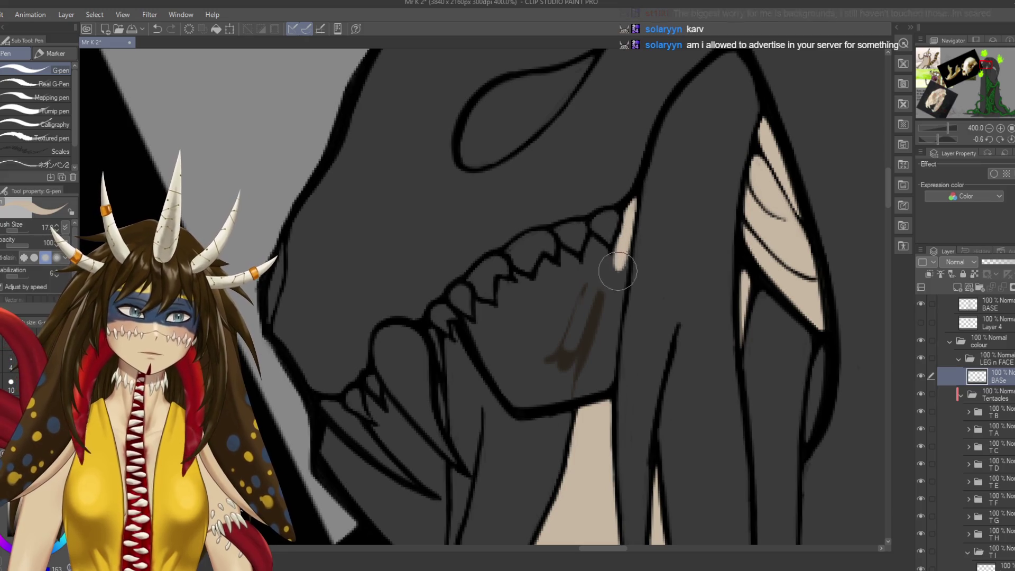
drag(630, 220, 604, 317)
drag(629, 227, 609, 296)
drag(615, 256, 584, 290)
mouse_move(602, 227)
mouse_down()
mouse_move(581, 288)
mouse_move(590, 265)
mouse_move(600, 312)
mouse_up()
drag(608, 248, 571, 306)
mouse_move(578, 240)
mouse_down()
mouse_move(568, 256)
mouse_move(579, 290)
mouse_up()
mouse_move(560, 238)
mouse_down()
mouse_move(574, 307)
mouse_move(539, 248)
mouse_move(531, 309)
mouse_up()
mouse_move(539, 265)
mouse_down()
mouse_move(558, 313)
mouse_move(597, 330)
mouse_up()
mouse_move(556, 288)
mouse_down()
mouse_move(544, 304)
mouse_move(567, 310)
mouse_move(560, 364)
mouse_move(528, 301)
mouse_up()
Spread beige into the gap below the teeth and the dark jaw area, then save.
key(e)
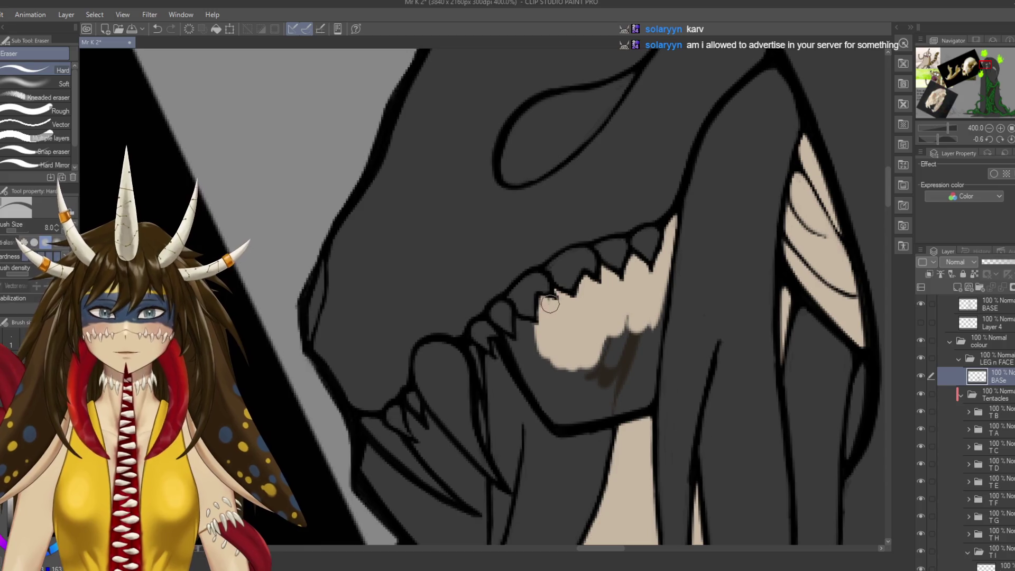
key(p)
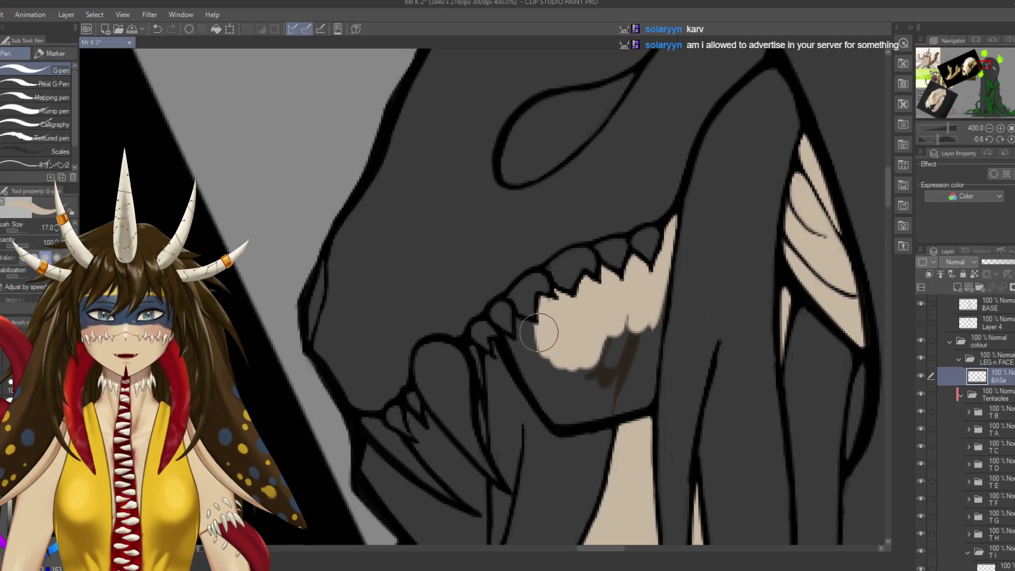
mouse_move(538, 333)
mouse_down()
mouse_move(520, 317)
mouse_move(533, 353)
mouse_move(494, 330)
mouse_up()
mouse_move(515, 365)
mouse_down()
mouse_move(568, 416)
mouse_move(644, 392)
mouse_move(666, 341)
mouse_up()
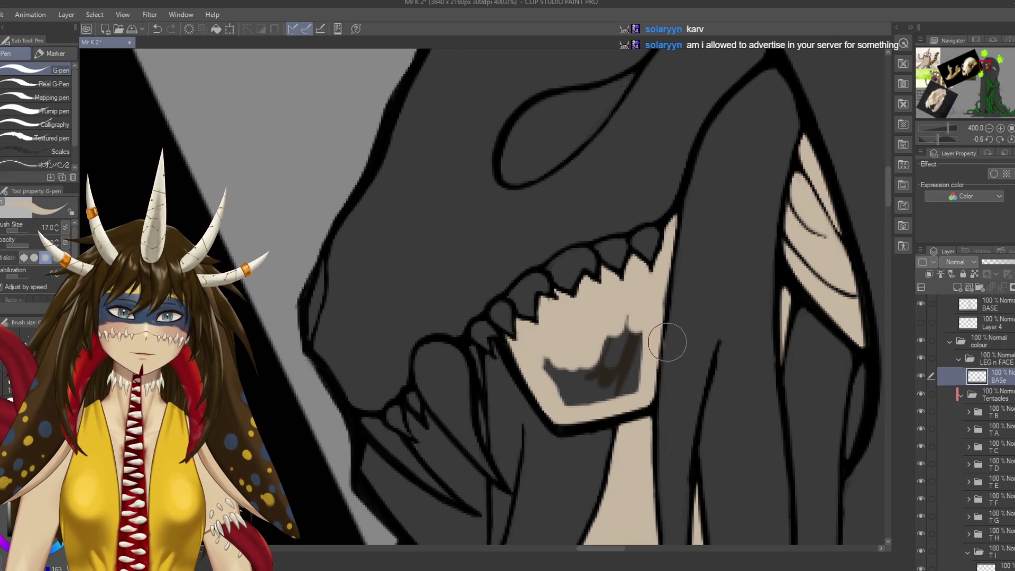
key(e)
key(p)
mouse_move(623, 359)
mouse_down()
mouse_move(596, 375)
mouse_move(637, 333)
mouse_up()
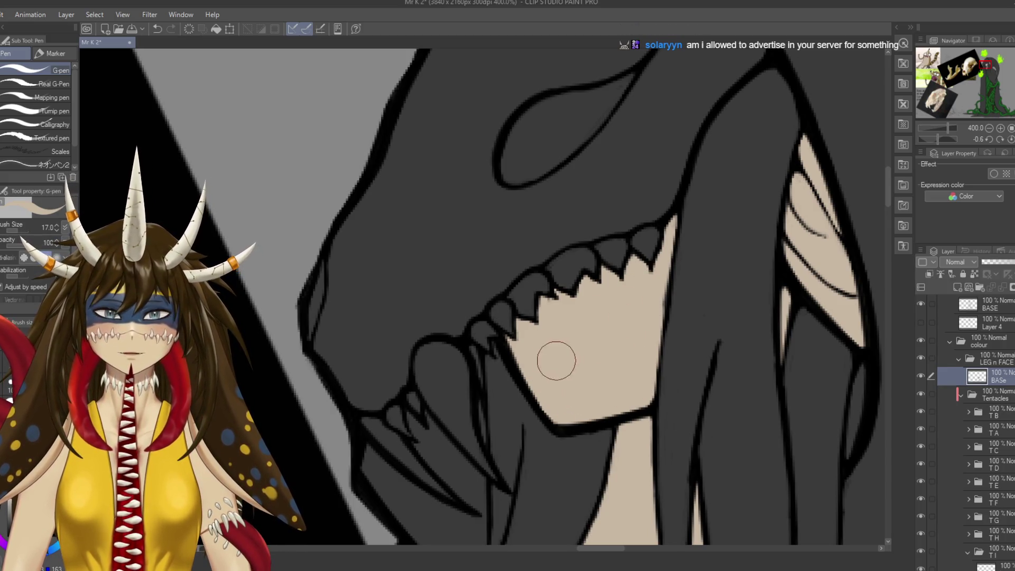
key(ctrl+s)
scroll(583, 322, down, 3)
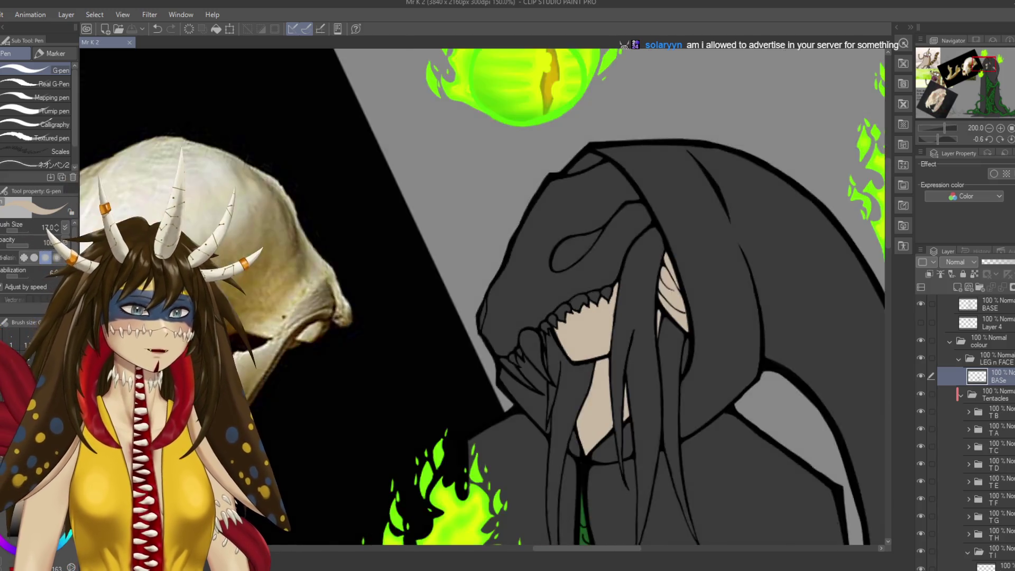
Zoom out and wrap the LEG n FACE folder in a new folder.
scroll(582, 322, down, 2)
scroll(582, 321, down, 1)
scroll(481, 295, down, 3)
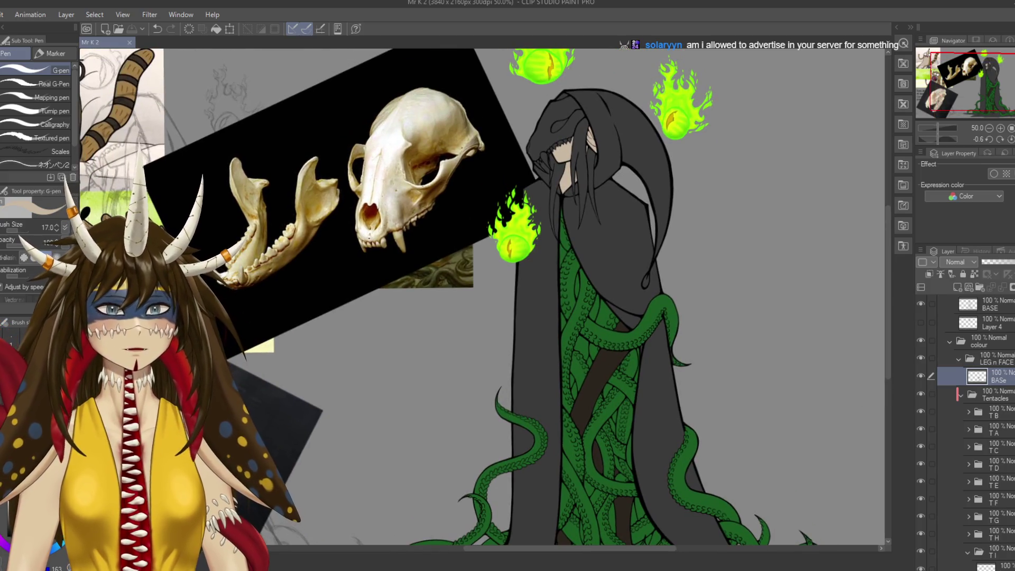
click(993, 358)
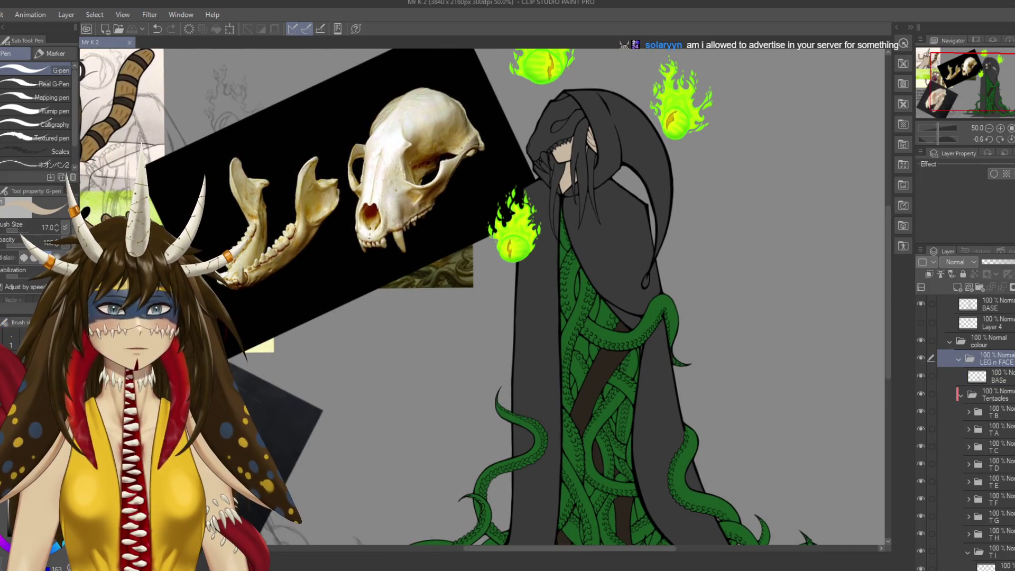
key(ctrl+g)
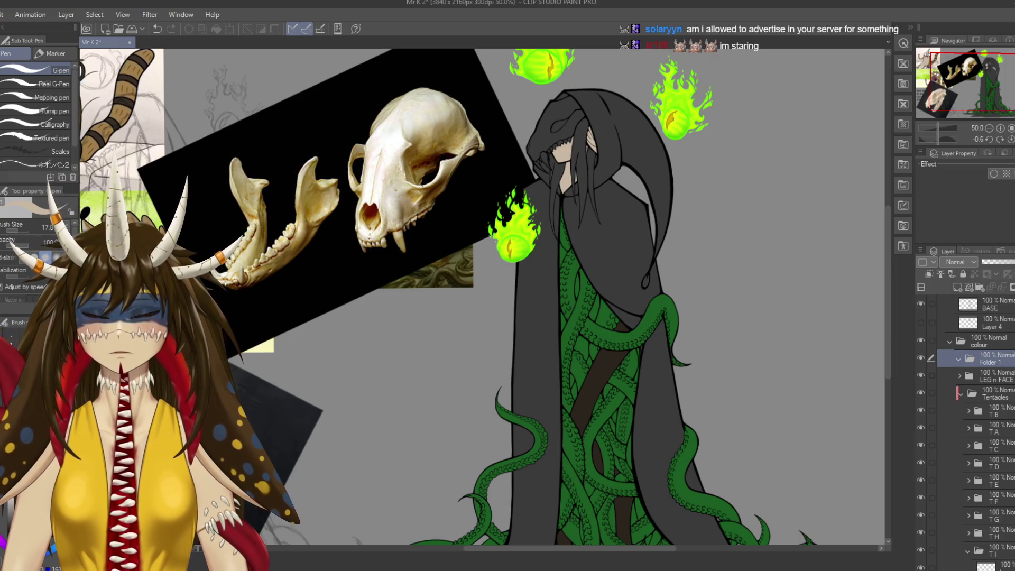
Add a new layer in the Mask folder and sketch a pale V-shaped mask outline on the hood.
scroll(475, 264, up, 3)
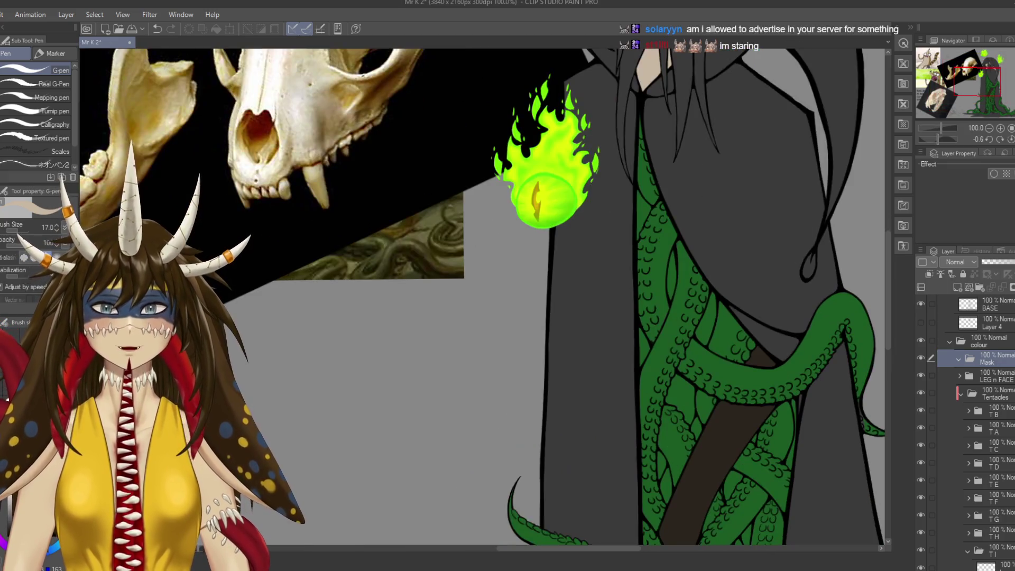
scroll(482, 296, down, 1)
scroll(482, 295, down, 5)
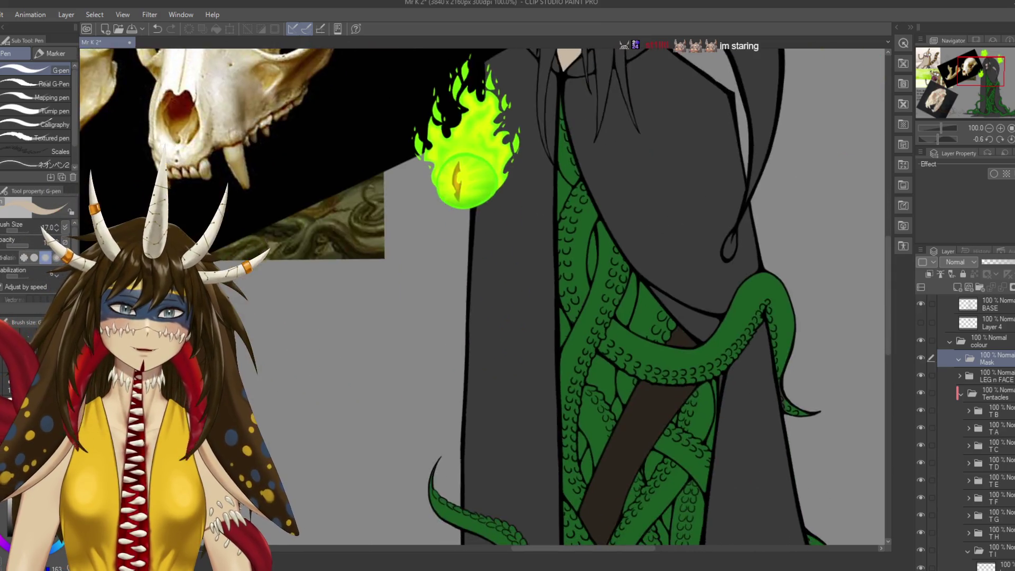
scroll(482, 296, down, 5)
scroll(482, 296, down, 3)
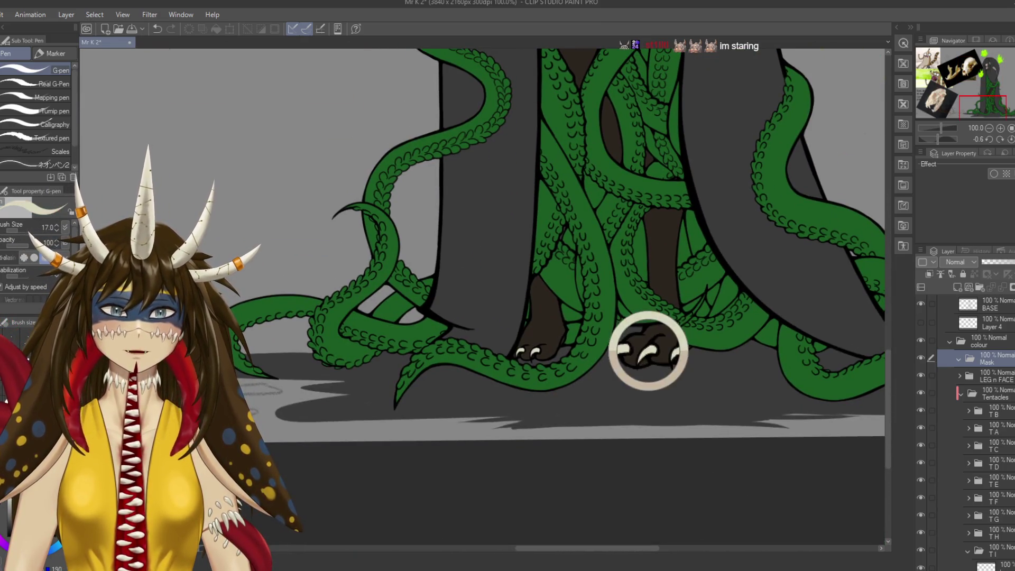
scroll(645, 344, up, 5)
scroll(645, 344, up, 5)
scroll(482, 296, up, 3)
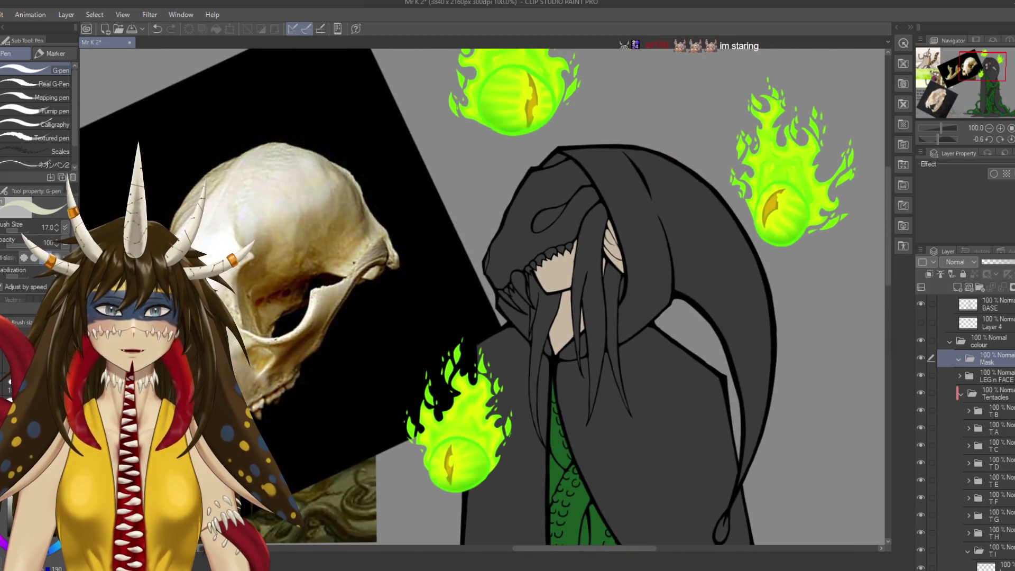
click(956, 287)
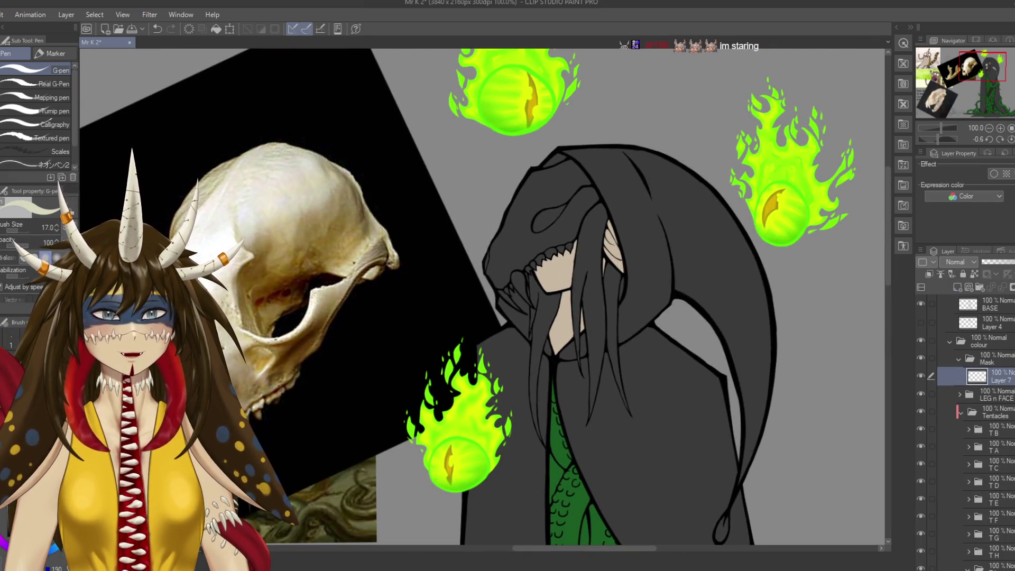
drag(540, 193, 574, 230)
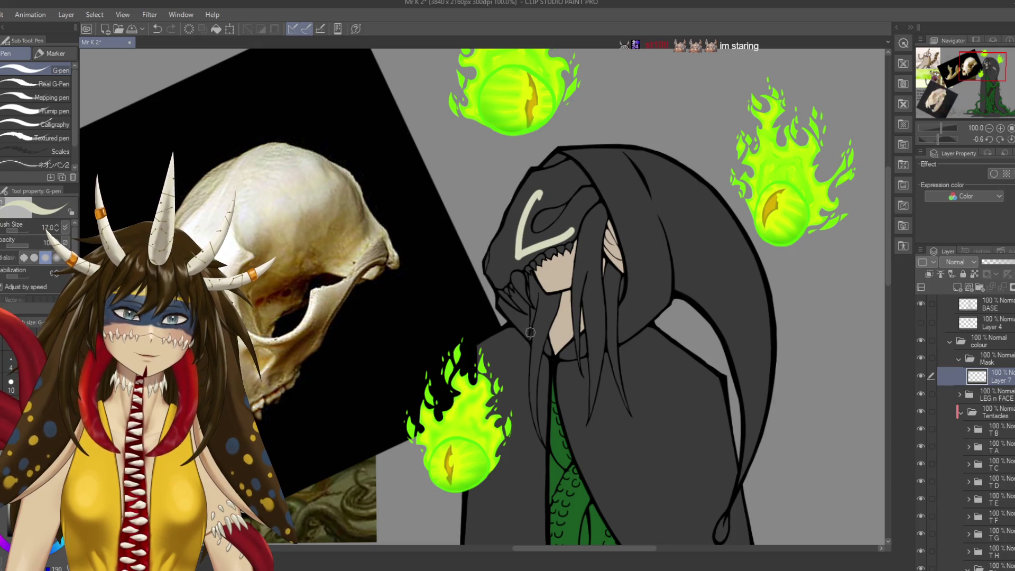
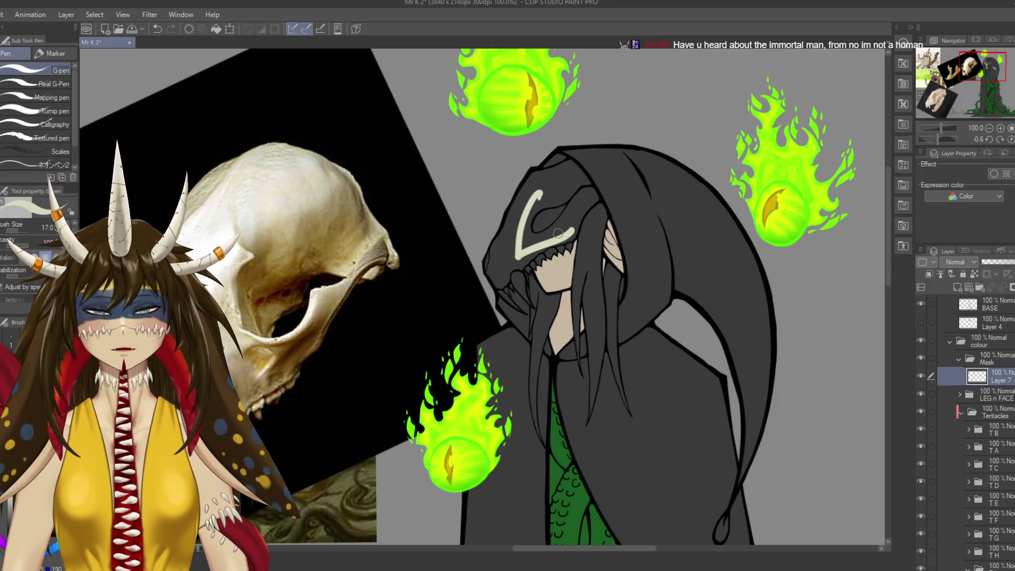
Paint cream into the left part of the skull mask on Layer 7 and save.
scroll(558, 234, up, 3)
scroll(502, 317, up, 1)
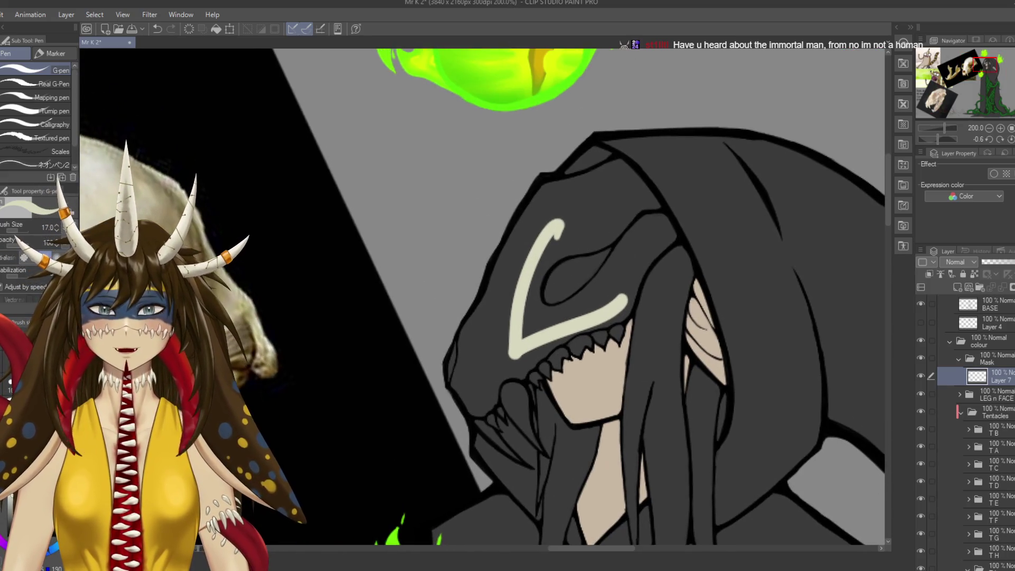
mouse_move(471, 345)
mouse_down()
mouse_move(519, 256)
mouse_move(532, 306)
mouse_move(627, 298)
mouse_up()
click(993, 394)
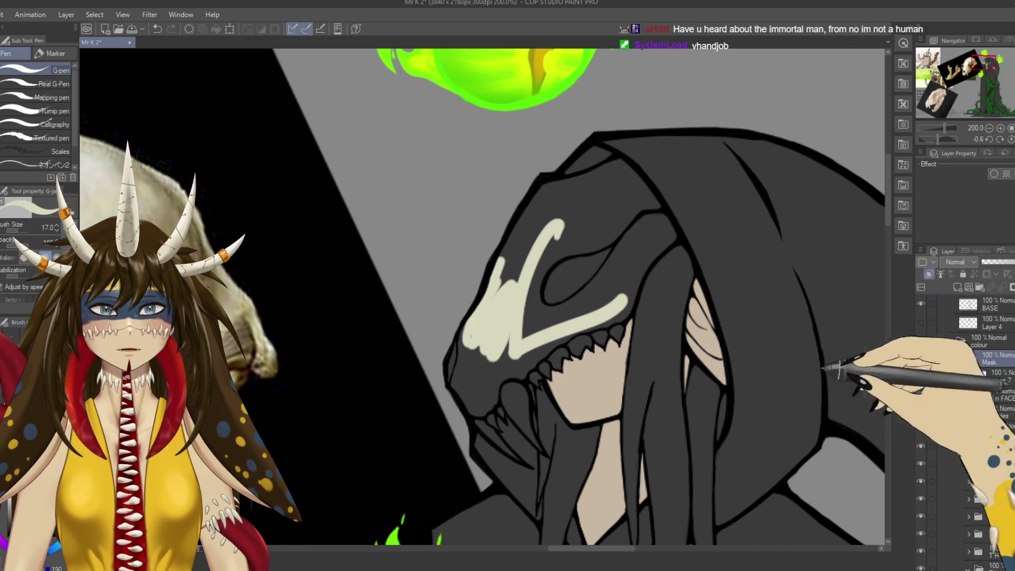
click(994, 376)
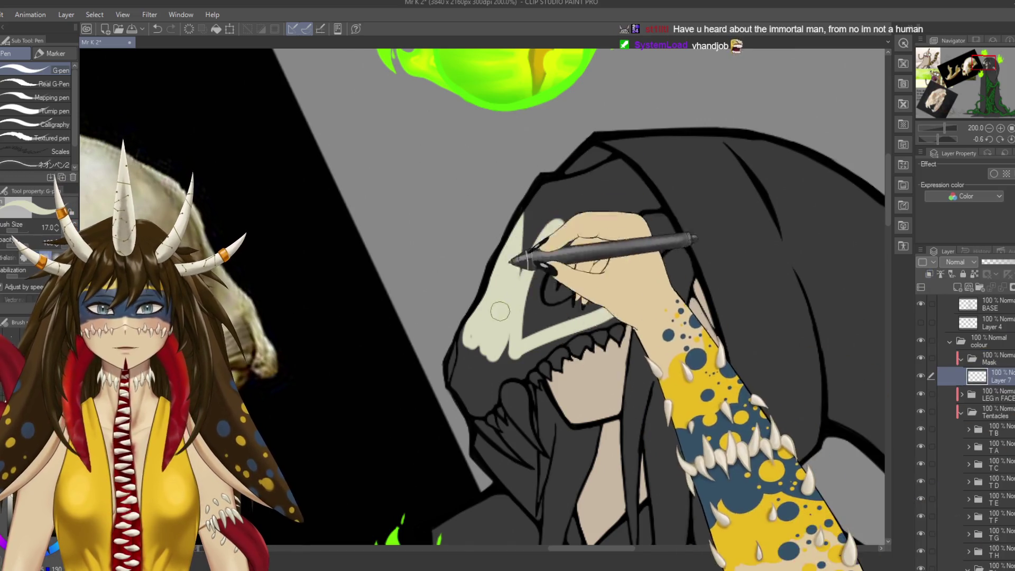
key(ctrl+s)
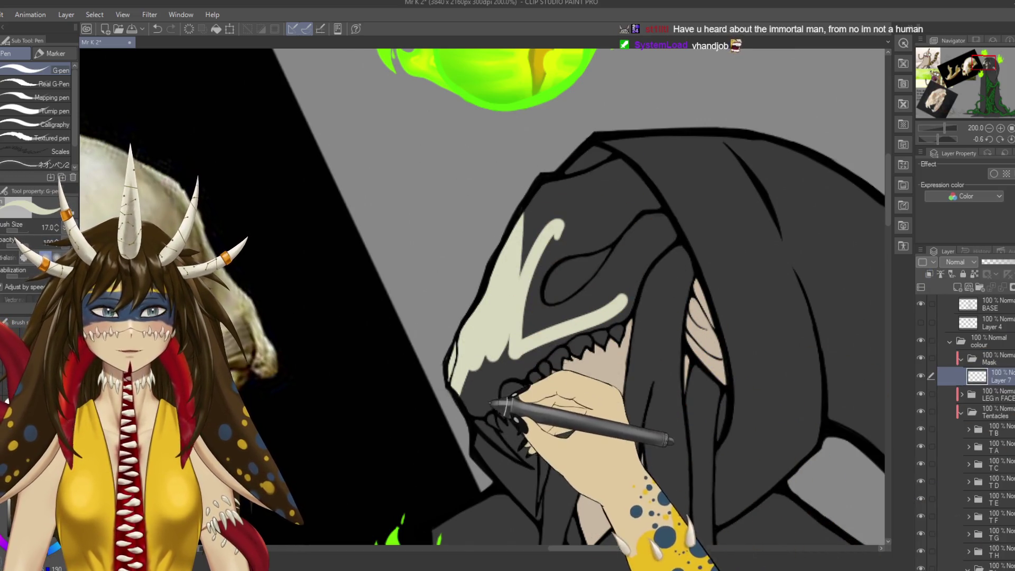
Extend the cream fill along the mask's jaw edge and outline down to the snout.
drag(494, 403, 549, 320)
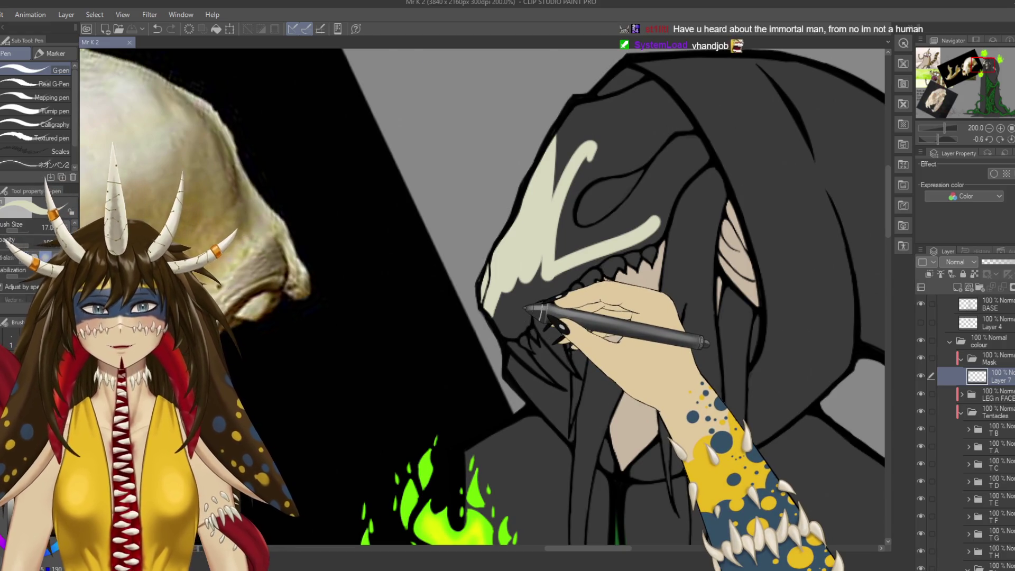
scroll(525, 307, up, 1)
scroll(527, 310, up, 1)
mouse_move(452, 320)
mouse_down()
mouse_move(510, 272)
mouse_move(494, 317)
mouse_move(503, 333)
mouse_move(521, 301)
mouse_up()
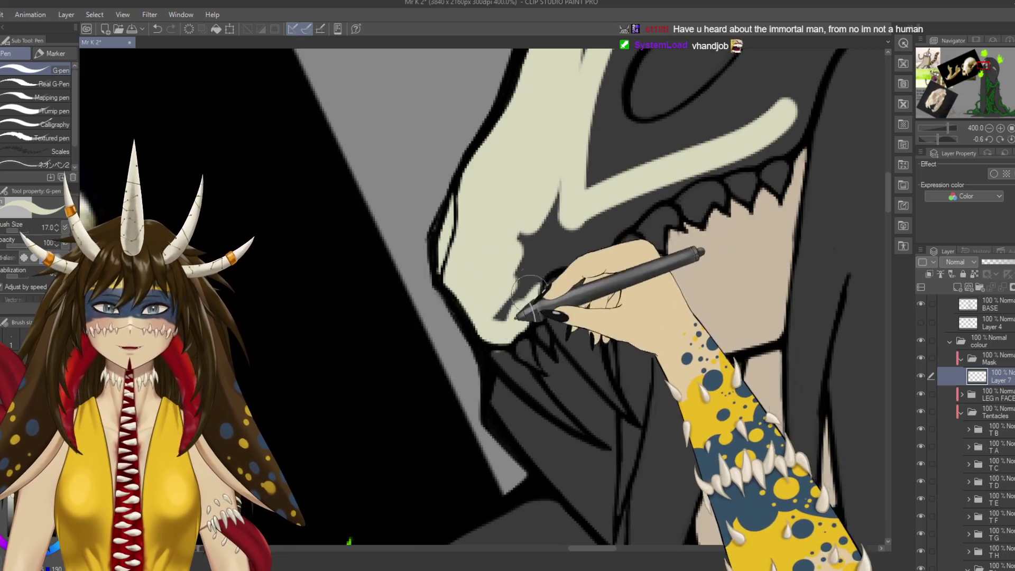
drag(555, 219, 605, 212)
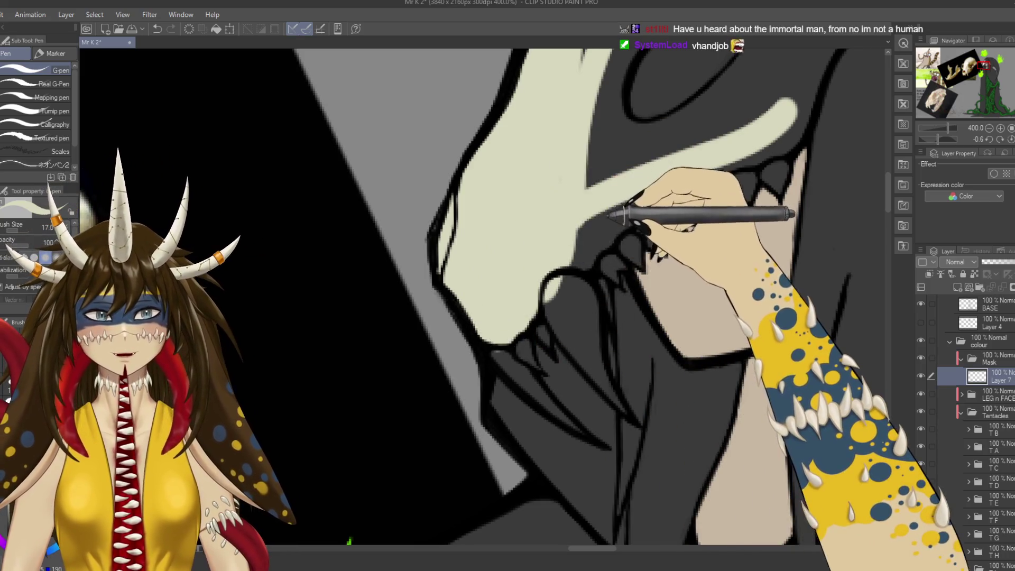
scroll(607, 213, down, 2)
key(ctrl+s)
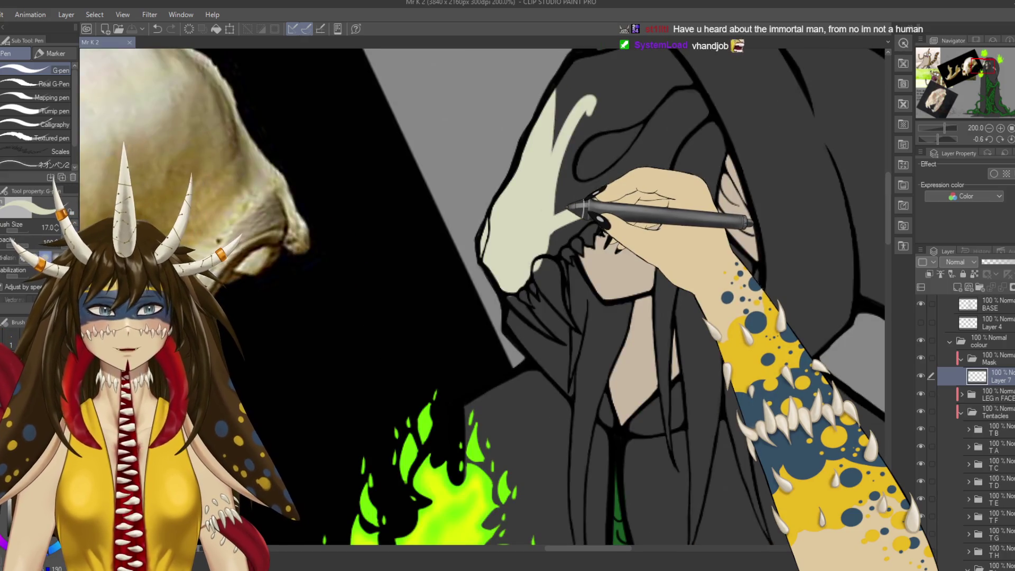
drag(645, 317, 683, 325)
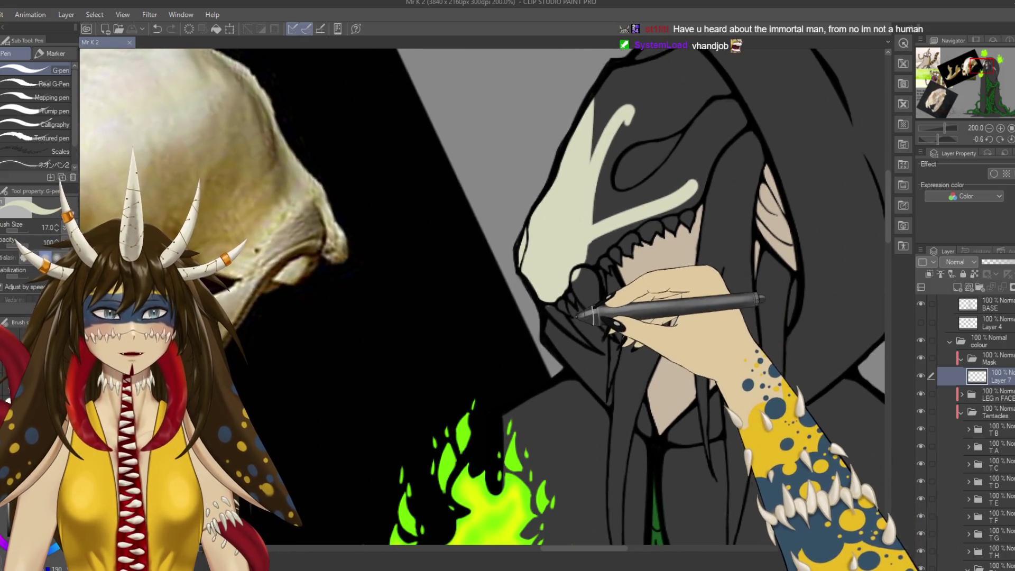
drag(580, 322, 588, 344)
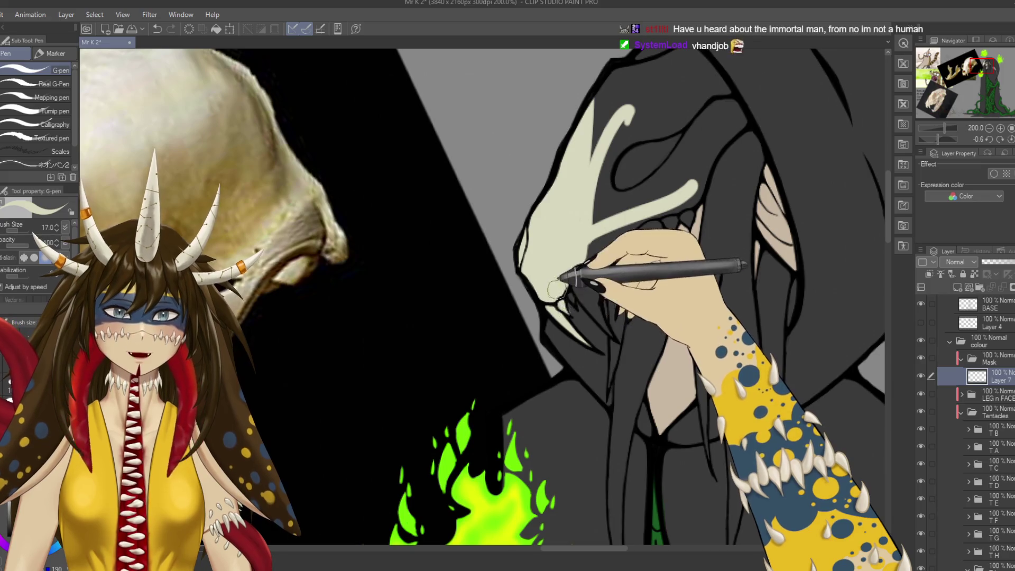
scroll(553, 264, up, 3)
Paint cream into the mask's upper teeth with the G-pen.
key(e)
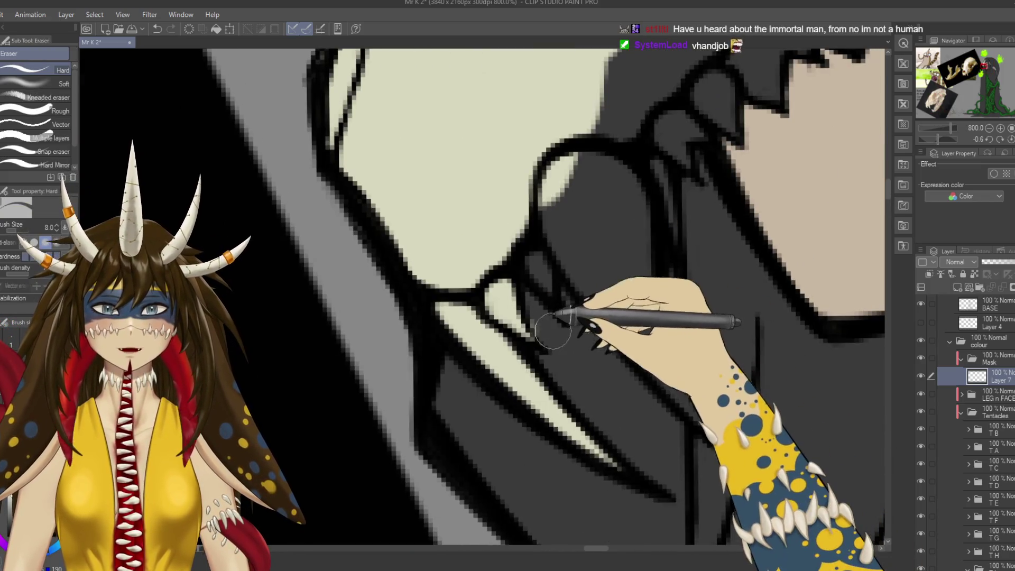
scroll(539, 323, down, 2)
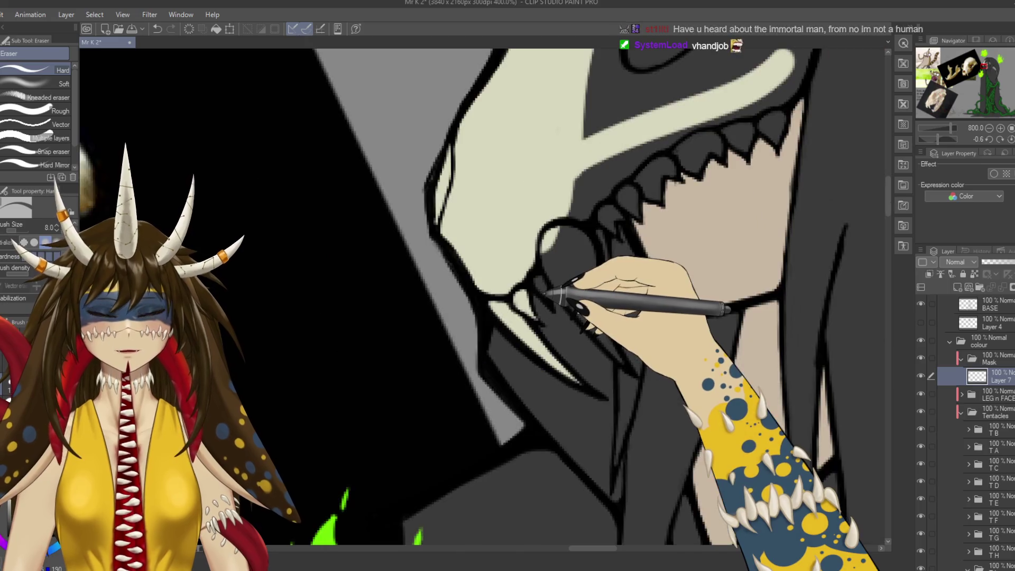
scroll(539, 324, down, 3)
scroll(539, 324, up, 3)
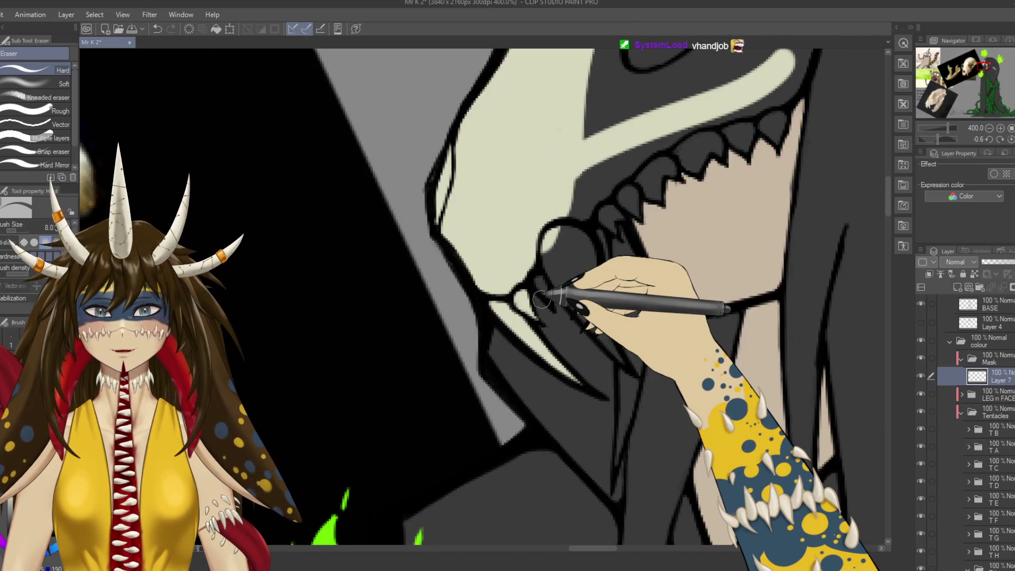
key(p)
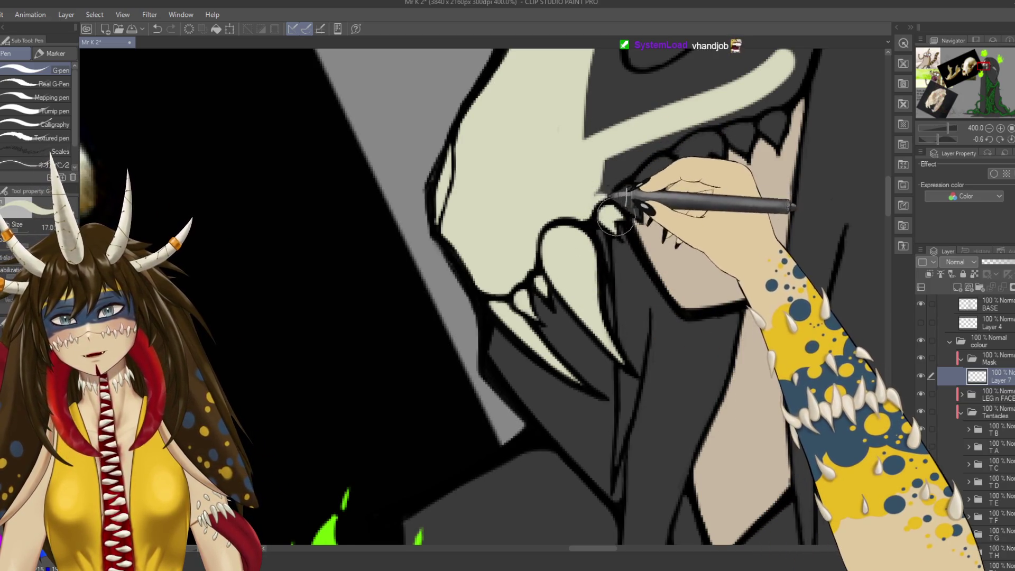
drag(614, 217, 550, 293)
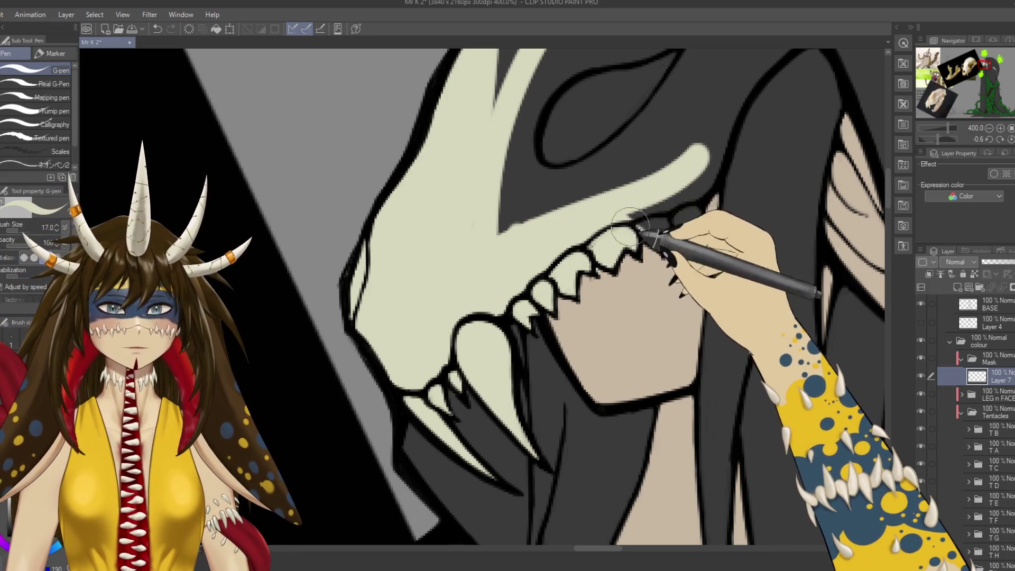
Erase stray cream fill around the teeth, switching between the BASE layer and Layer 7.
ctrl+shift+click(613, 237)
key(e)
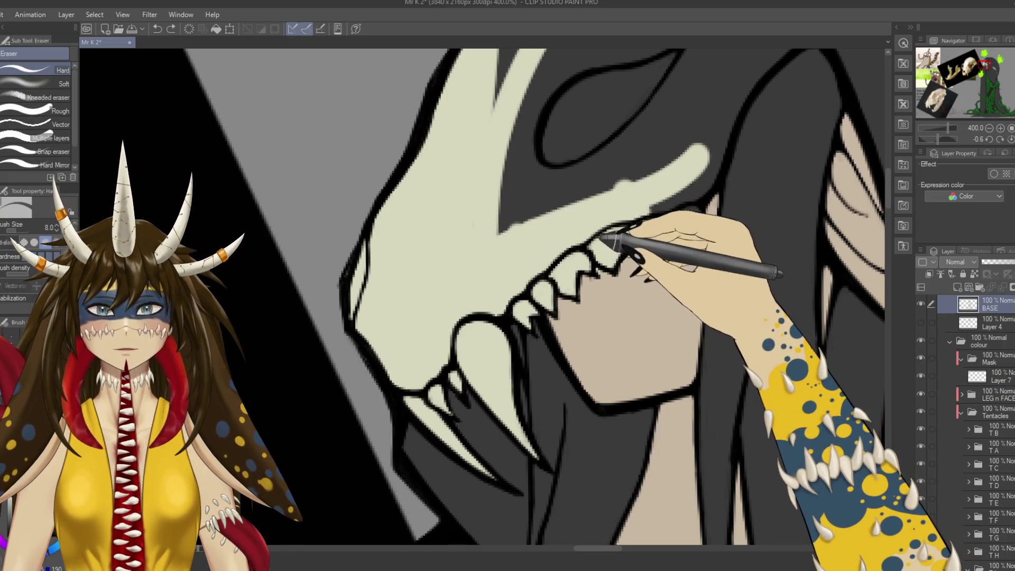
ctrl+shift+click(619, 240)
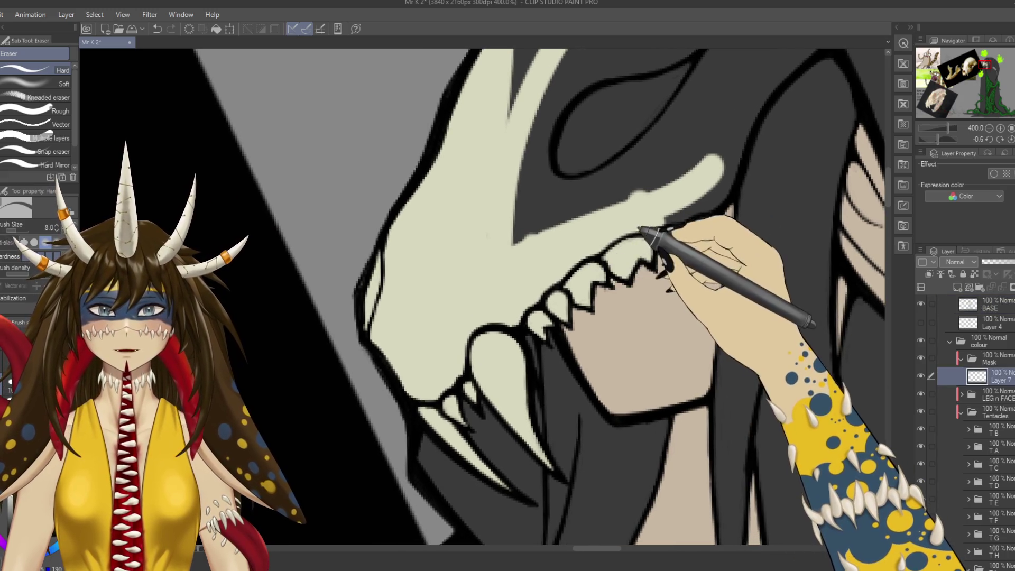
ctrl+shift+click(637, 243)
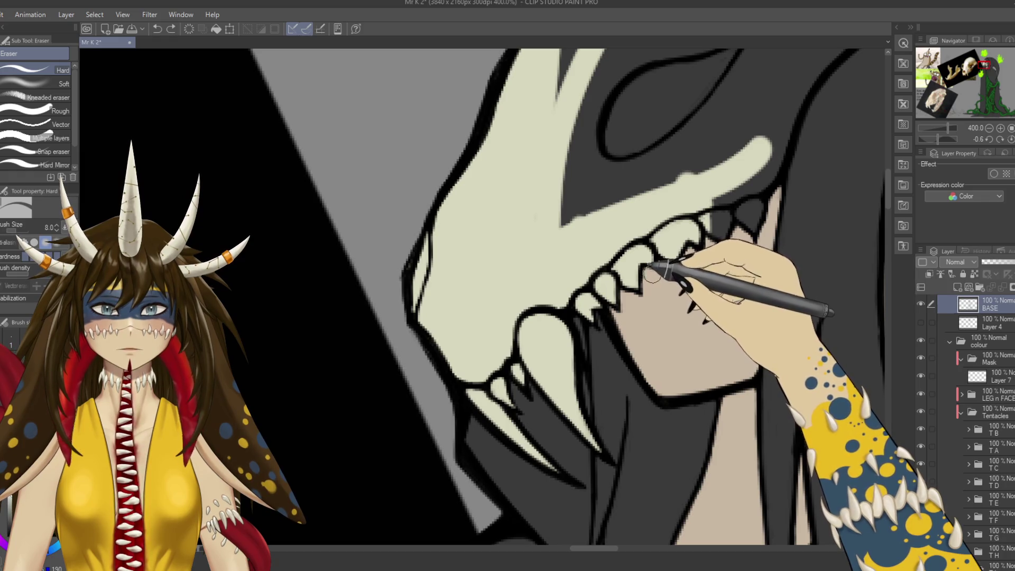
drag(651, 274, 670, 296)
ctrl+shift+click(667, 242)
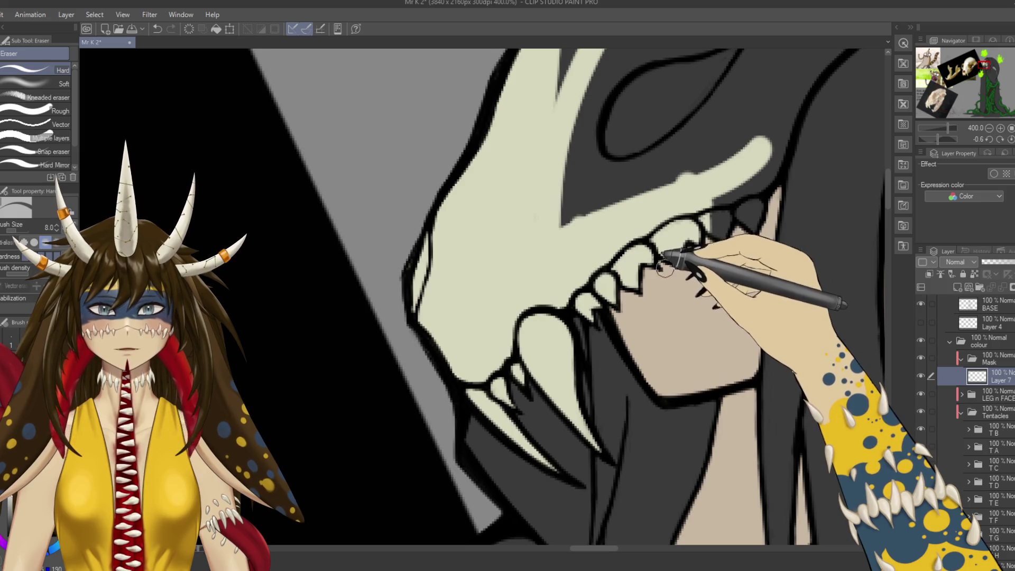
drag(664, 268, 559, 365)
key(p)
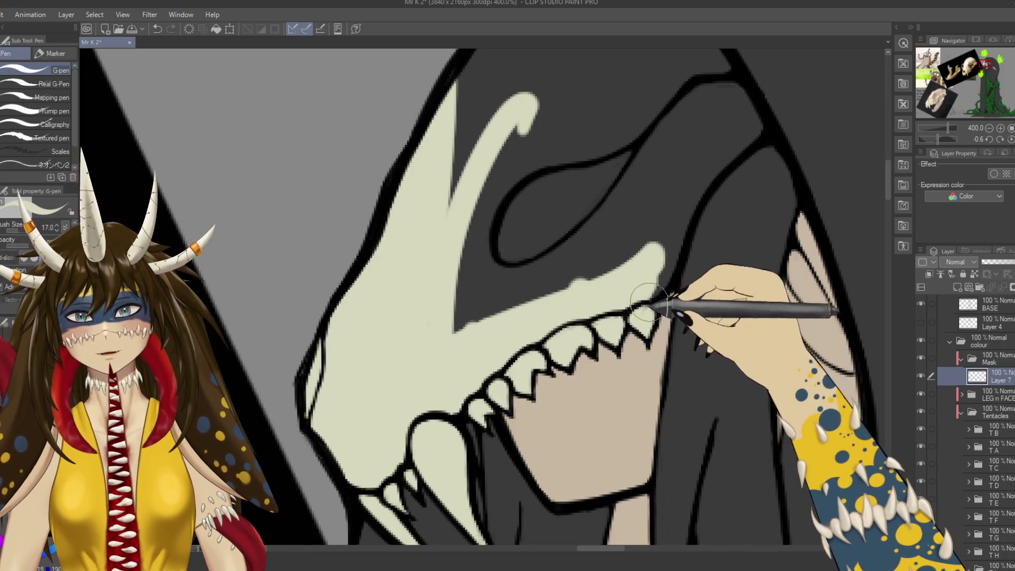
Spread cream fill up across the upper skull and save.
drag(674, 263, 740, 90)
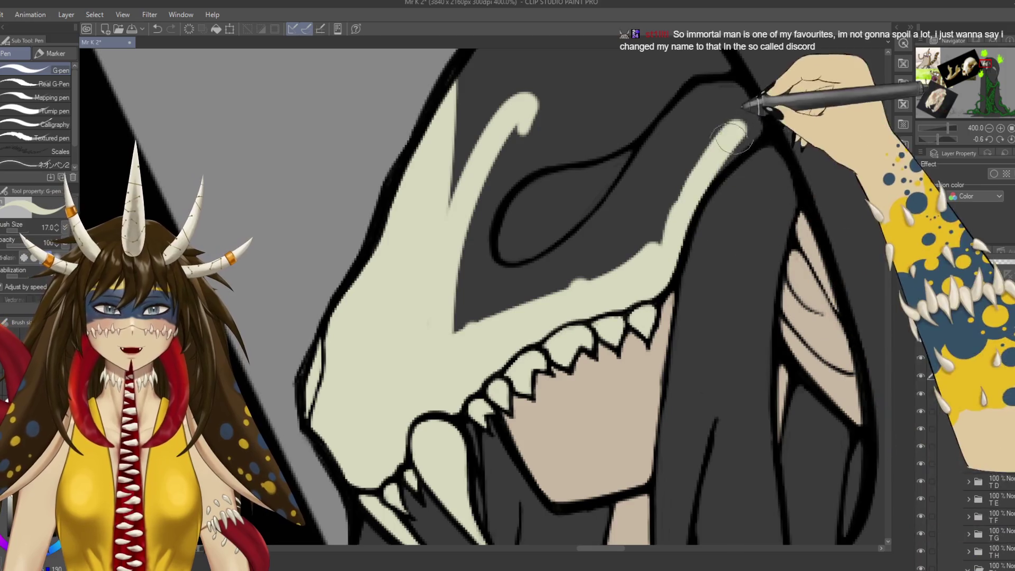
mouse_move(738, 142)
mouse_down()
mouse_move(660, 126)
mouse_move(594, 233)
mouse_move(528, 267)
mouse_move(561, 320)
mouse_up()
key(ctrl+s)
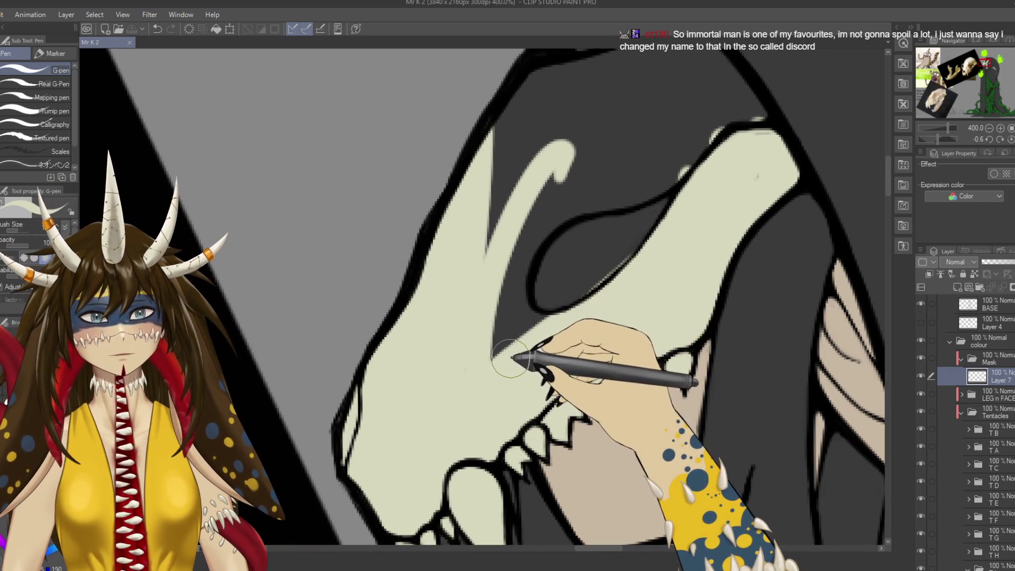
mouse_move(520, 364)
mouse_down()
mouse_move(491, 338)
mouse_move(538, 288)
mouse_move(601, 295)
mouse_move(543, 188)
mouse_move(641, 226)
mouse_move(679, 222)
mouse_move(750, 132)
mouse_up()
Erase stray bits, then fill the dark notch at the skull top with cream and save.
key(e)
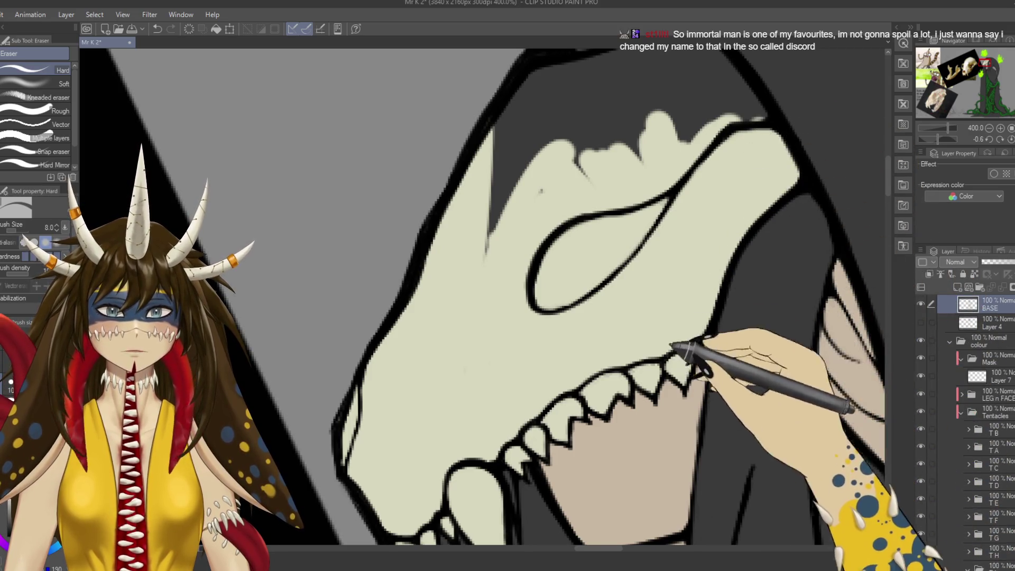
drag(673, 356, 694, 271)
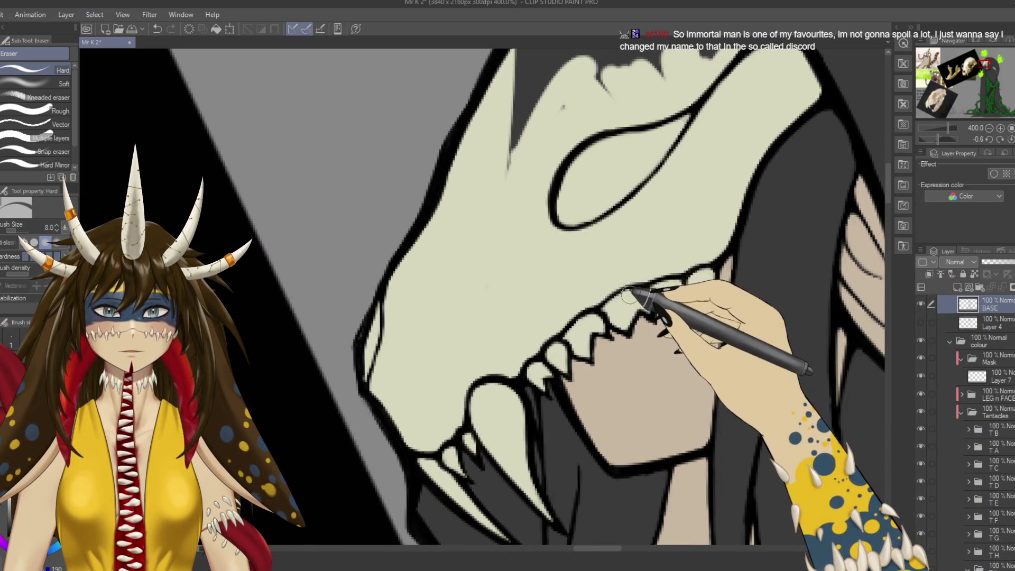
mouse_move(622, 295)
mouse_down()
mouse_move(679, 261)
mouse_move(714, 418)
mouse_up()
ctrl+shift+click(679, 254)
key(p)
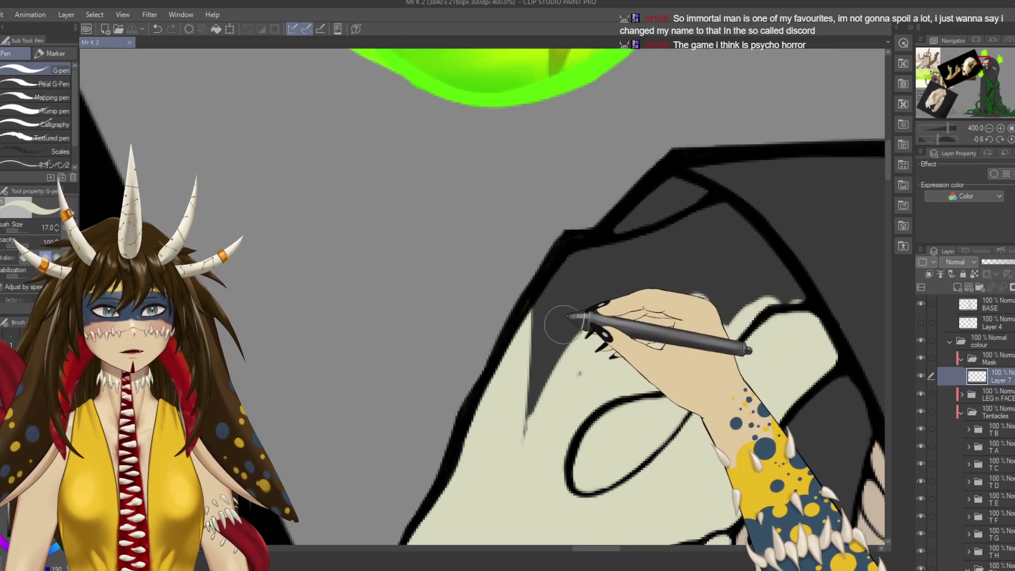
mouse_move(533, 377)
mouse_down()
mouse_move(658, 211)
mouse_move(815, 254)
mouse_up()
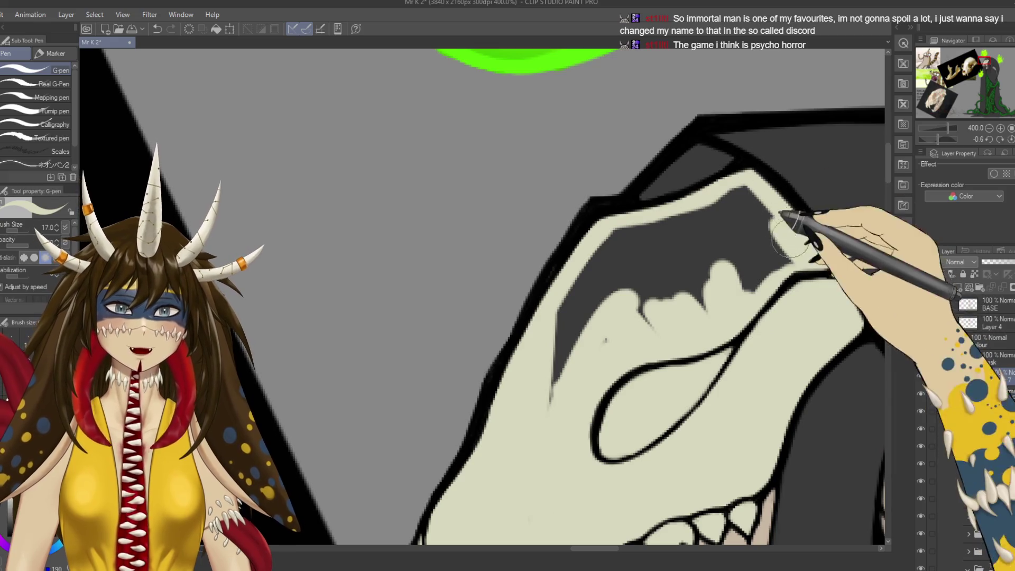
mouse_move(759, 169)
mouse_down()
mouse_move(703, 264)
mouse_move(626, 331)
mouse_move(711, 208)
mouse_move(571, 301)
mouse_move(628, 228)
mouse_up()
key(ctrl+s)
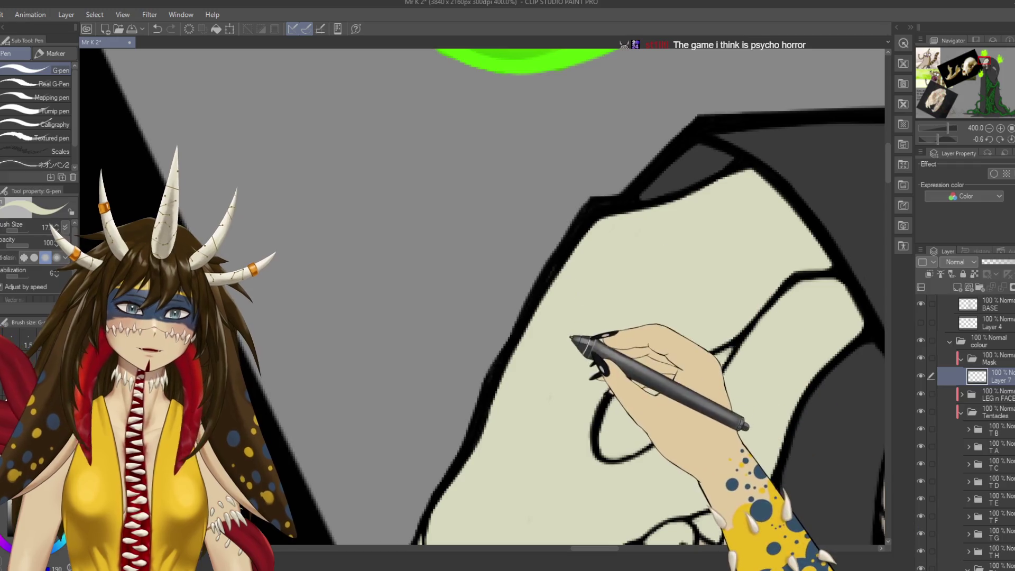
drag(559, 327, 454, 89)
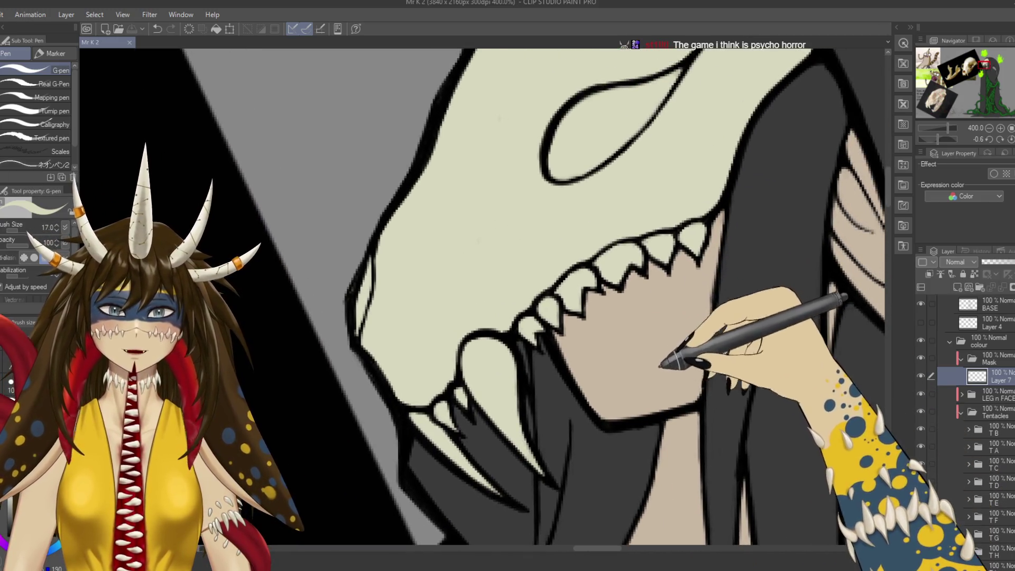
scroll(656, 328, down, 6)
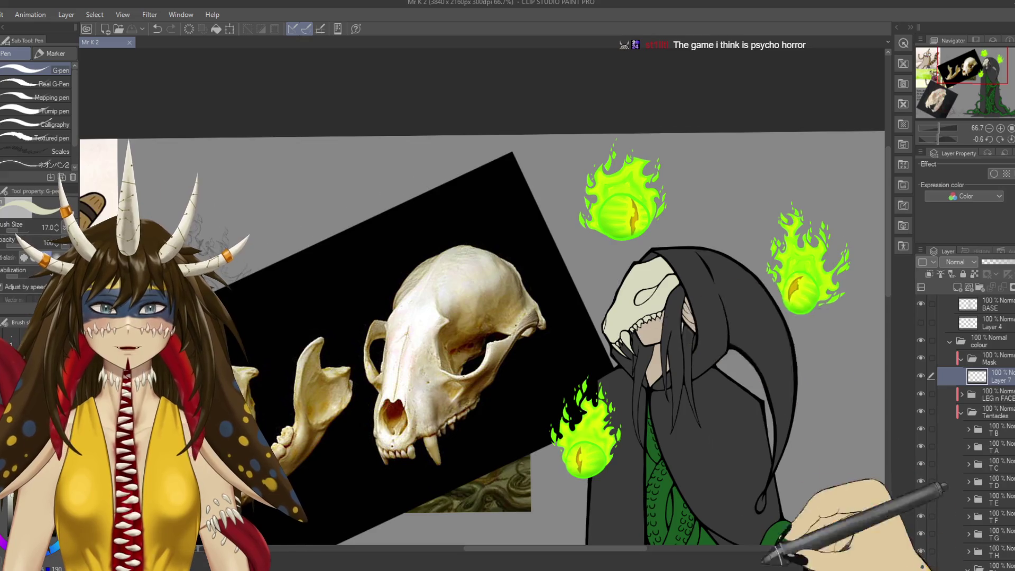
Collapse the Mask folder and add a new folder 'Hari' holding a raster layer 'BAse'.
drag(653, 329, 629, 234)
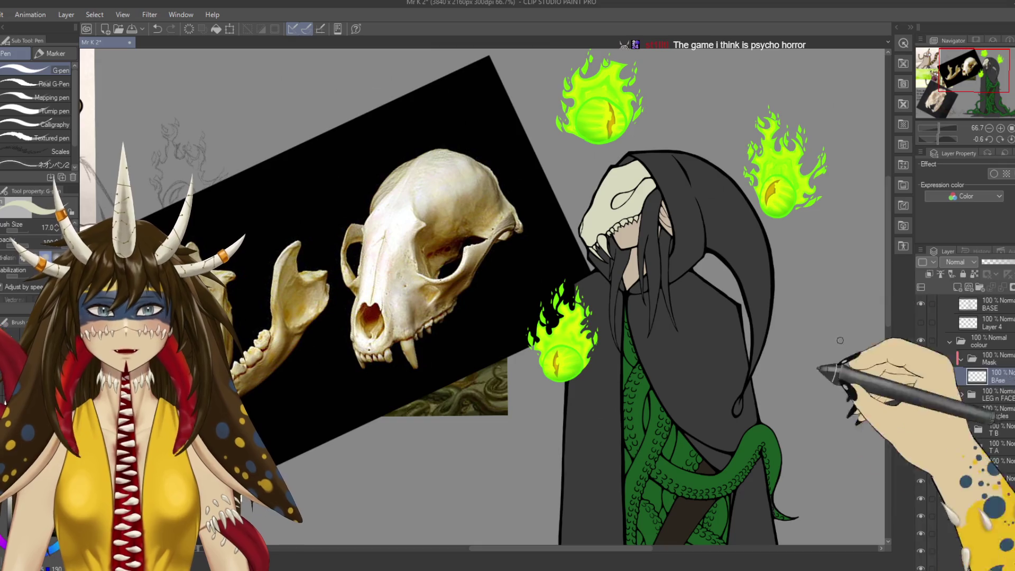
click(961, 358)
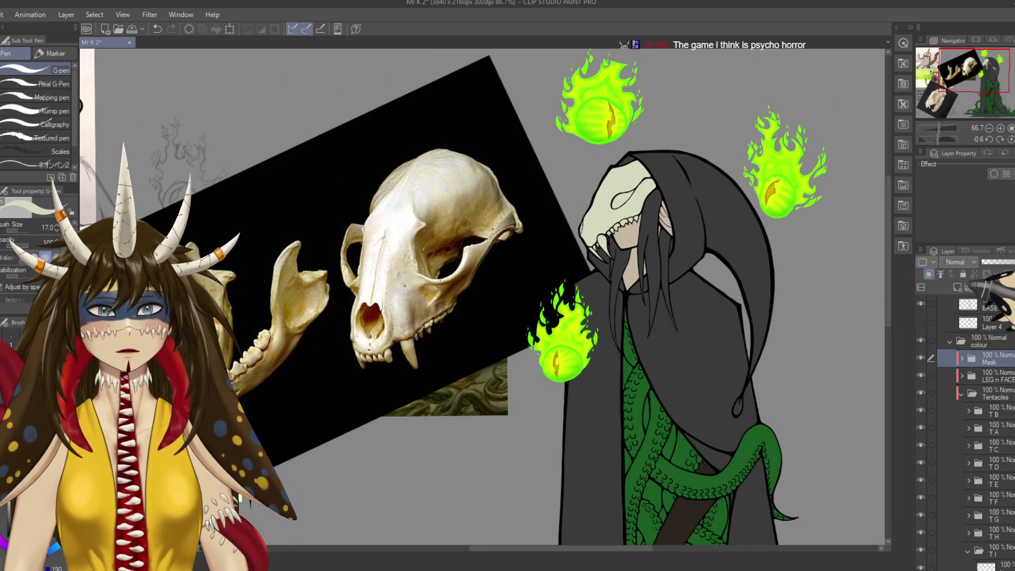
click(979, 287)
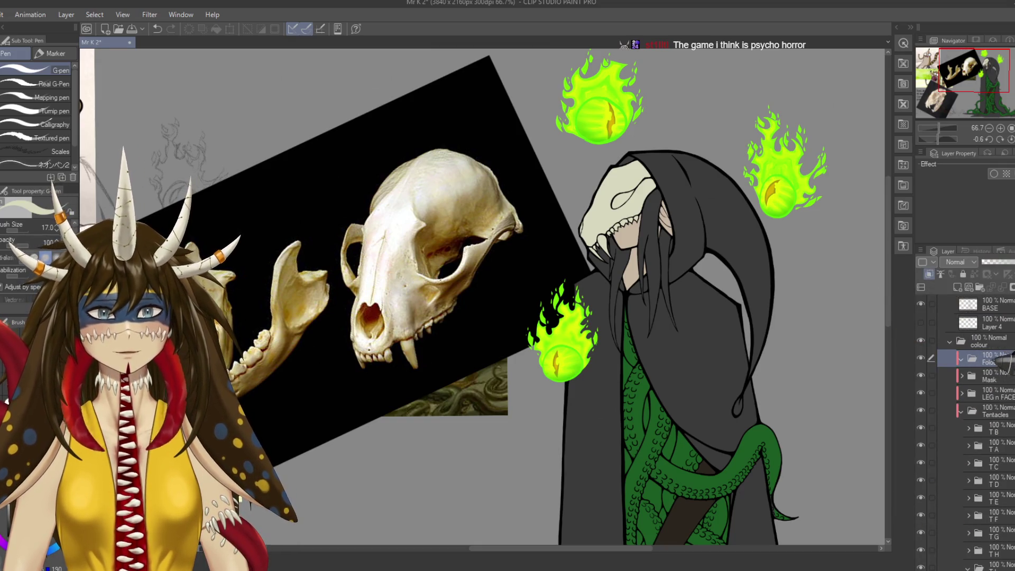
click(957, 287)
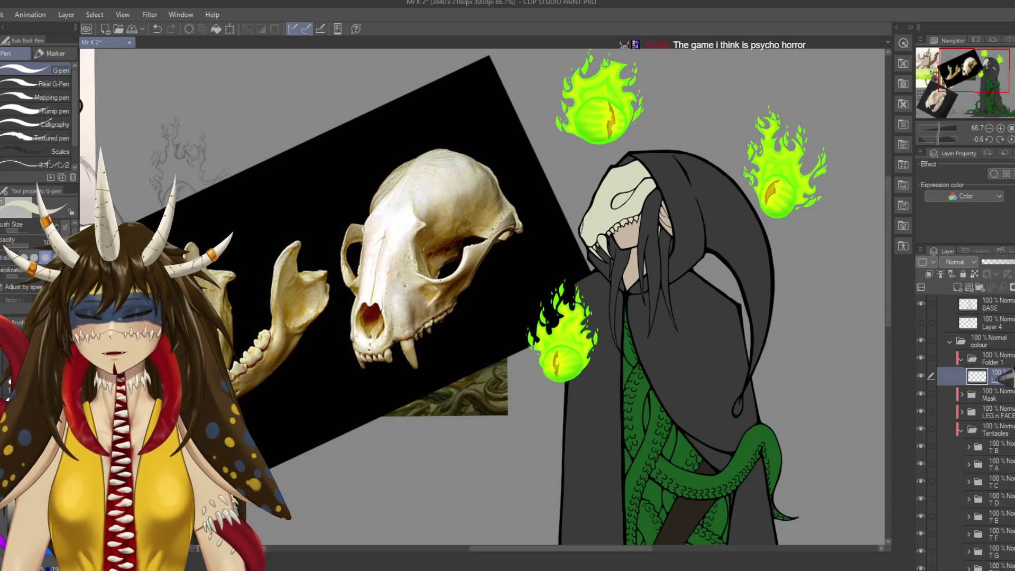
mouse_move(840, 428)
mouse_down()
mouse_move(792, 322)
mouse_move(798, 437)
mouse_move(859, 496)
mouse_move(770, 446)
mouse_move(737, 349)
mouse_move(743, 465)
mouse_up()
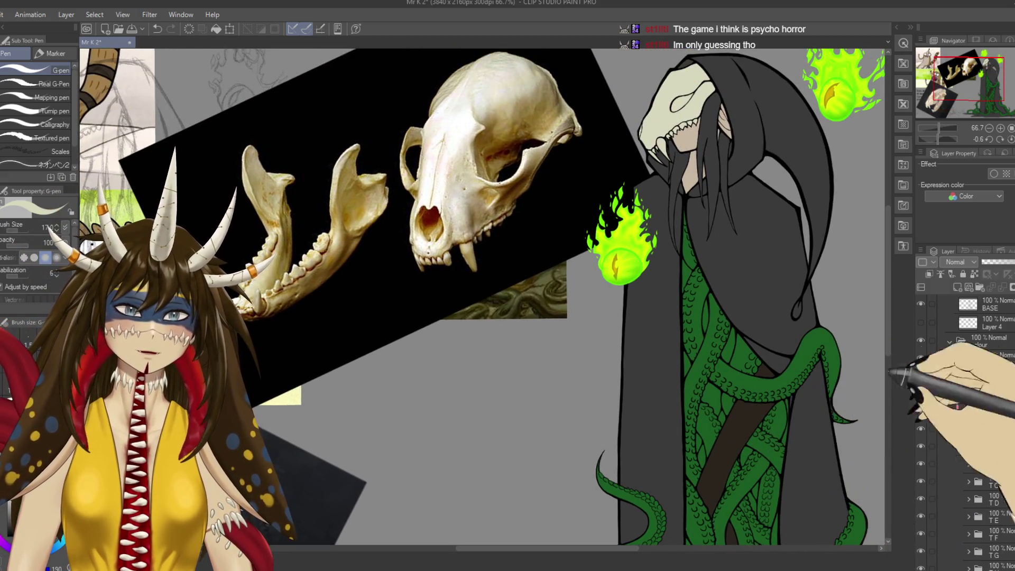
click(918, 351)
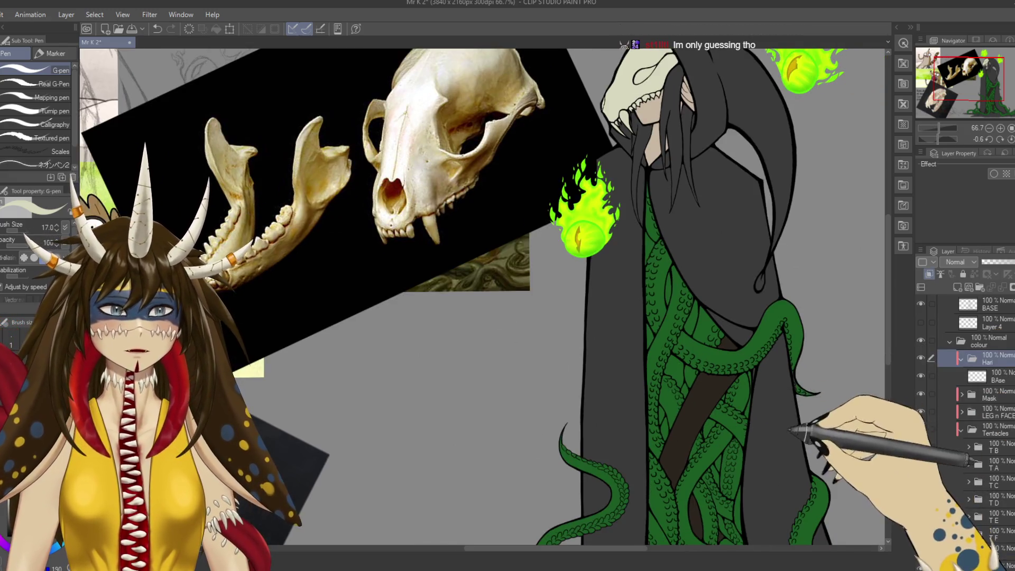
drag(805, 419, 720, 414)
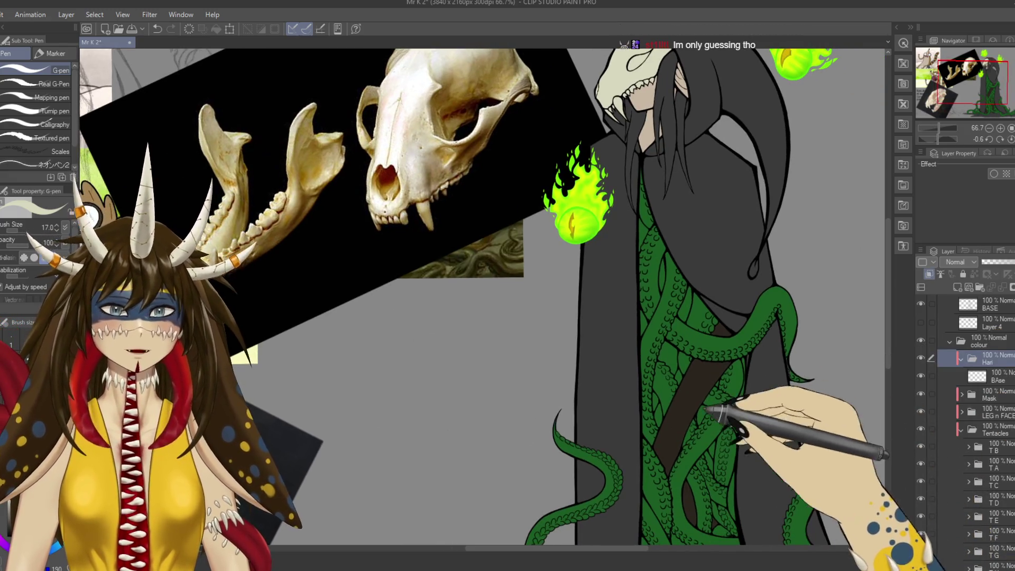
scroll(736, 407, up, 5)
Paint the brown base colour into the hair on the BAse layer and save.
scroll(694, 390, up, 3)
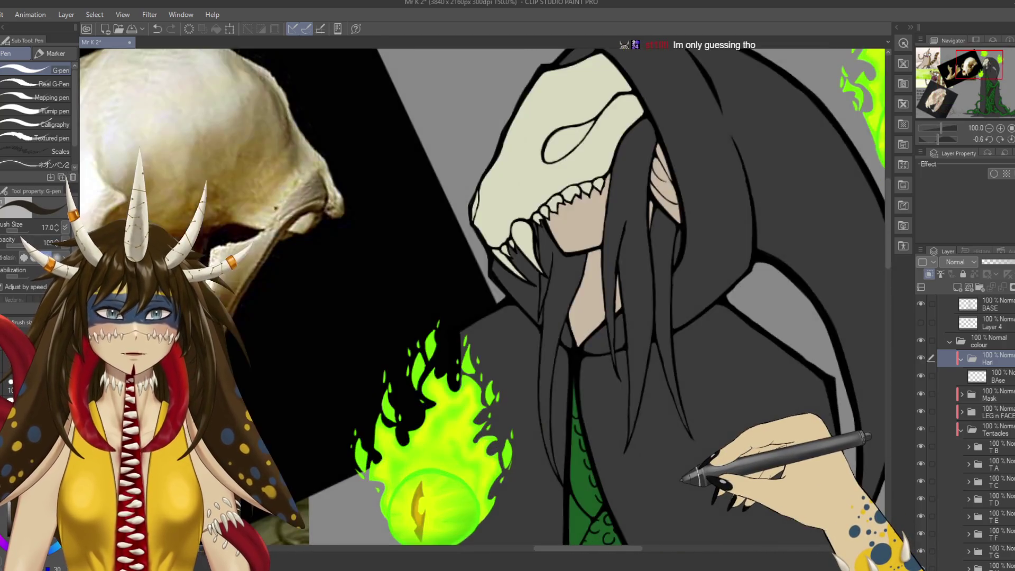
click(978, 375)
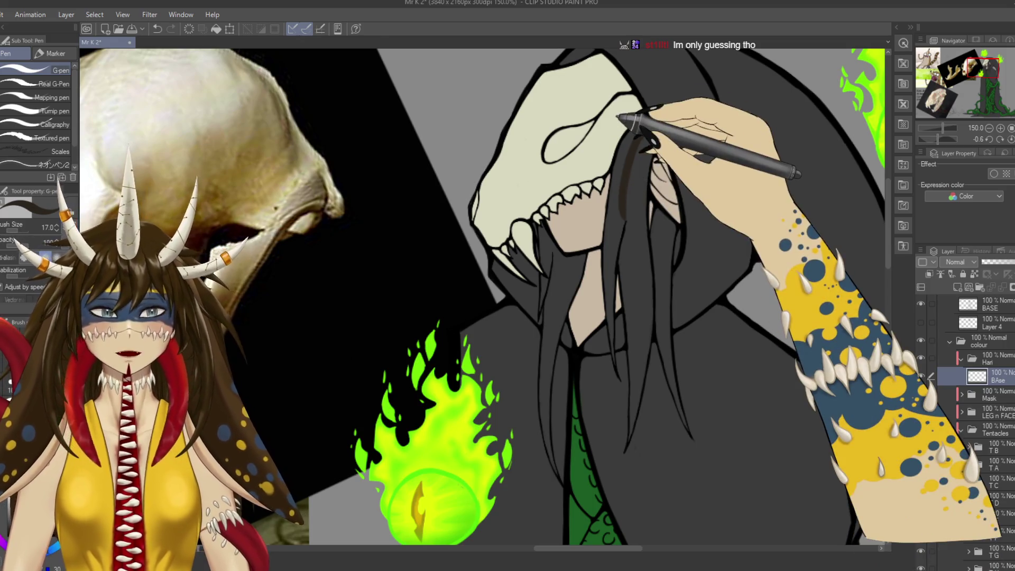
scroll(622, 182, up, 1)
scroll(622, 182, up, 1)
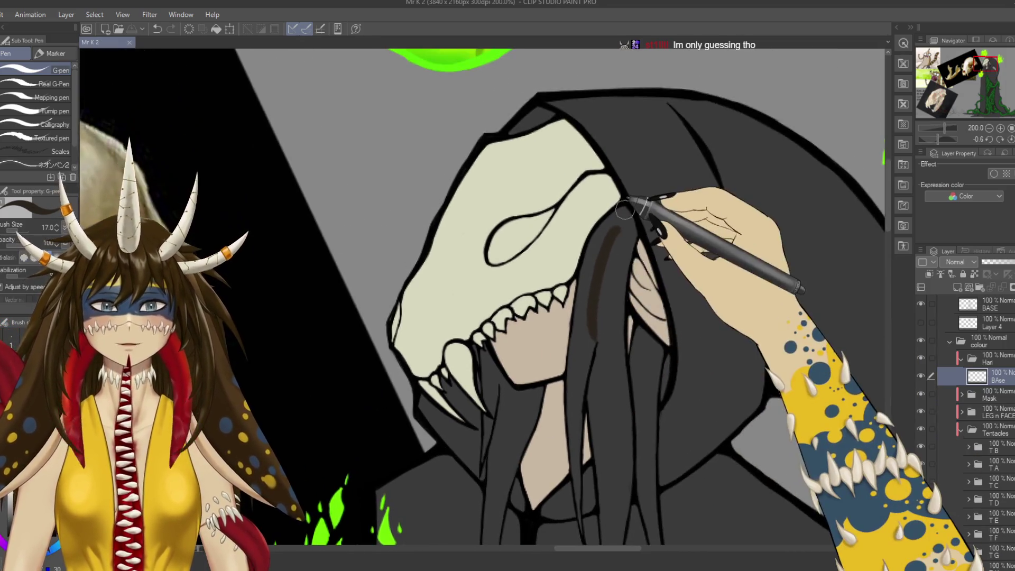
scroll(622, 182, up, 1)
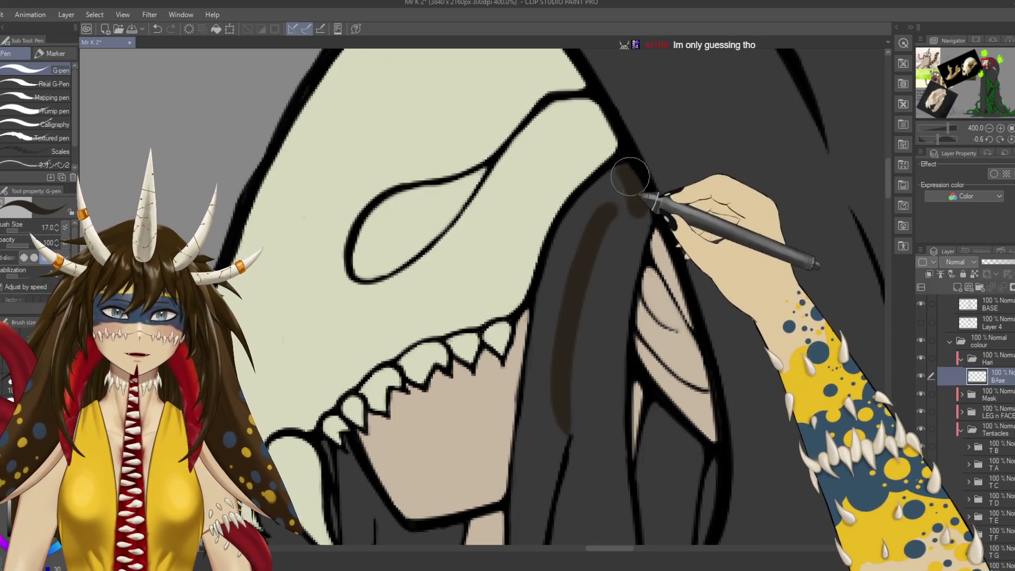
drag(640, 280, 553, 277)
key(ctrl+s)
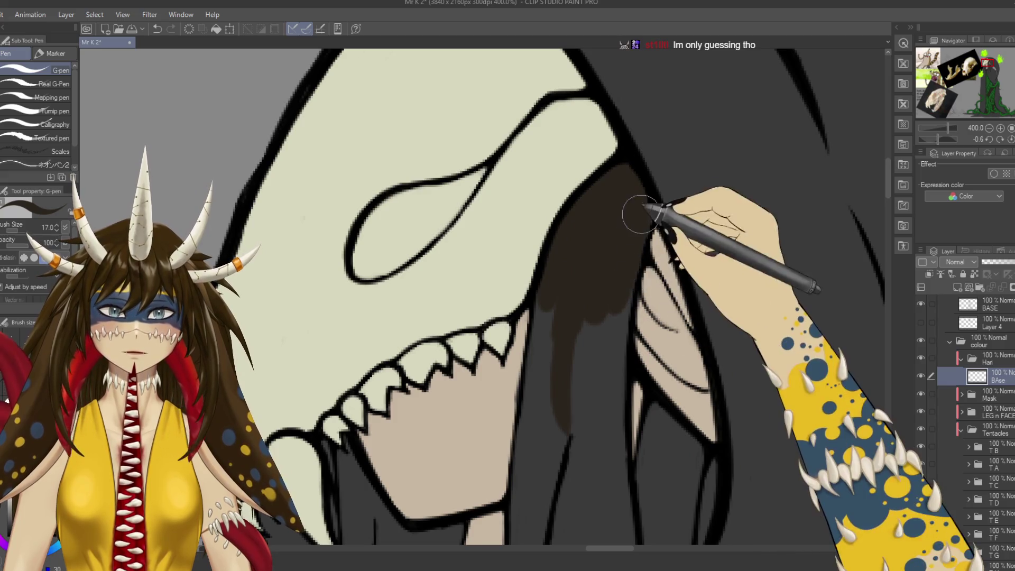
Extend the brown hair fill downward and along its left edge, then save.
drag(629, 211, 608, 502)
scroll(613, 476, down, 3)
drag(601, 199, 605, 296)
drag(561, 226, 549, 349)
drag(554, 136, 525, 408)
key(e)
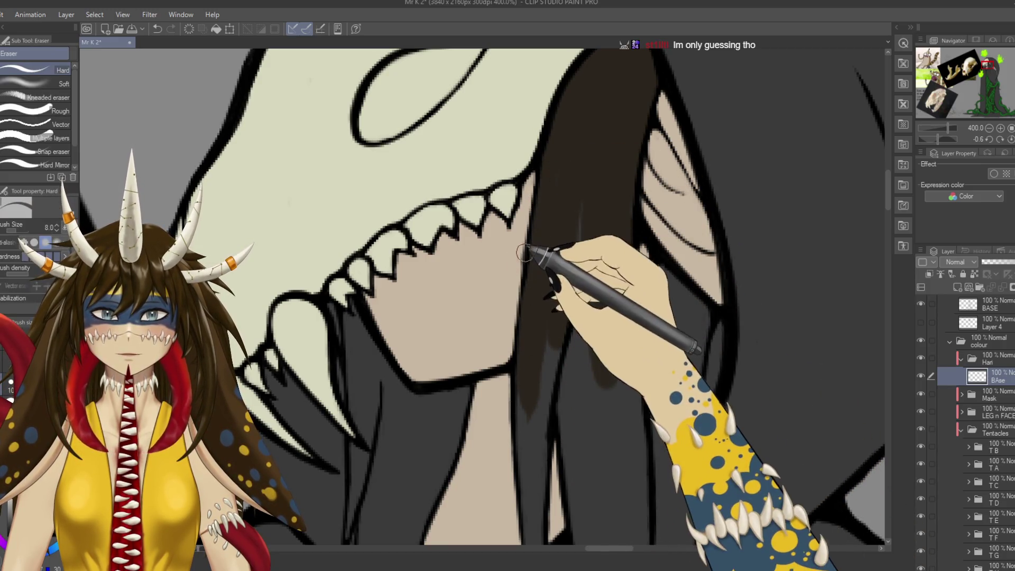
key(p)
key(ctrl+s)
Lengthen the hair strokes further down and widen the fill, darkening the right edge.
mouse_move(562, 336)
mouse_down()
mouse_move(589, 288)
mouse_move(571, 389)
mouse_up()
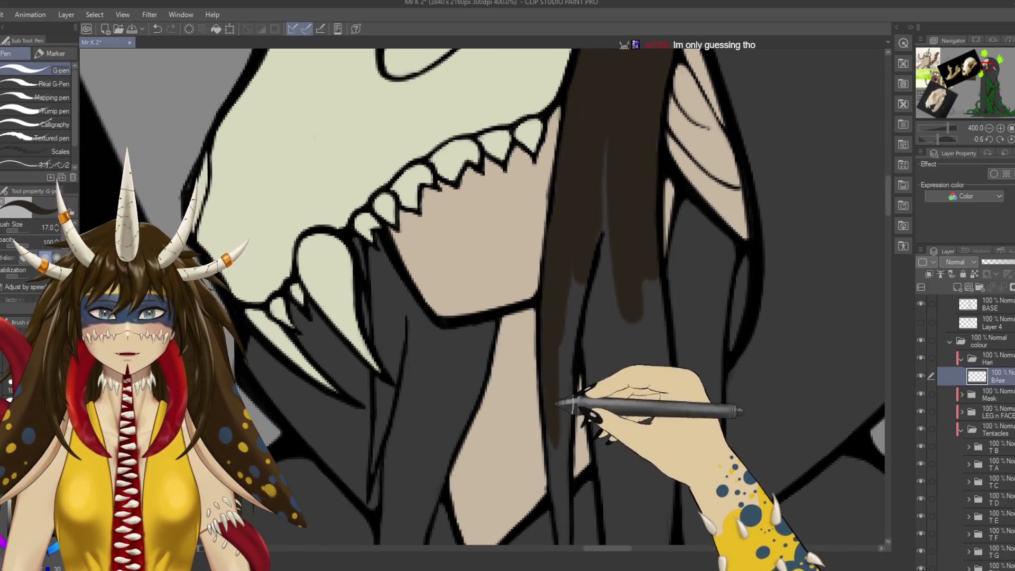
scroll(571, 401, down, 5)
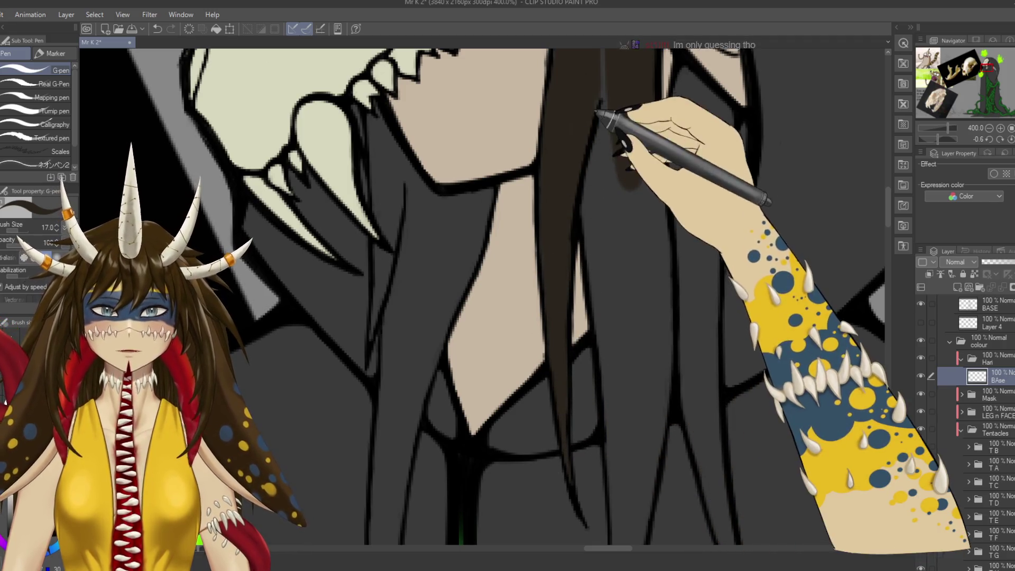
scroll(608, 110, up, 5)
drag(613, 196, 638, 377)
scroll(639, 378, down, 4)
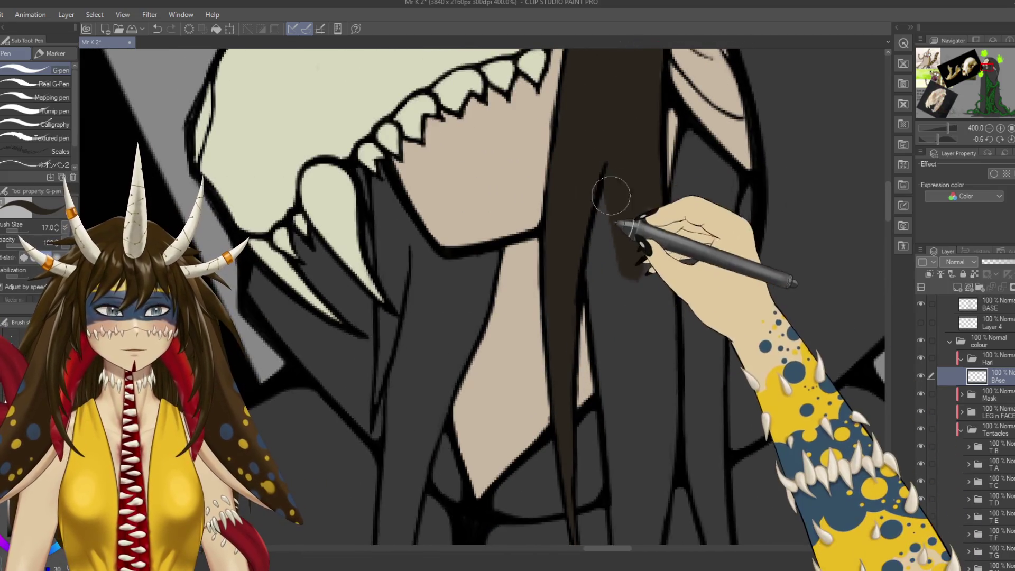
drag(613, 201, 624, 338)
drag(601, 280, 655, 206)
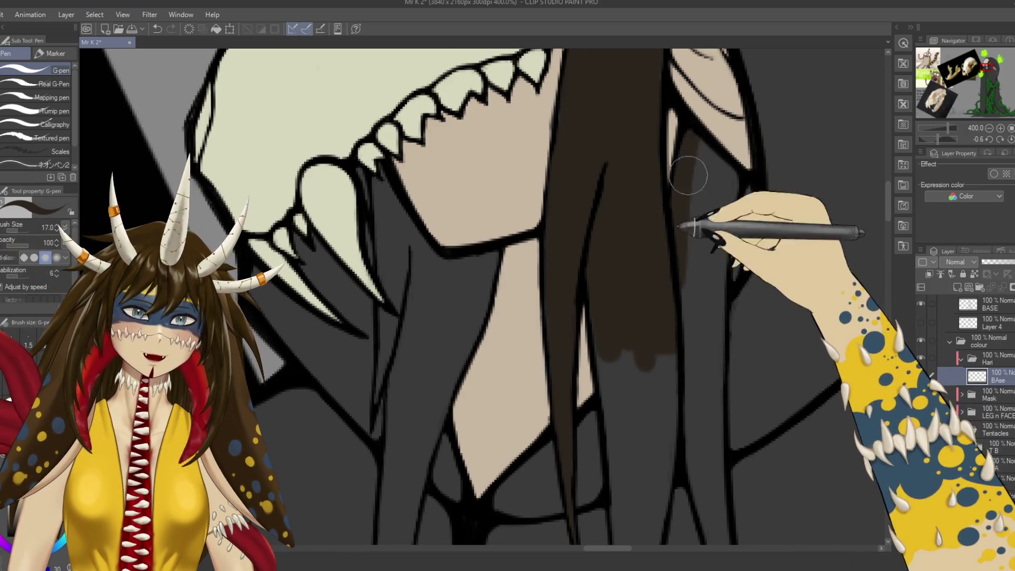
mouse_move(680, 177)
mouse_down()
mouse_move(742, 179)
mouse_move(681, 235)
mouse_up()
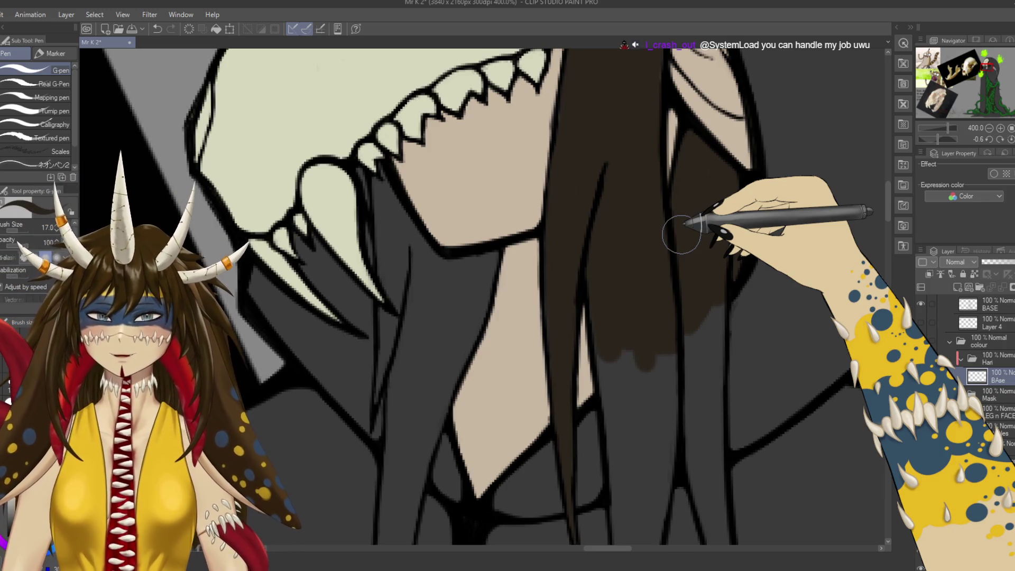
Paint the right hair strand brown down toward its tip.
drag(714, 407, 676, 333)
drag(677, 412, 661, 314)
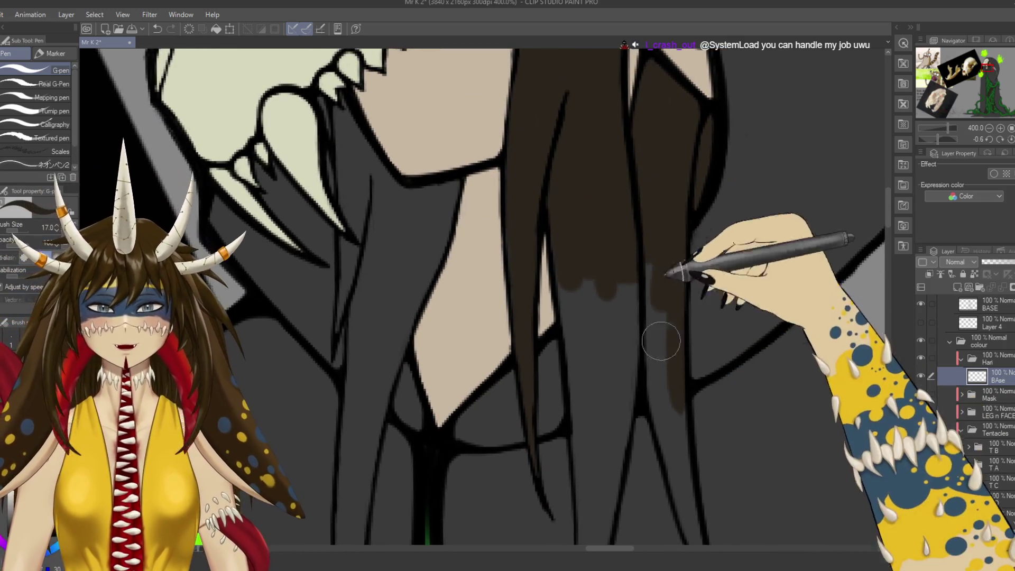
drag(657, 386, 644, 312)
drag(658, 407, 647, 326)
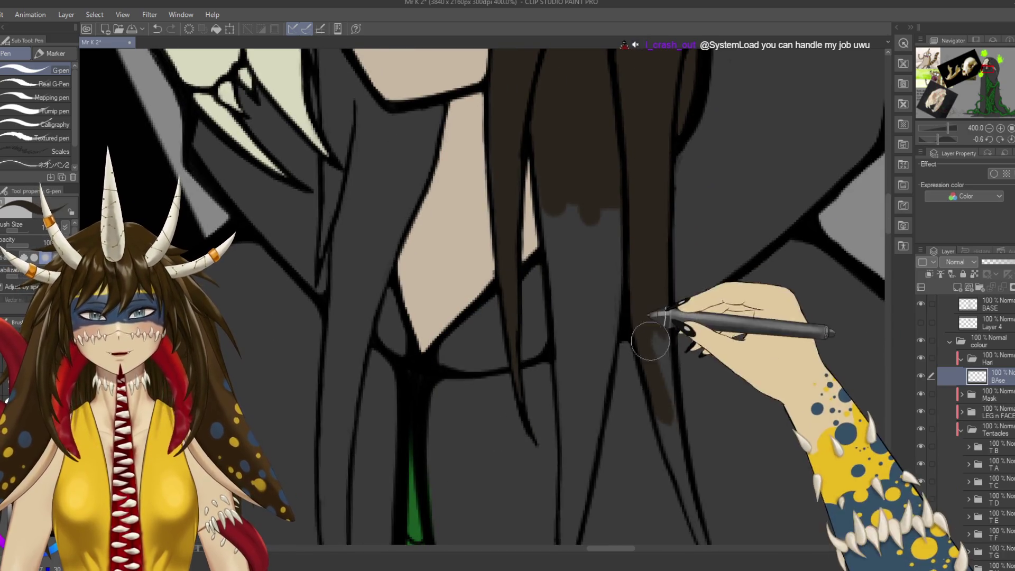
mouse_move(661, 402)
mouse_down()
mouse_move(680, 351)
mouse_move(687, 423)
mouse_up()
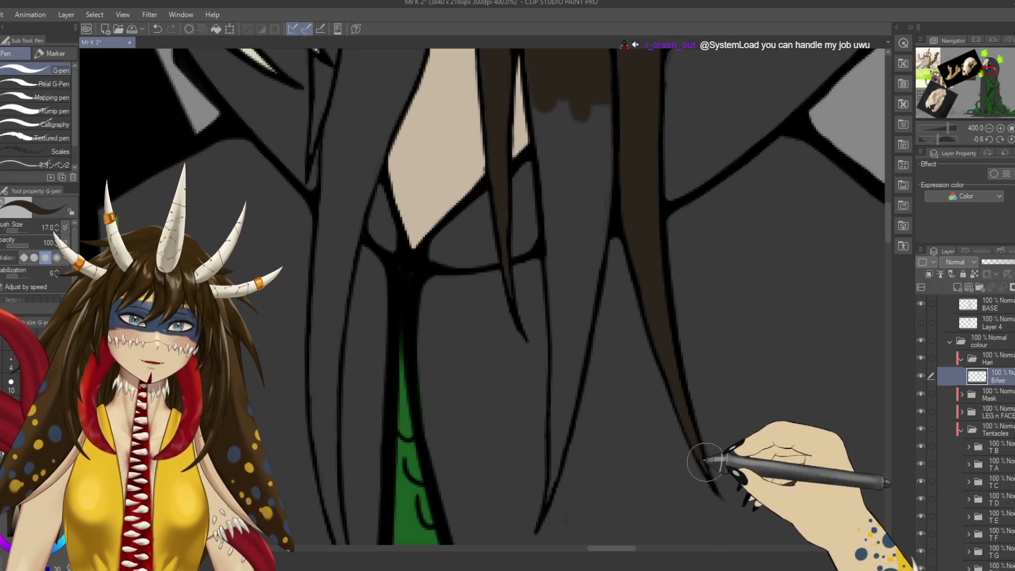
key(e)
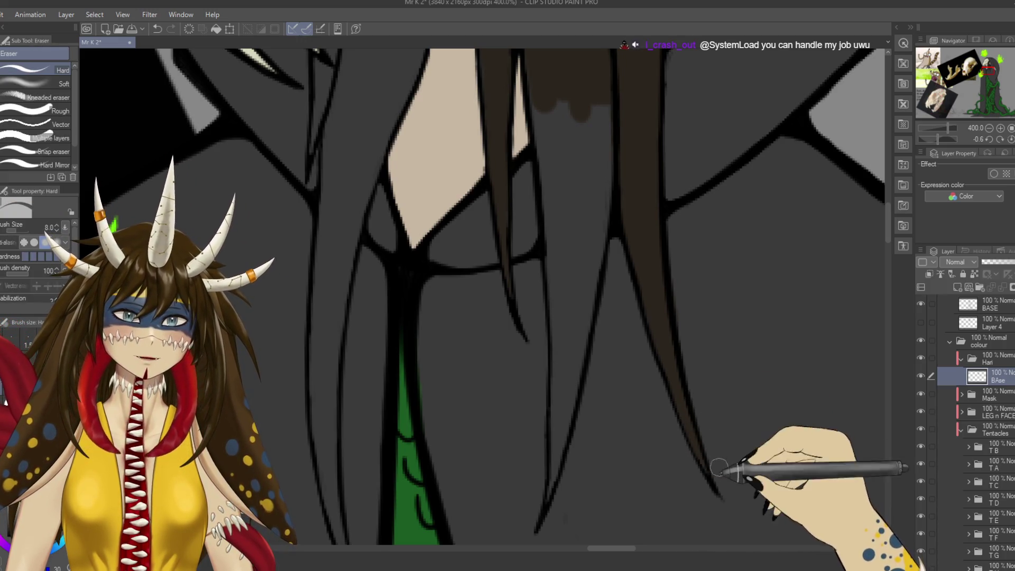
key(p)
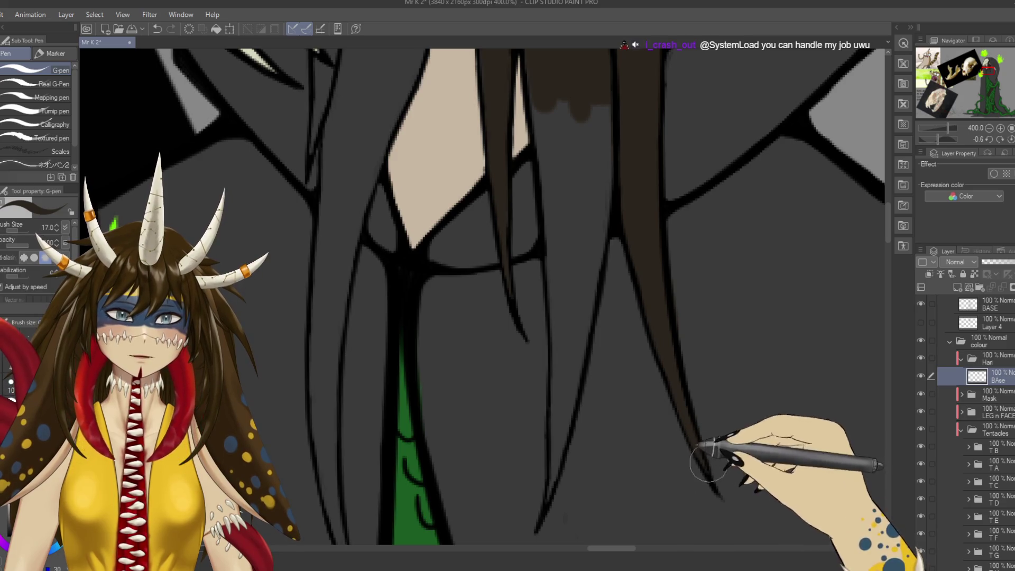
Fill the hair strand upward, covering the remaining grey patches with brown.
drag(665, 505, 720, 489)
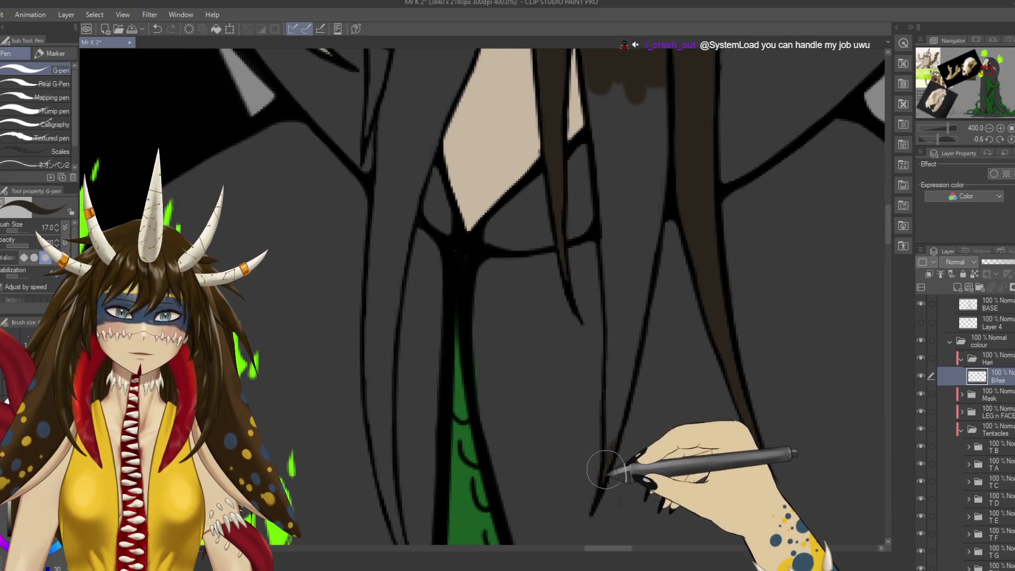
drag(621, 365, 629, 325)
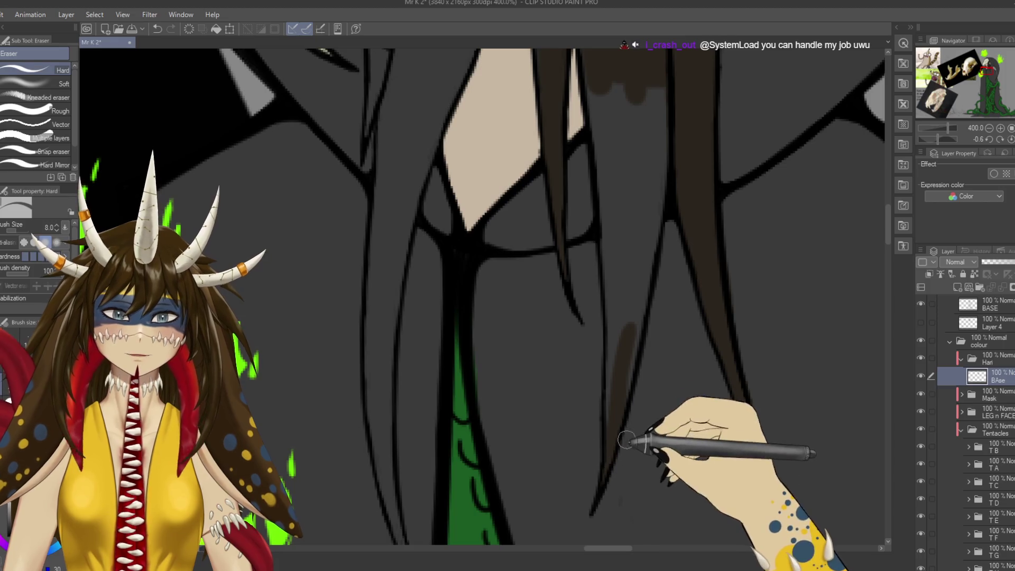
drag(644, 372, 641, 428)
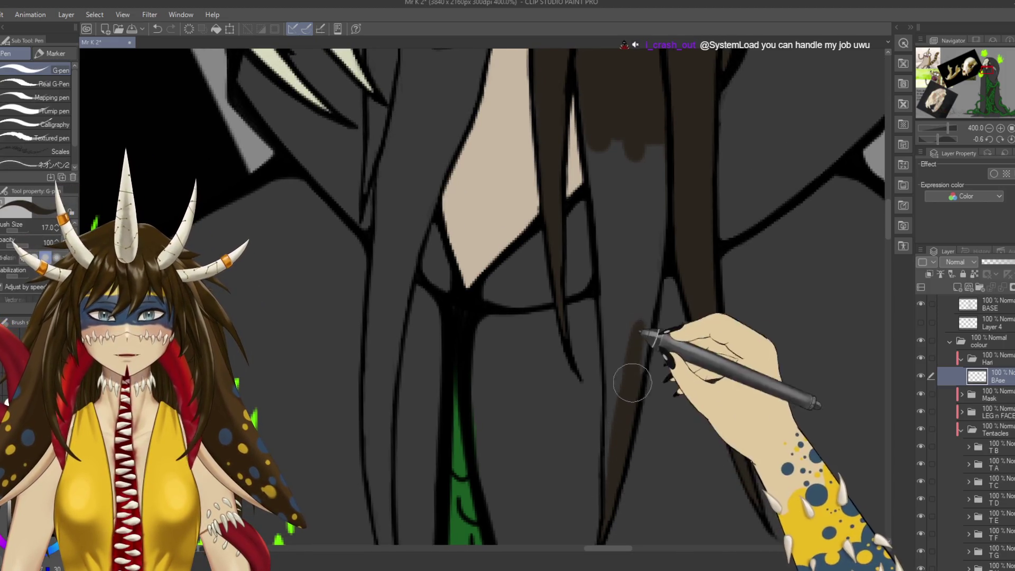
drag(641, 324, 661, 145)
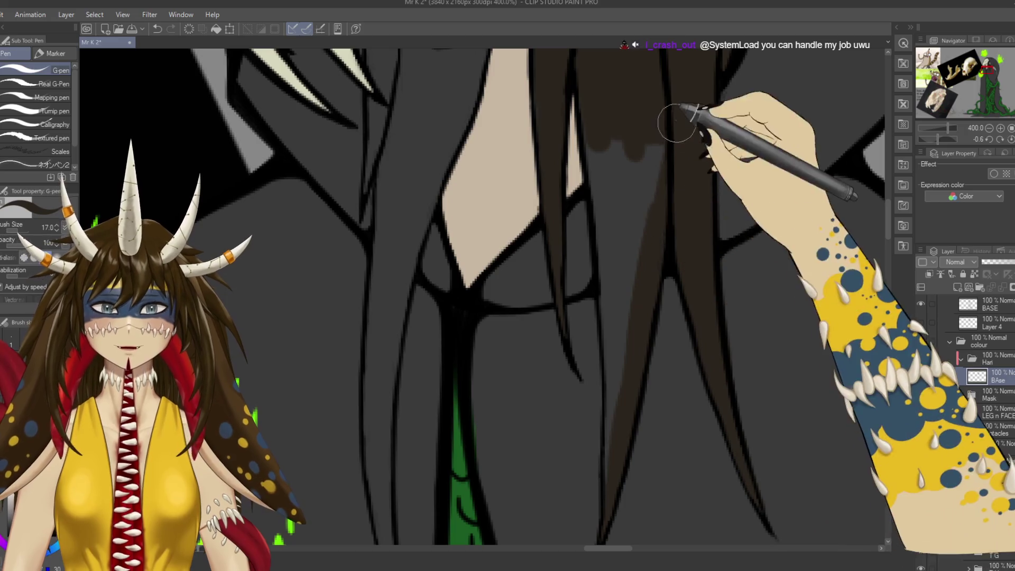
drag(634, 233, 600, 195)
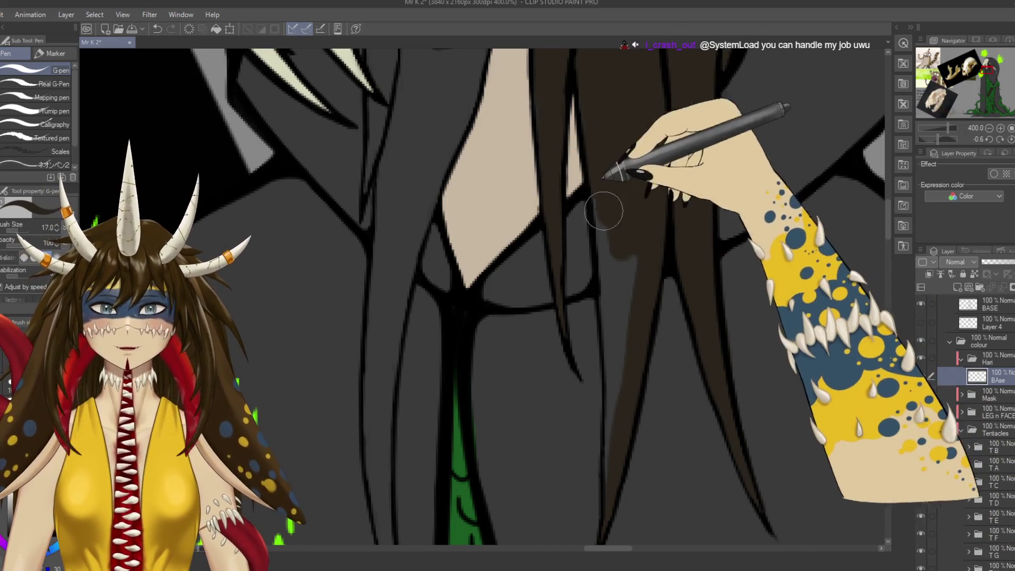
drag(628, 350, 632, 226)
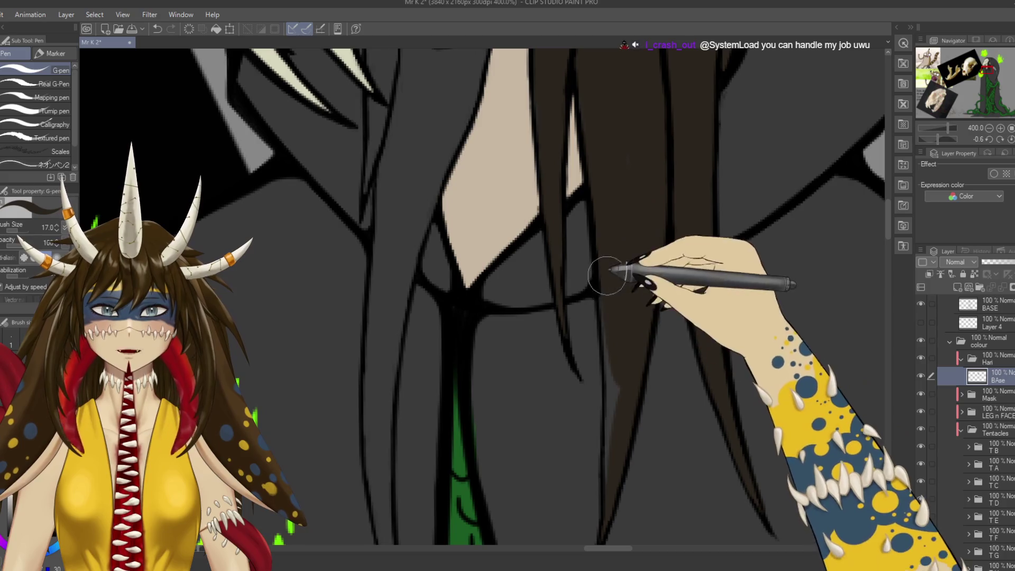
drag(615, 384, 625, 320)
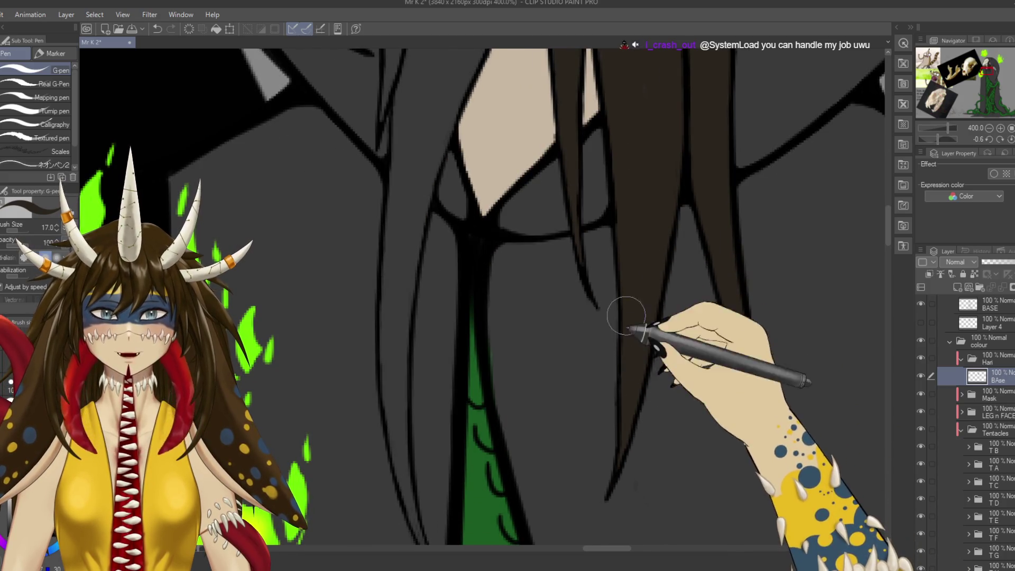
Paint brown hair down along the tooth and collar edges, then zoom out to the whole figure.
drag(657, 238, 680, 499)
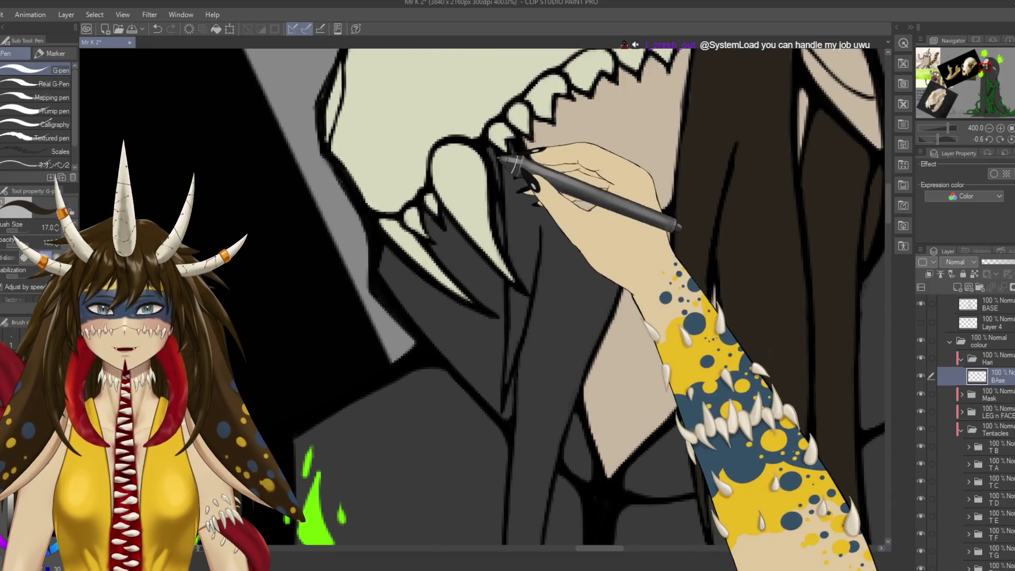
drag(501, 157, 549, 236)
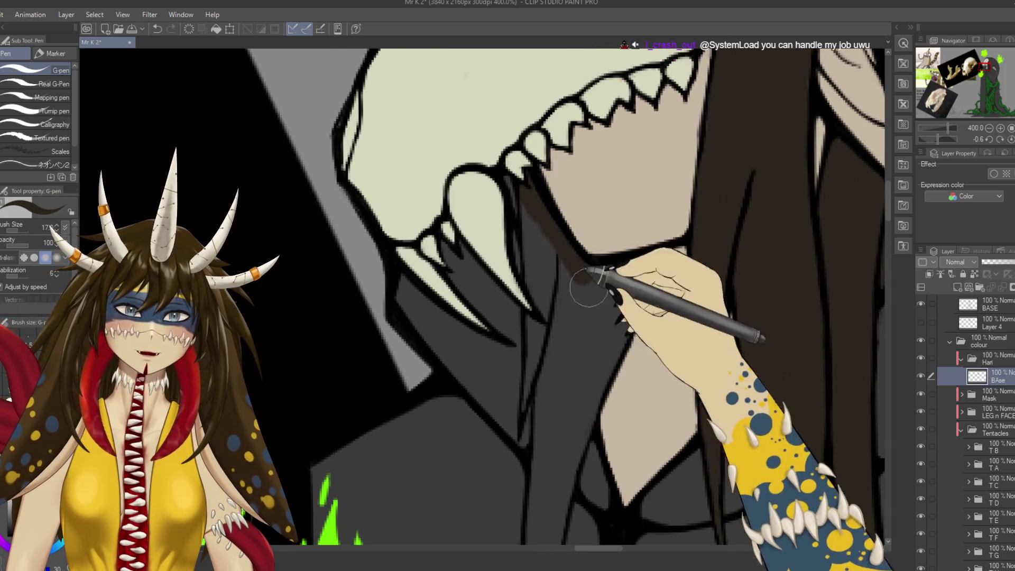
mouse_move(585, 280)
mouse_down()
mouse_move(533, 283)
mouse_move(567, 249)
mouse_move(594, 294)
mouse_move(537, 353)
mouse_up()
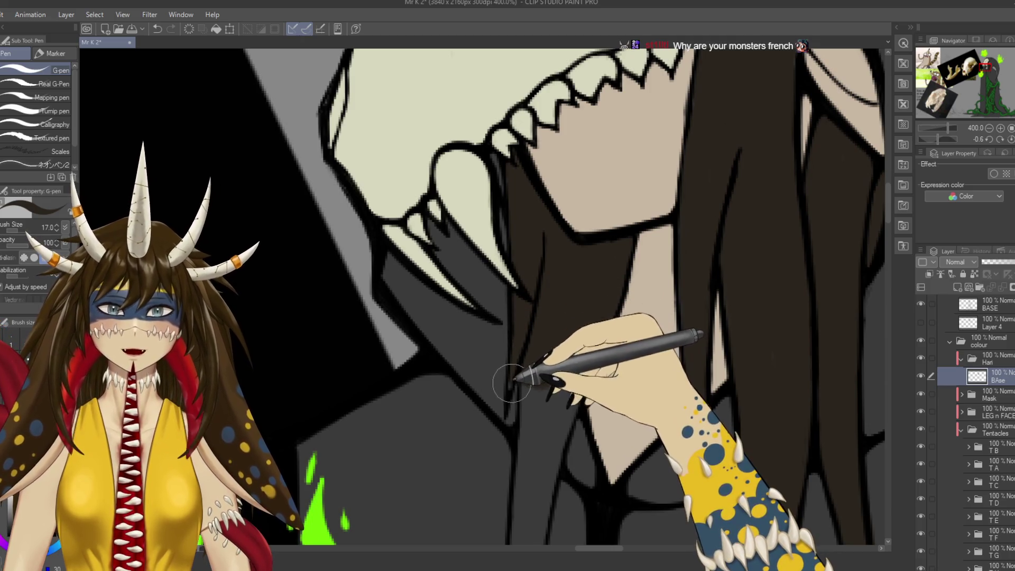
drag(511, 382, 537, 444)
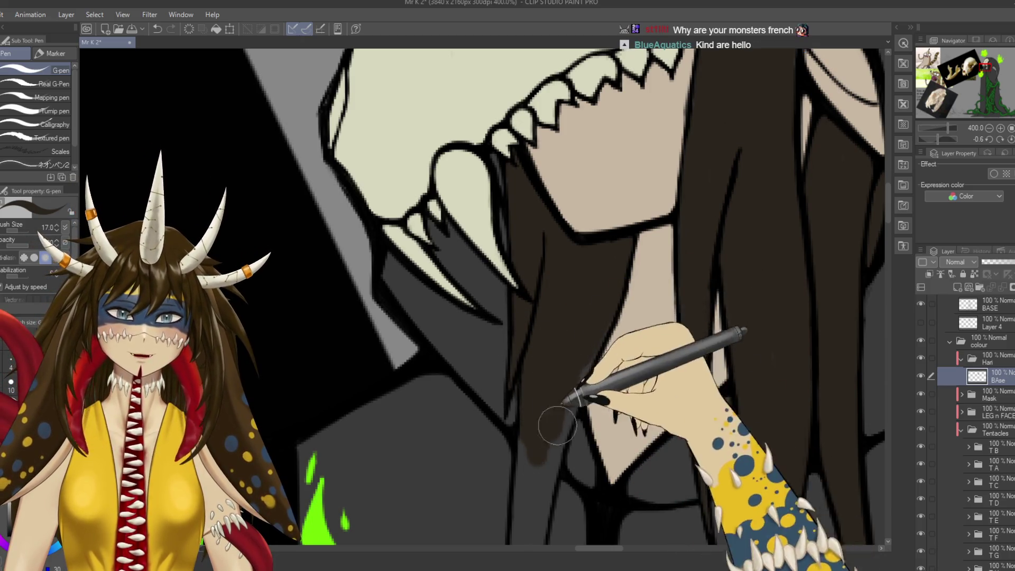
scroll(591, 304, down, 2)
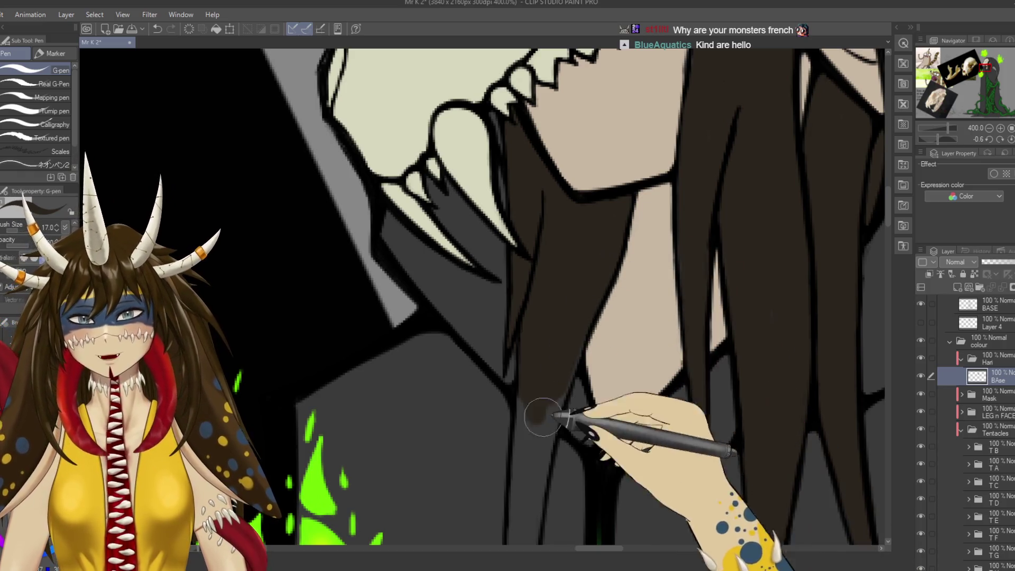
scroll(560, 343, down, 4)
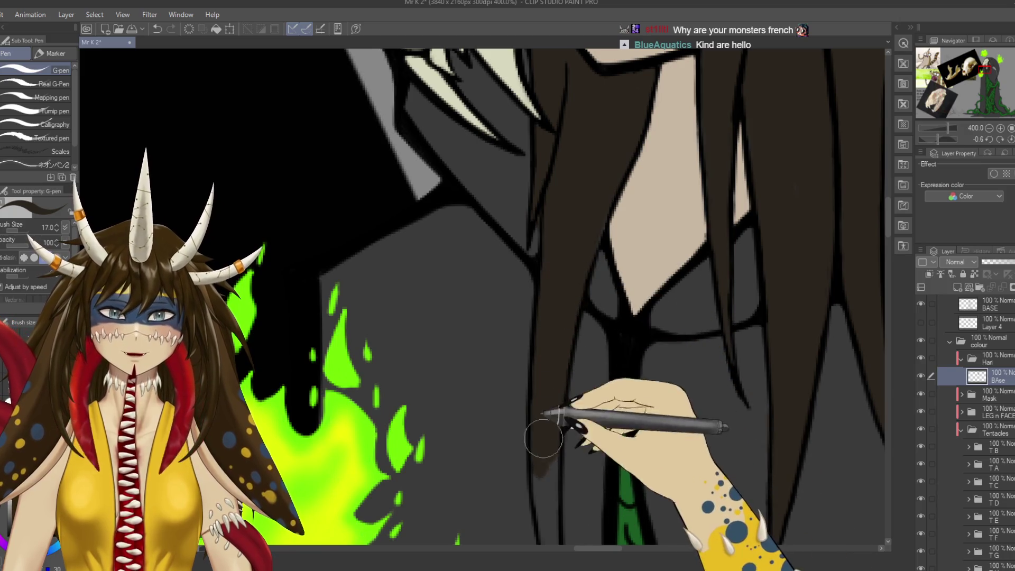
drag(541, 429, 523, 320)
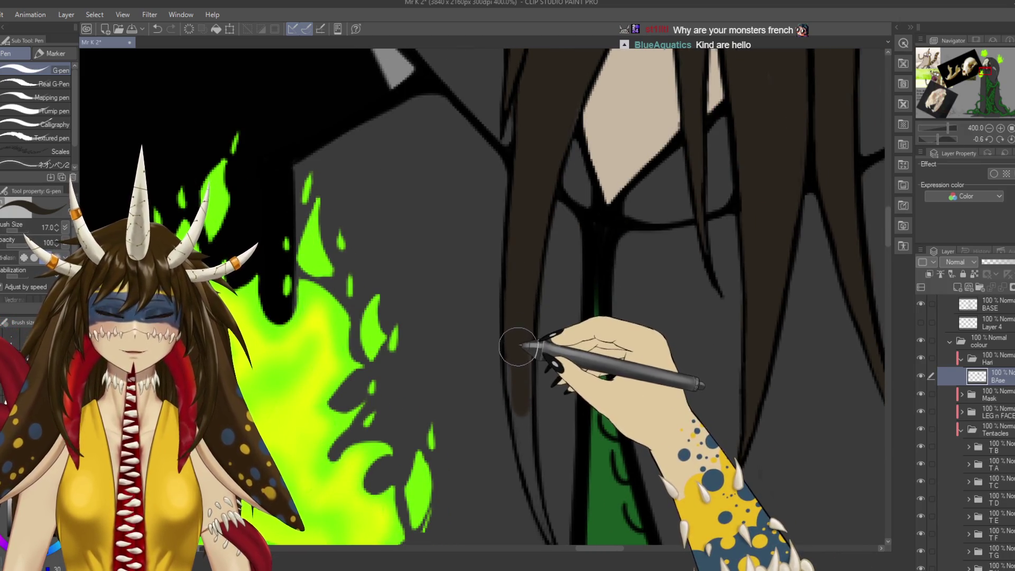
drag(534, 350, 538, 317)
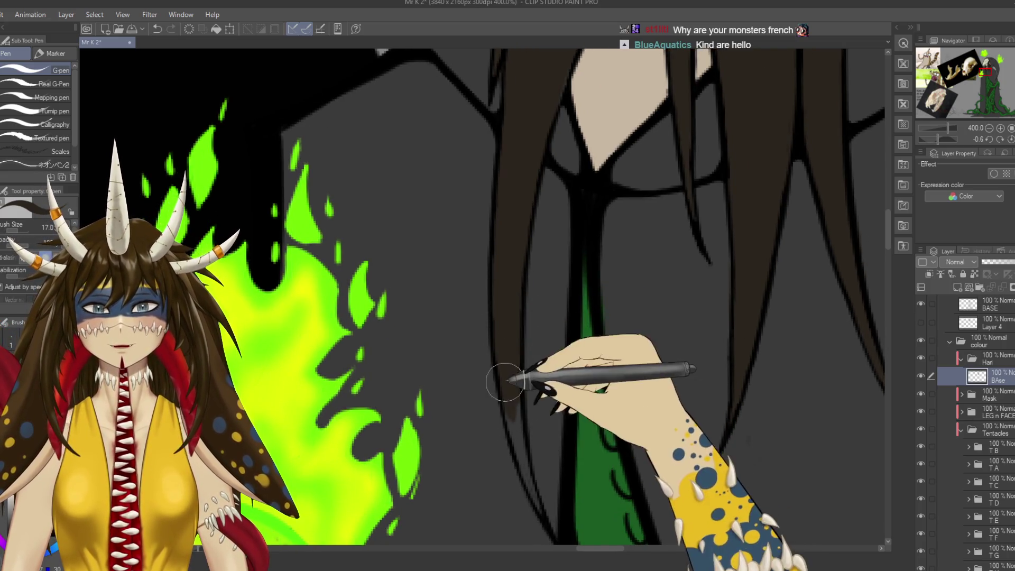
drag(539, 515, 529, 454)
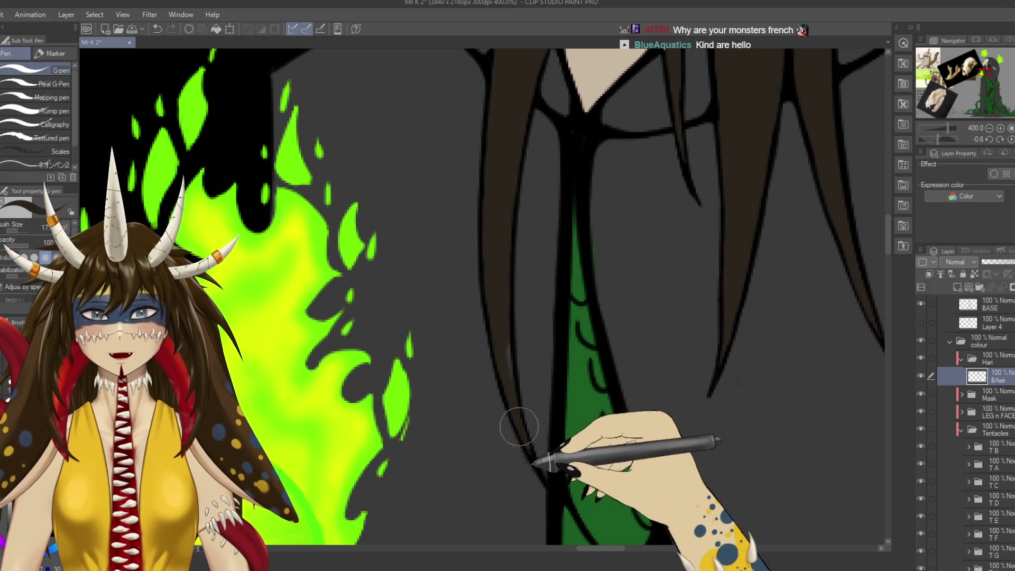
key(e)
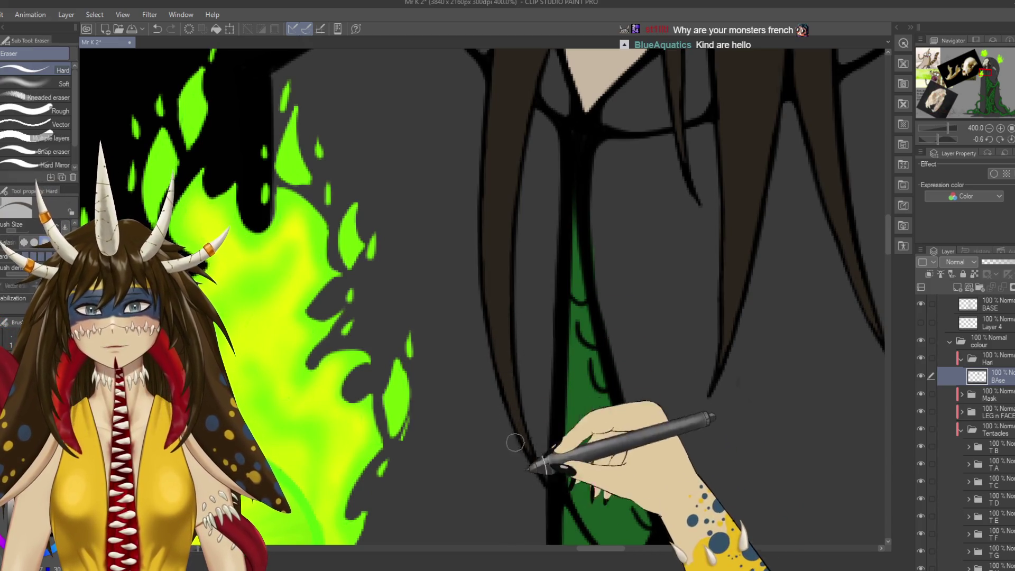
key(ctrl+minus)
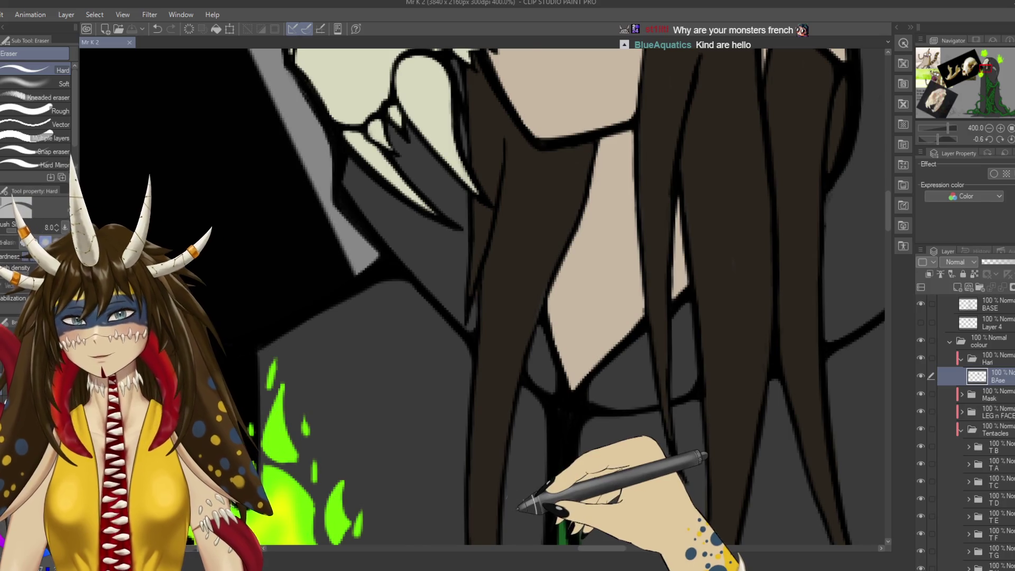
key(ctrl+minus)
scroll(645, 335, down, 5)
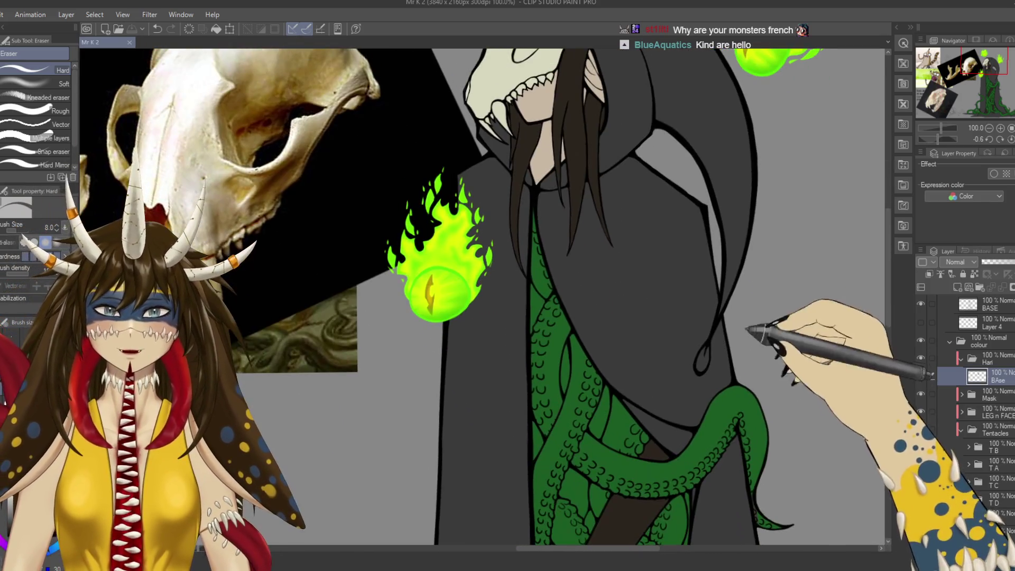
Zoom out to check the whole figure and erase a stray mark on the cloak.
key(ctrl+minus)
key(ctrl+minus)
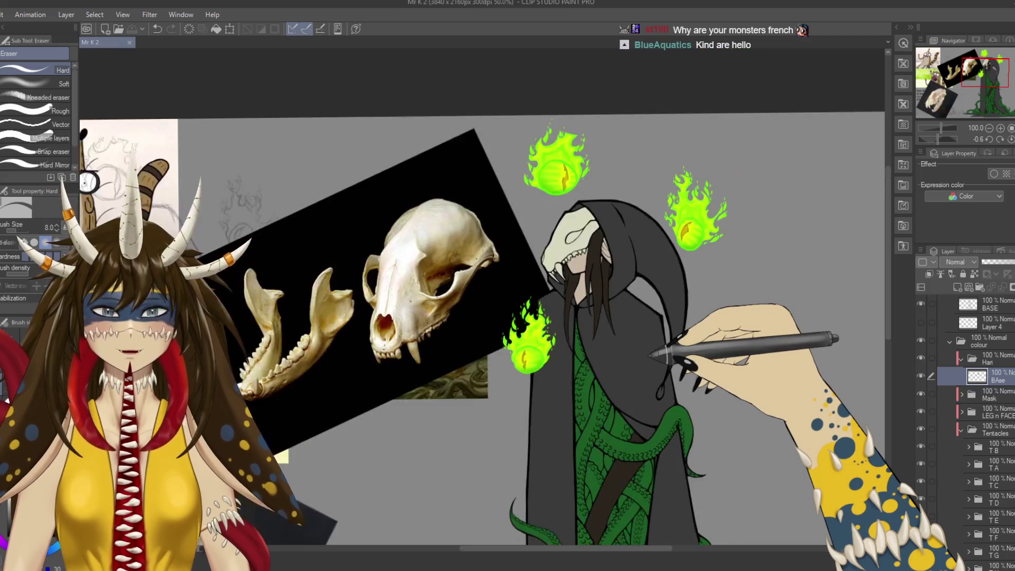
key(ctrl+minus)
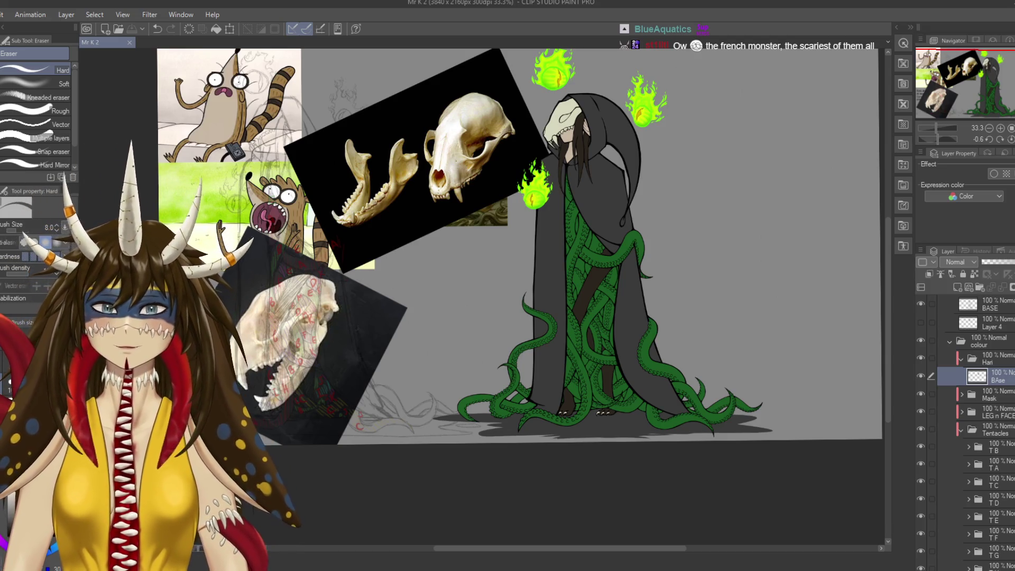
scroll(481, 295, up, 1)
scroll(481, 296, up, 1)
scroll(481, 296, up, 3)
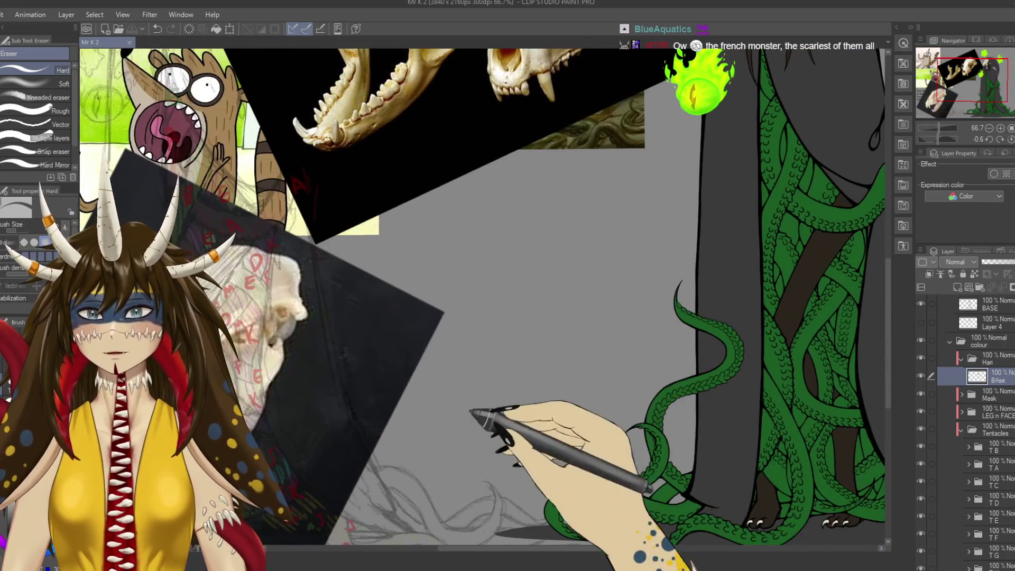
mouse_move(646, 460)
mouse_down()
mouse_move(510, 418)
mouse_move(519, 432)
mouse_up()
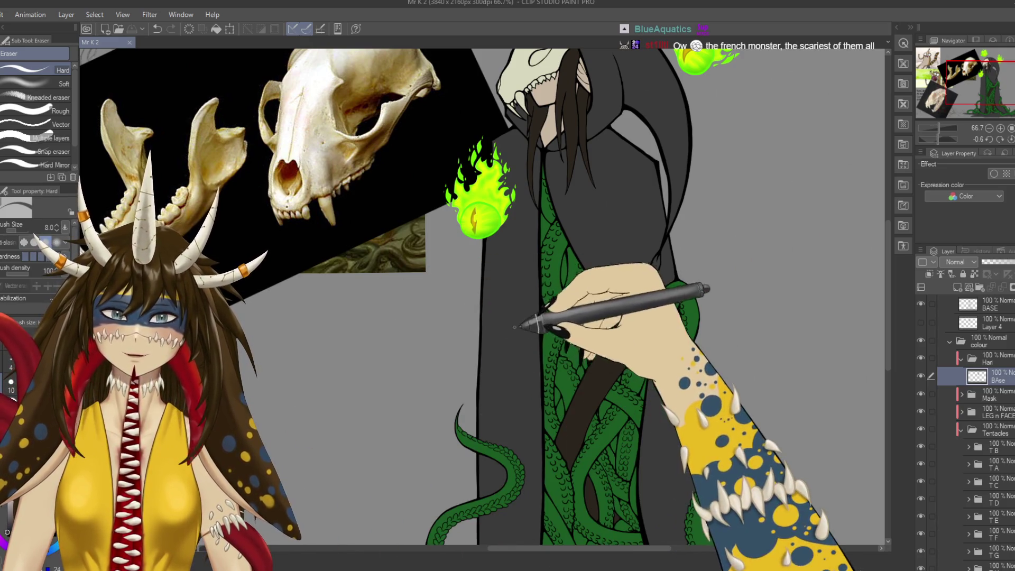
mouse_move(528, 331)
mouse_down()
mouse_move(484, 334)
mouse_move(526, 372)
mouse_up()
Paint a dark grey shadow strip down the cloak's left side with the G-pen.
key(p)
drag(517, 418, 512, 319)
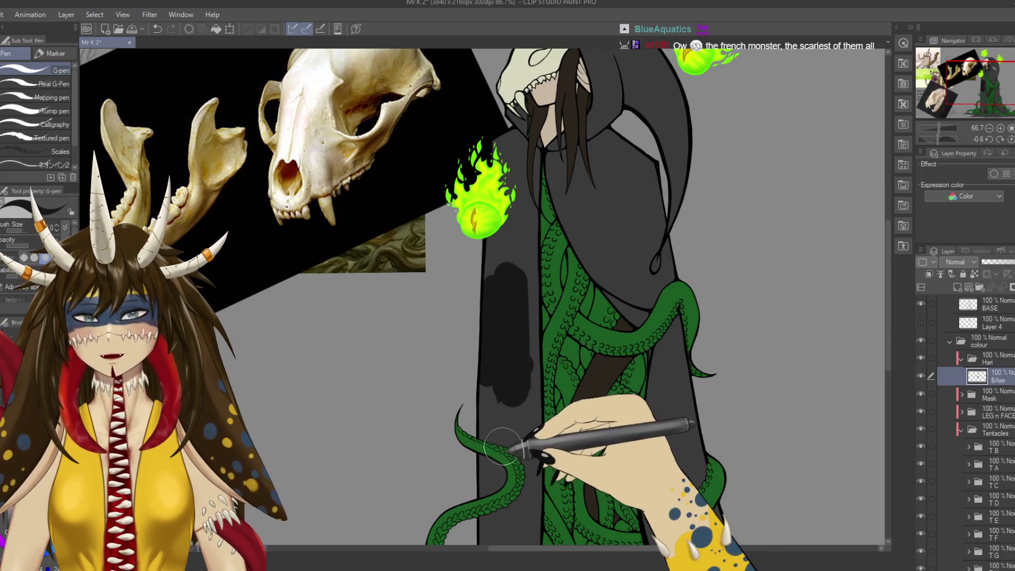
drag(494, 388, 518, 423)
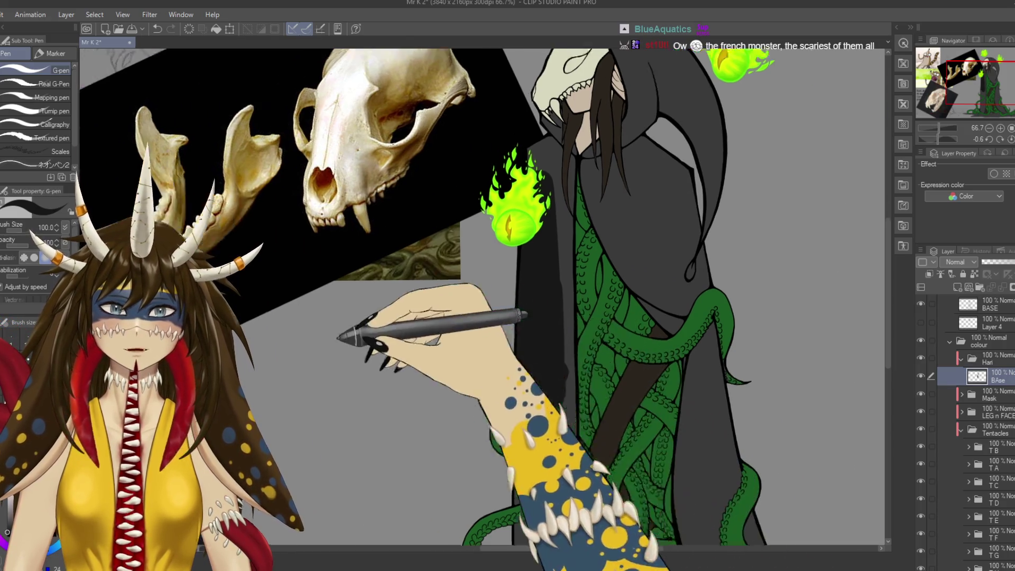
drag(509, 407, 516, 511)
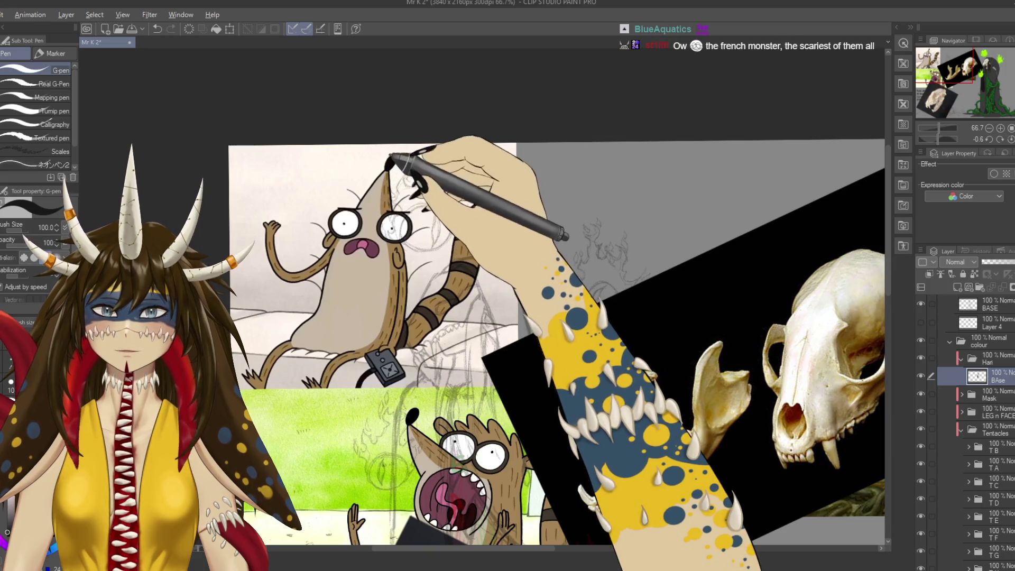
drag(545, 407, 90, 243)
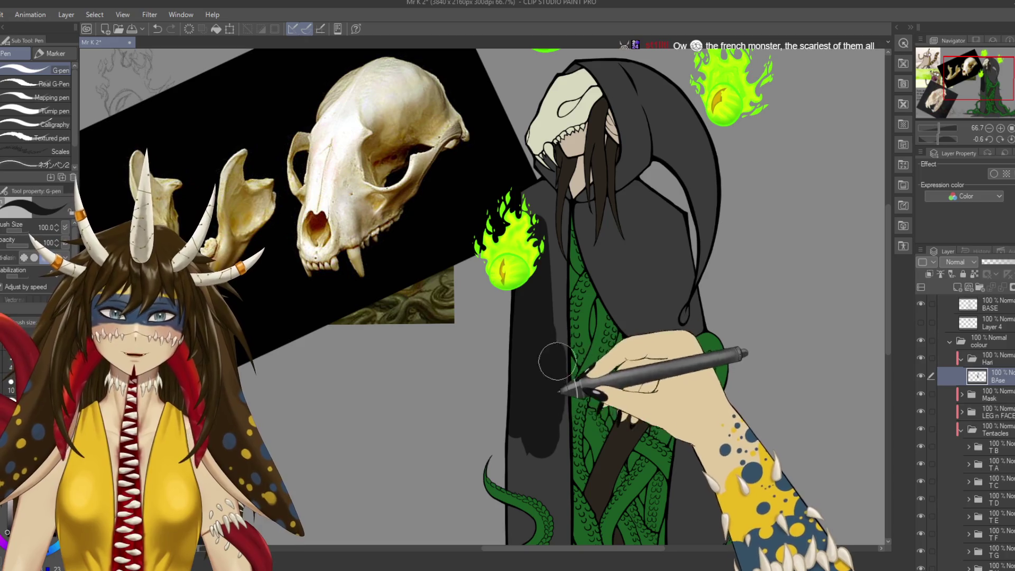
drag(560, 481, 537, 371)
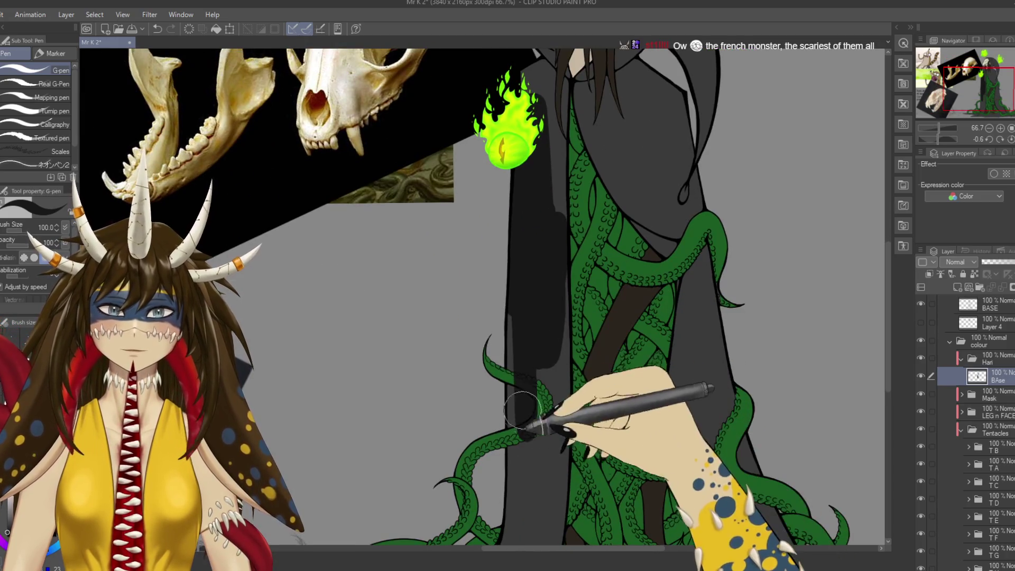
scroll(978, 423, down, 5)
Collapse the Tentacles folder, drag the Hari folder beneath it, and select its BAse layer.
click(968, 474)
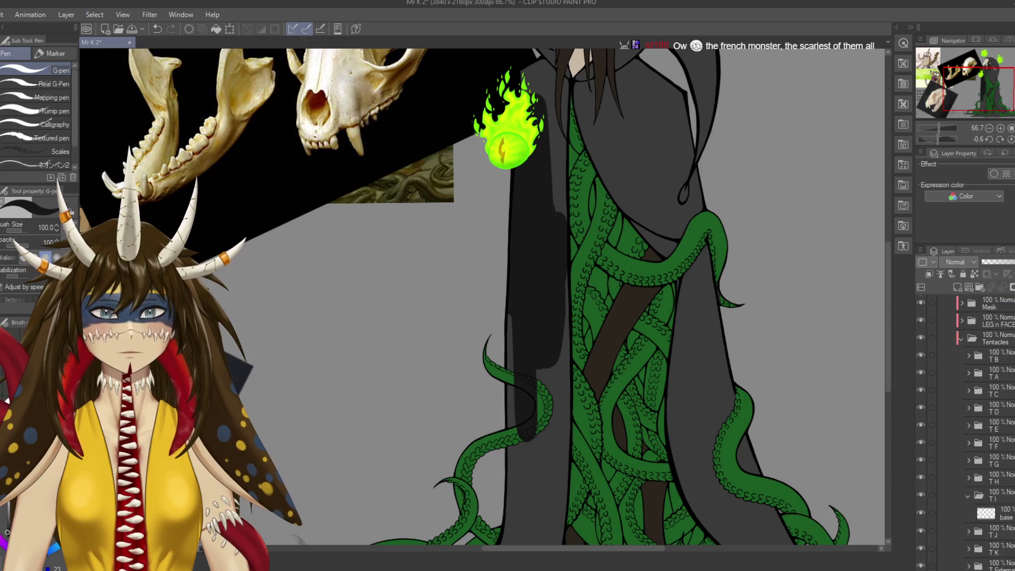
scroll(978, 422, up, 10)
click(977, 479)
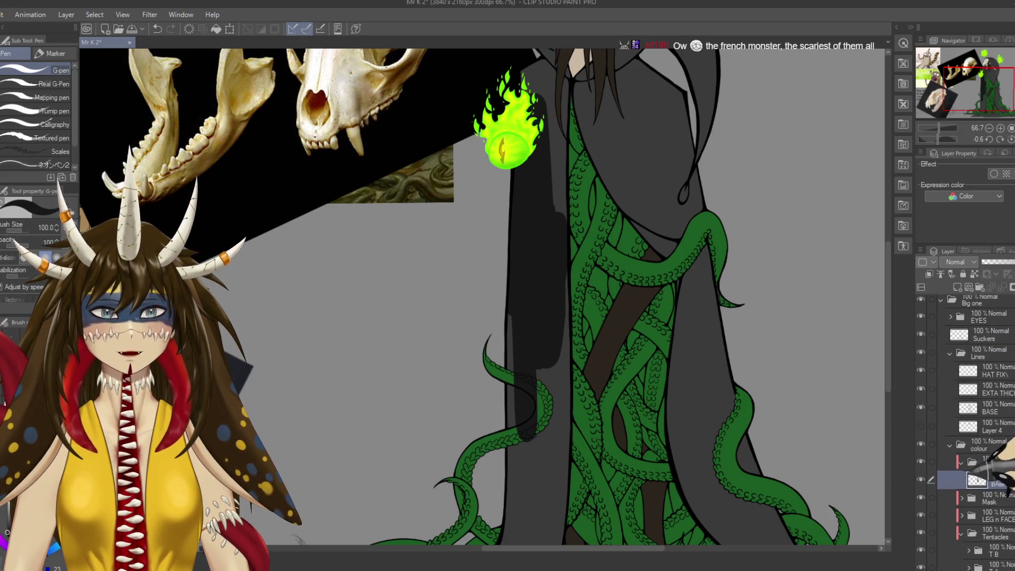
click(997, 463)
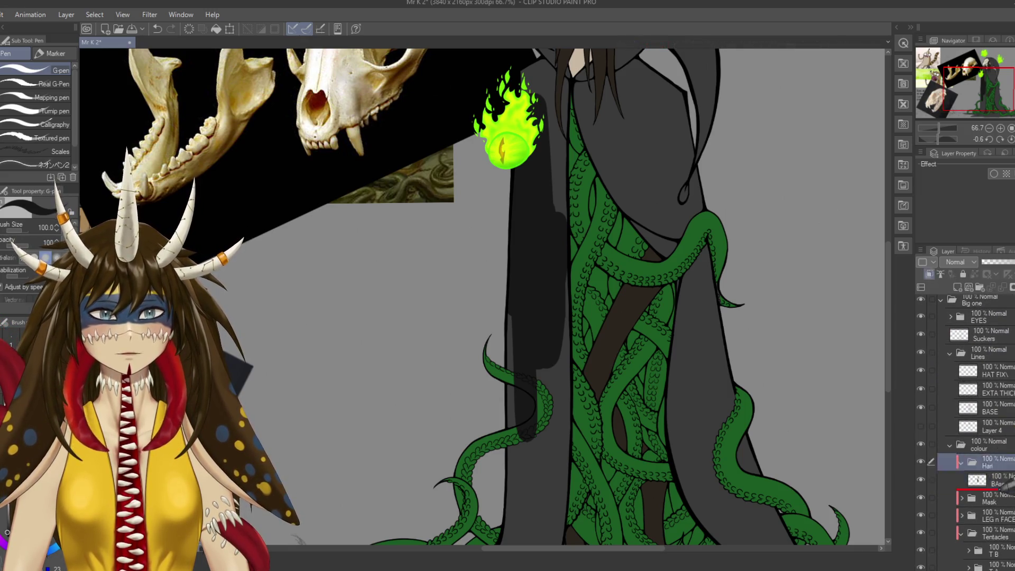
click(960, 532)
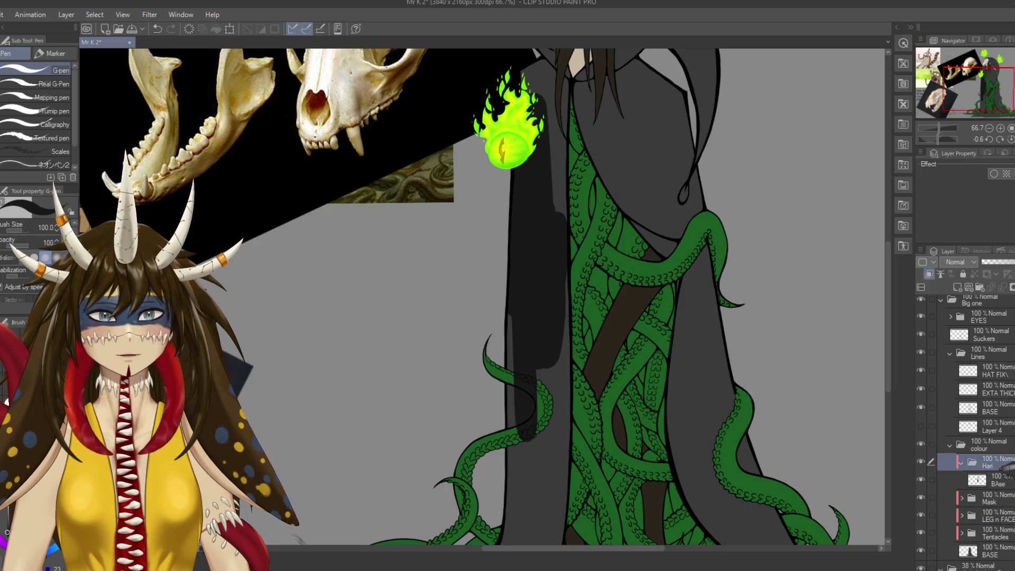
drag(1000, 545, 1009, 566)
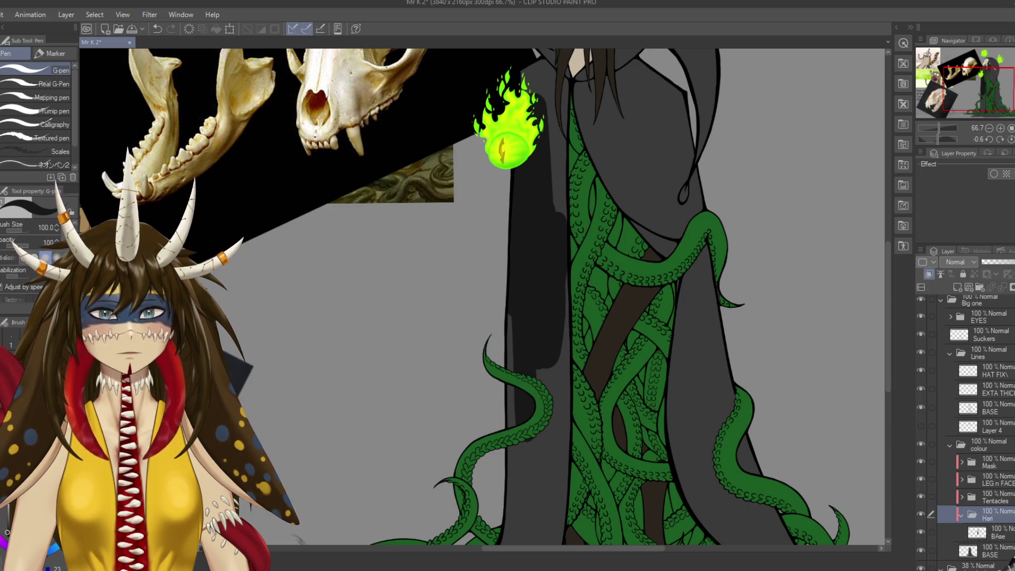
click(991, 532)
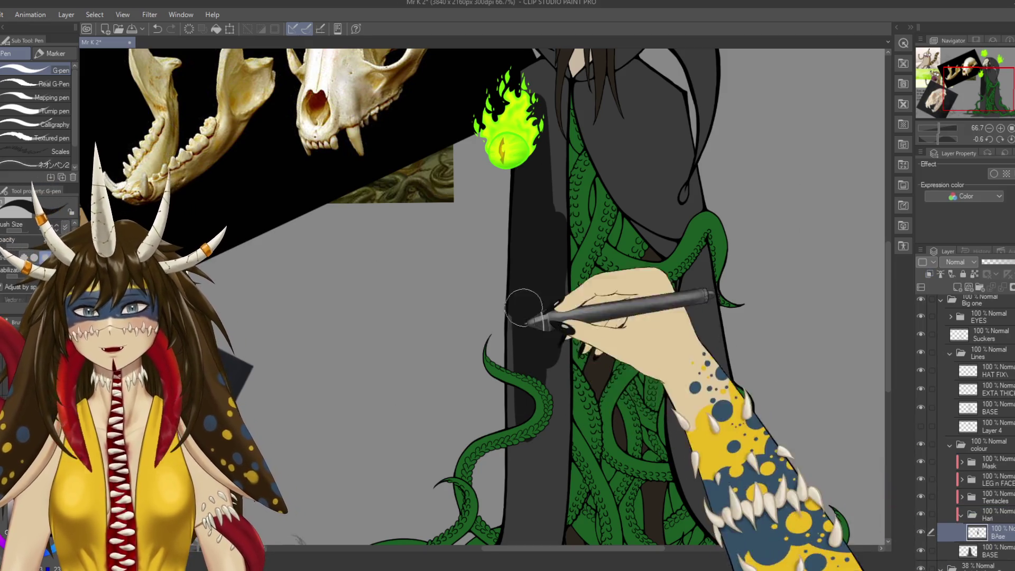
scroll(521, 370, down, 3)
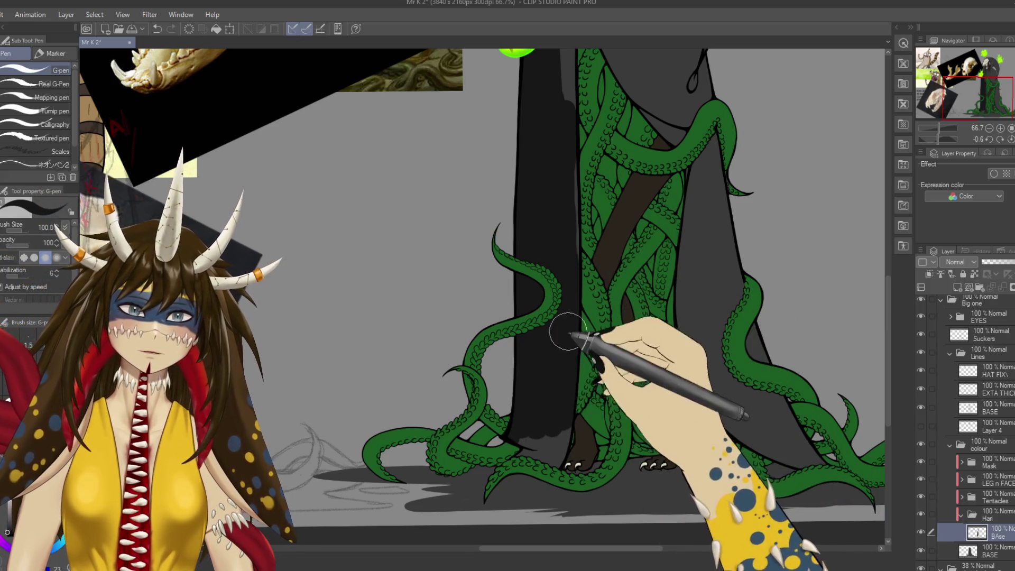
scroll(568, 332, up, 2)
scroll(592, 302, up, 6)
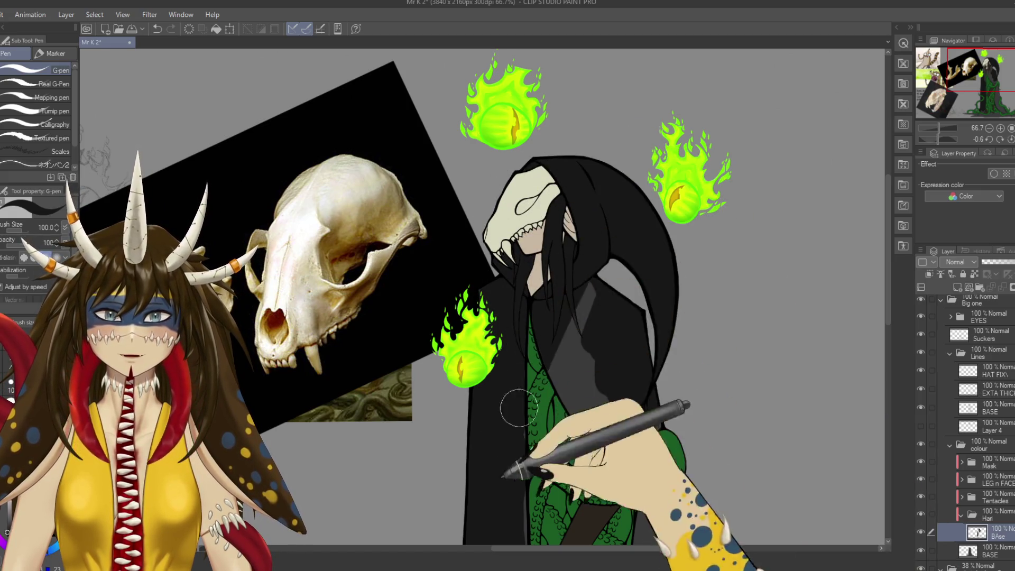
scroll(608, 318, down, 3)
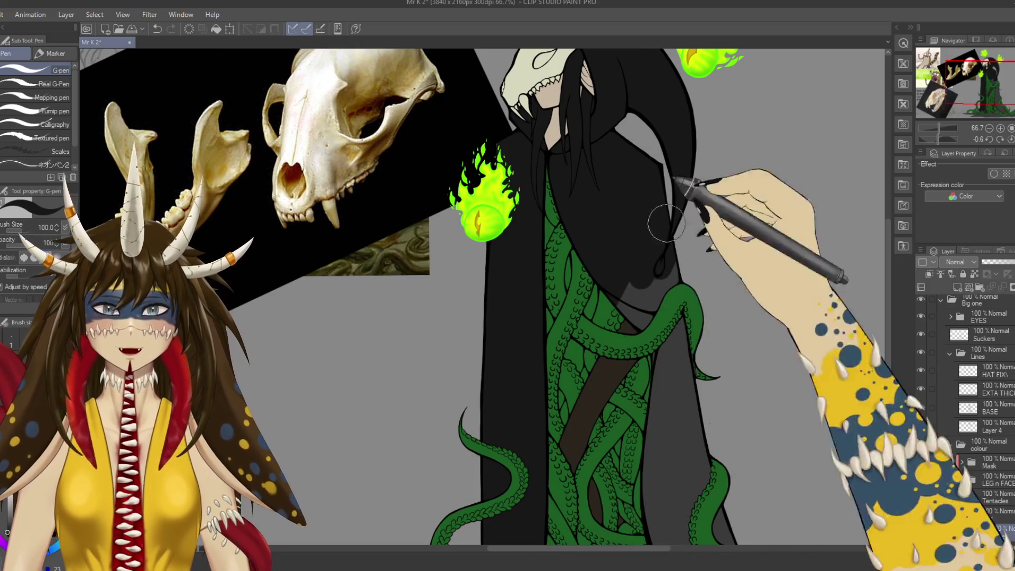
drag(645, 458, 657, 281)
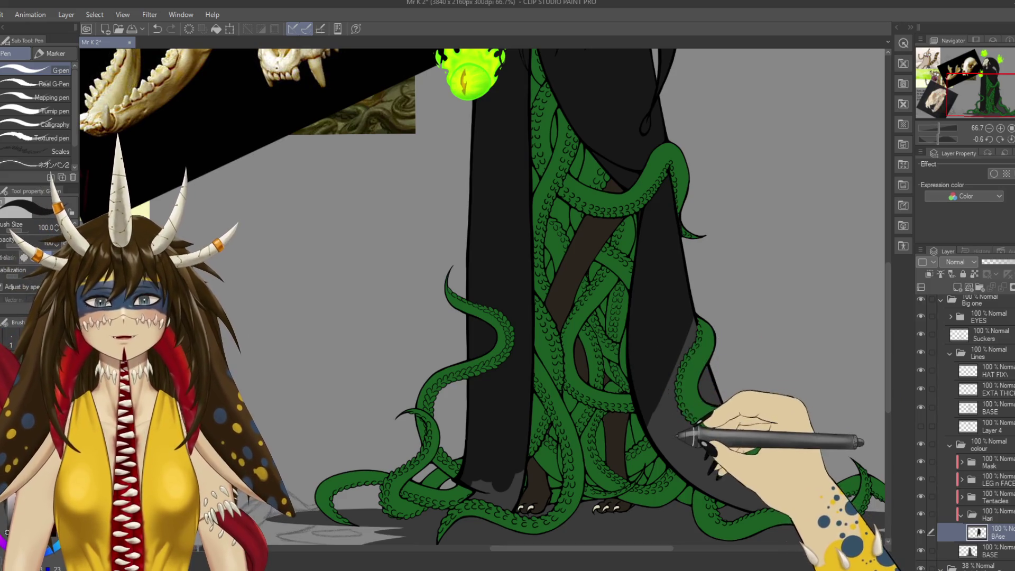
drag(657, 417, 611, 376)
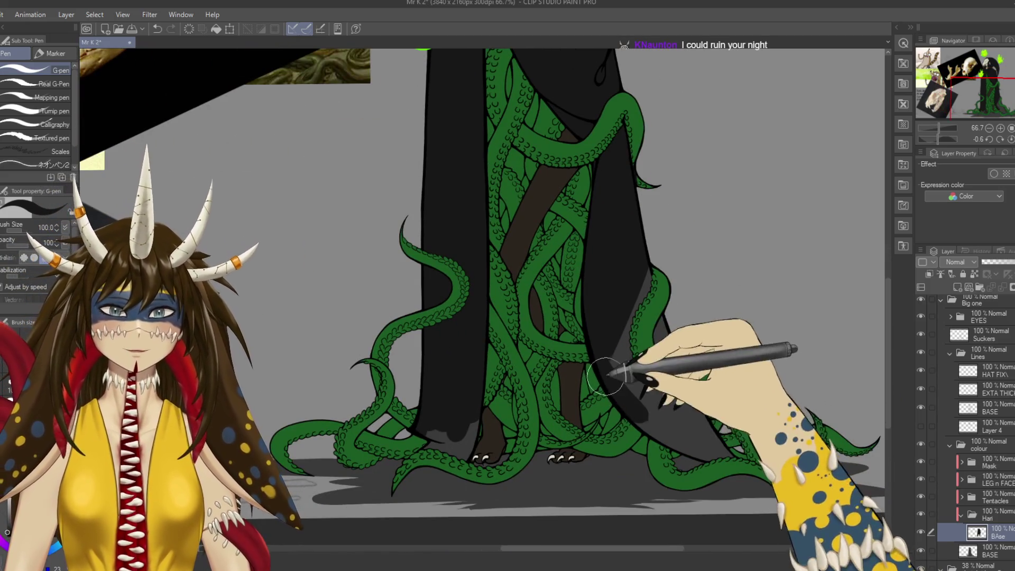
key(ctrl+s)
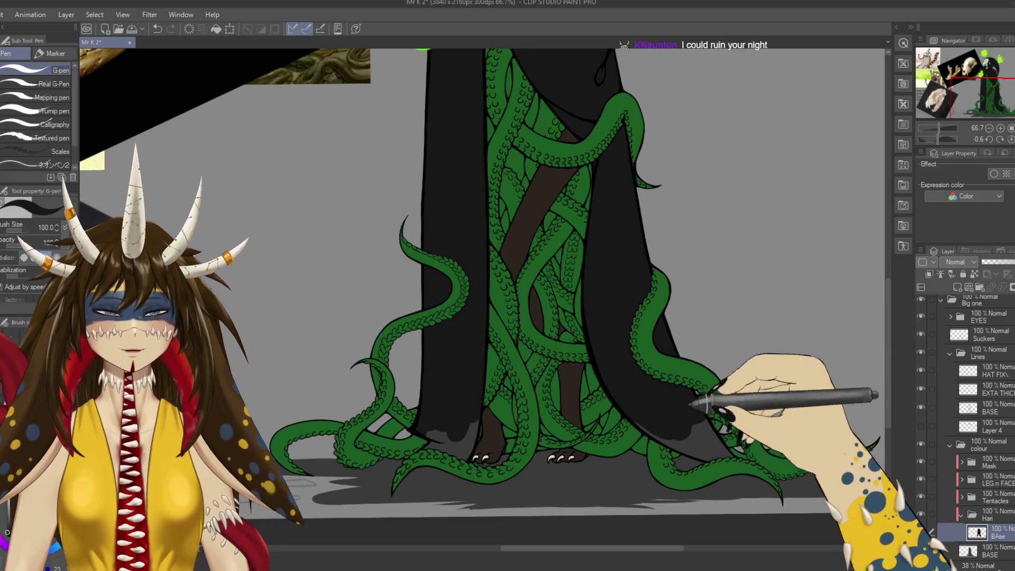
scroll(600, 466, up, 1)
scroll(599, 466, up, 1)
scroll(600, 466, up, 1)
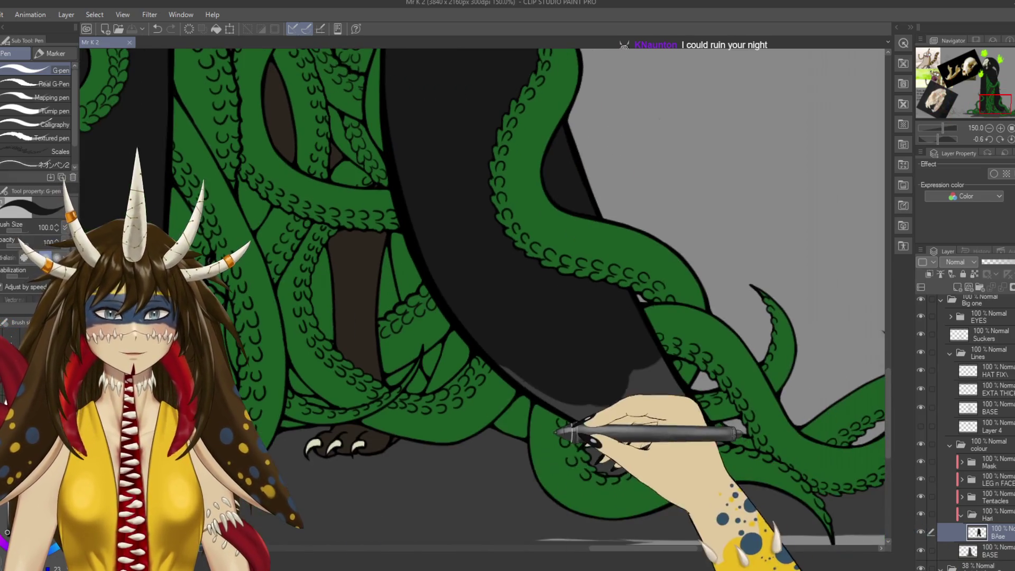
key(bracketleft)
drag(549, 402, 698, 420)
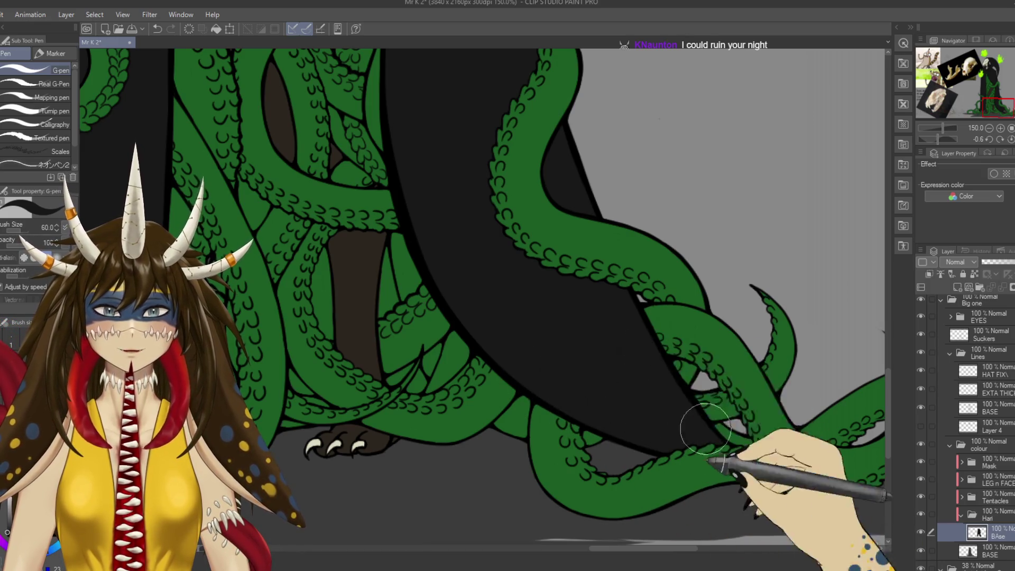
drag(327, 417, 751, 434)
drag(571, 391, 491, 446)
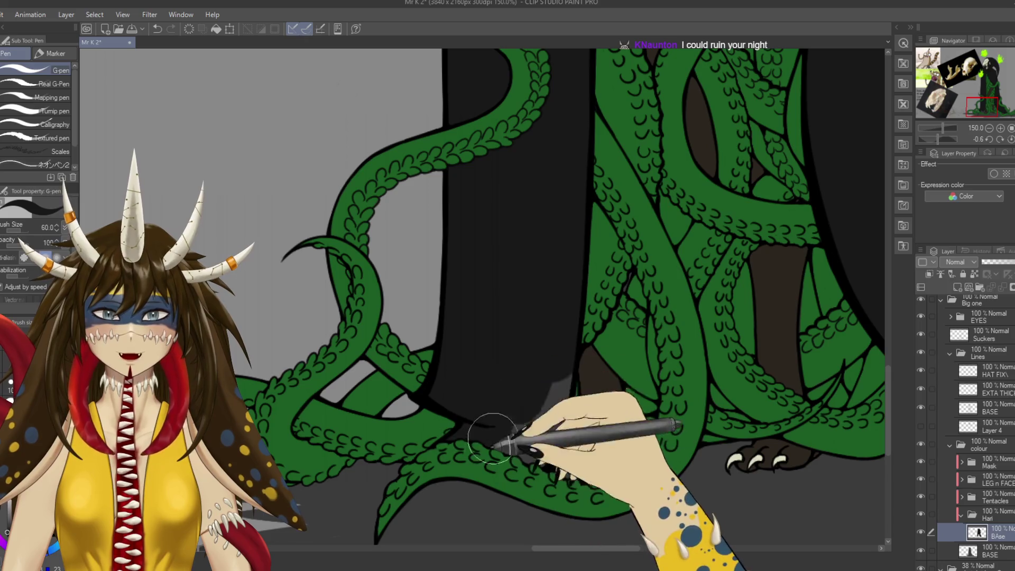
mouse_move(554, 403)
mouse_down()
mouse_move(550, 385)
mouse_move(489, 518)
mouse_up()
key(ctrl+s)
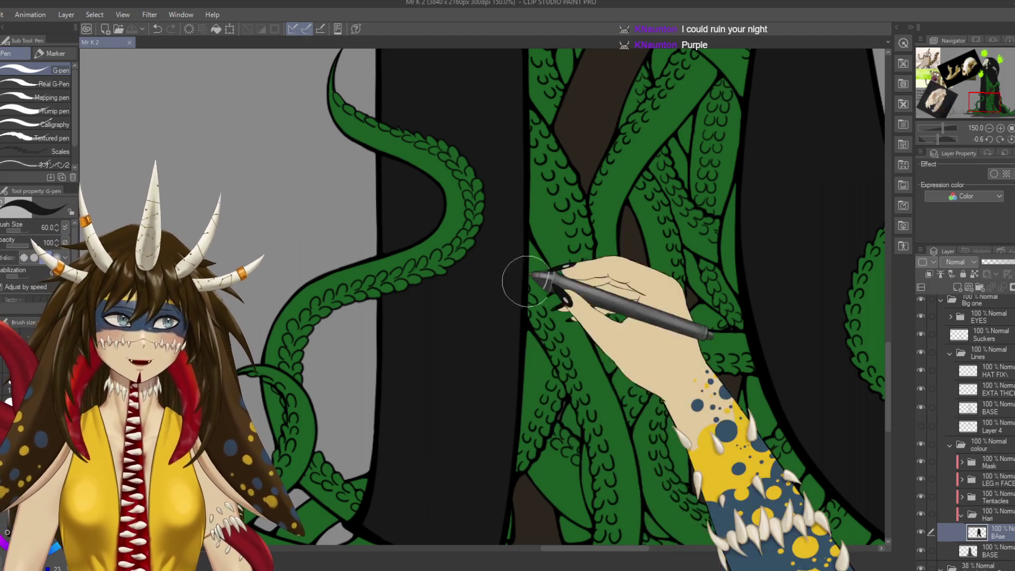
drag(475, 317, 483, 417)
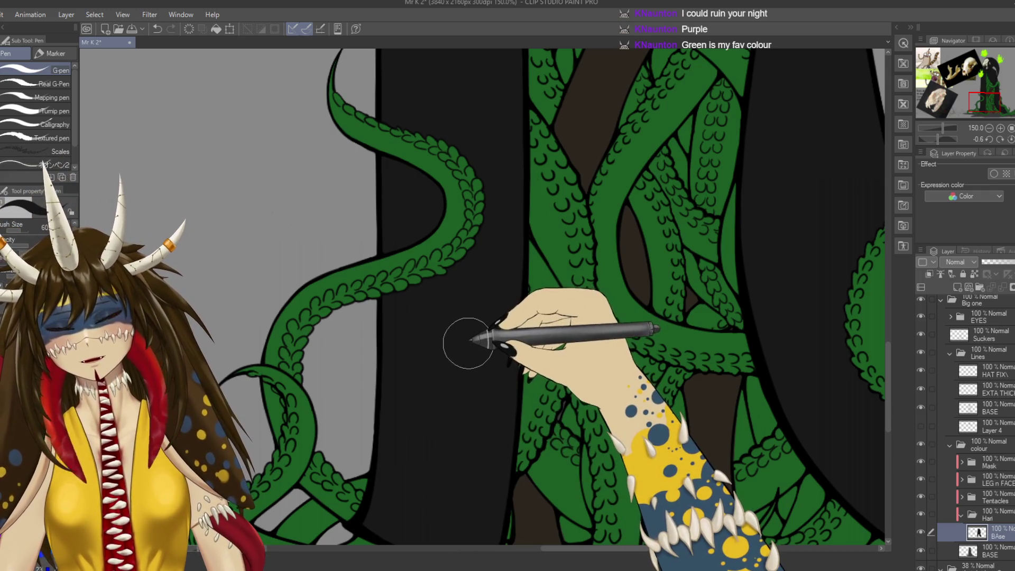
scroll(455, 331, down, 4)
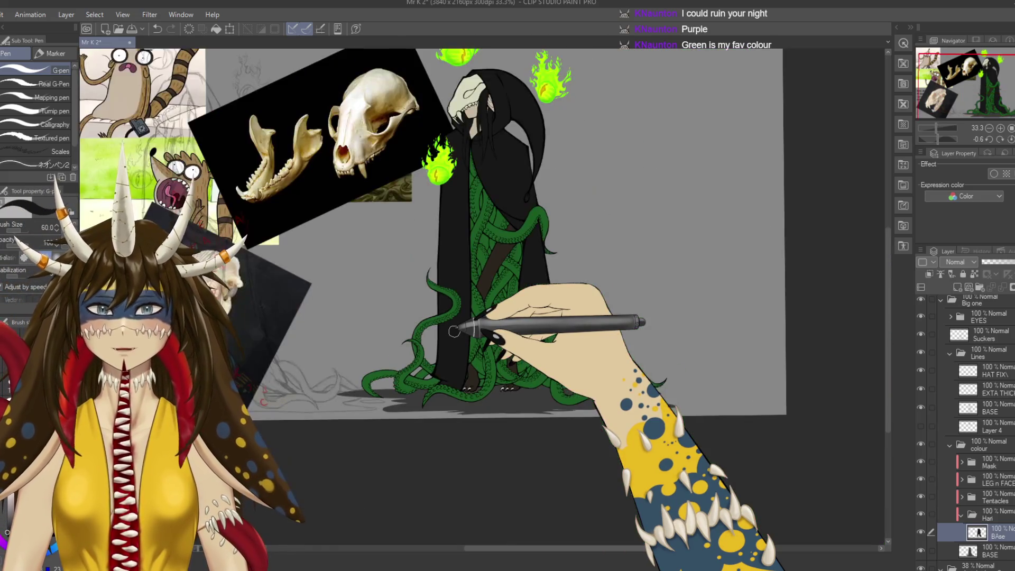
Save the file and select the cloaked figure's area.
drag(457, 326, 510, 449)
key(ctrl+s)
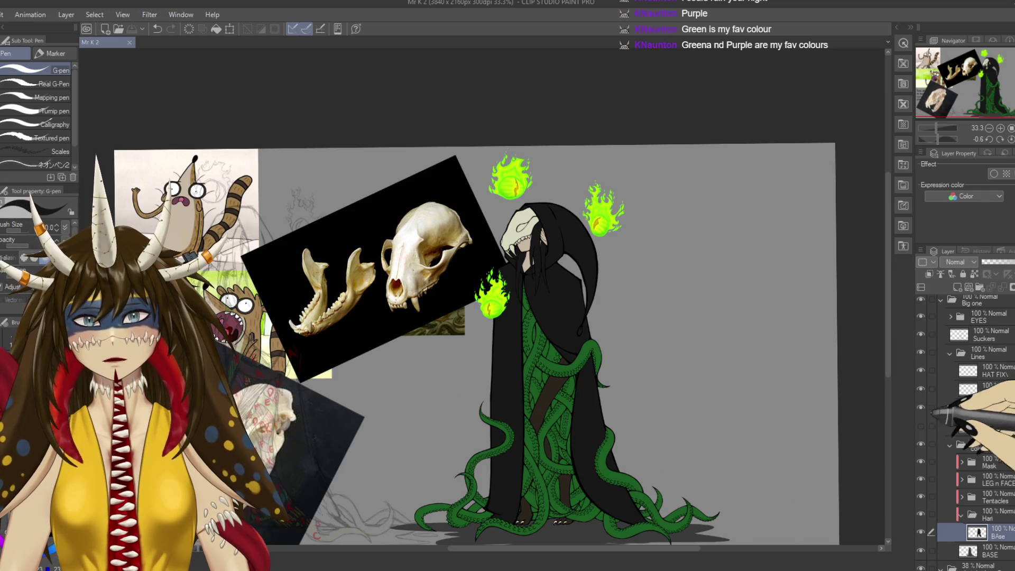
ctrl+click(977, 532)
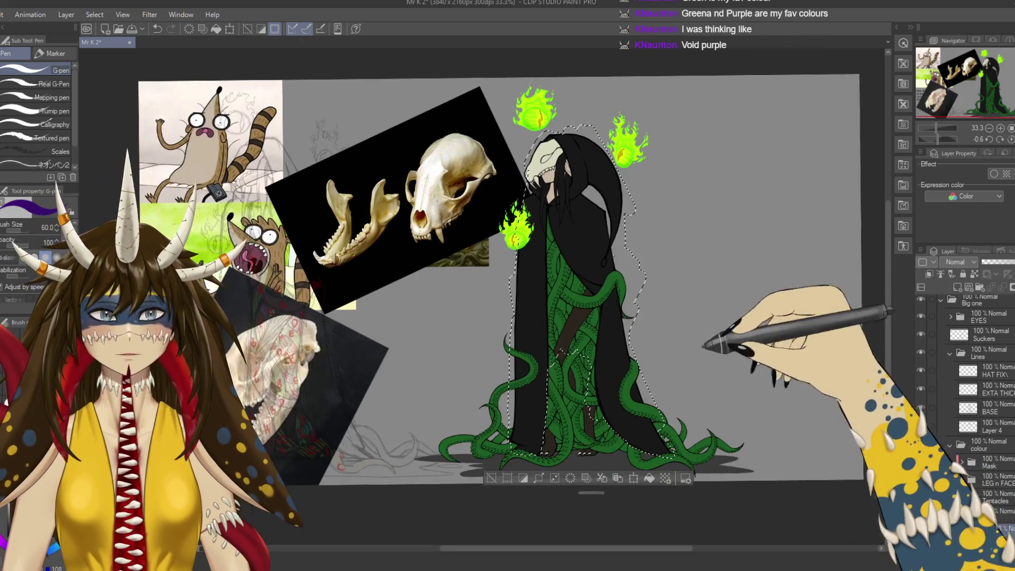
Test dark purple on the cloak with G-pen strokes and Fill tool fills, undoing the fill.
mouse_move(518, 294)
mouse_down()
mouse_move(546, 346)
mouse_move(518, 347)
mouse_up()
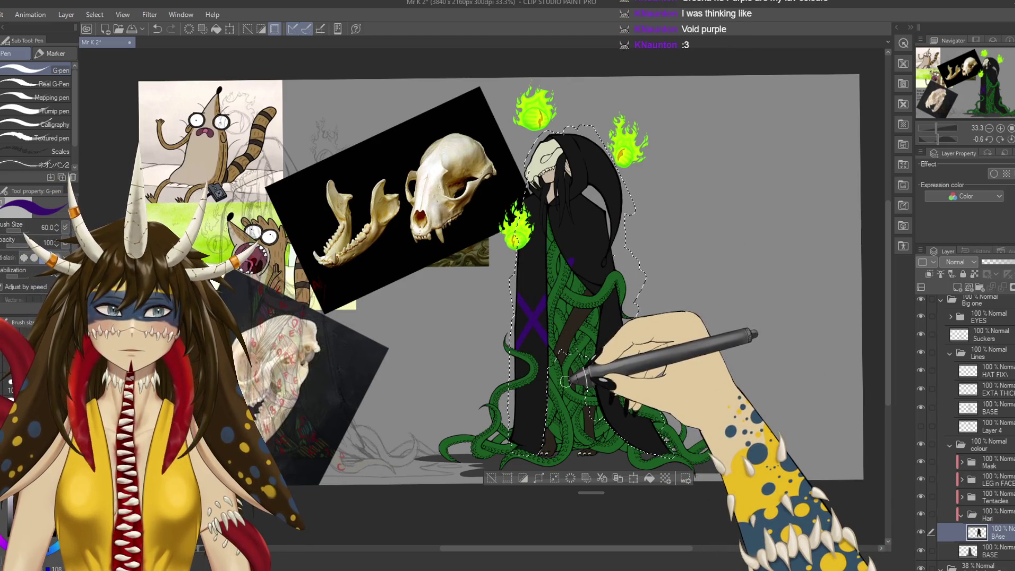
key(bracketright)
drag(521, 269, 534, 338)
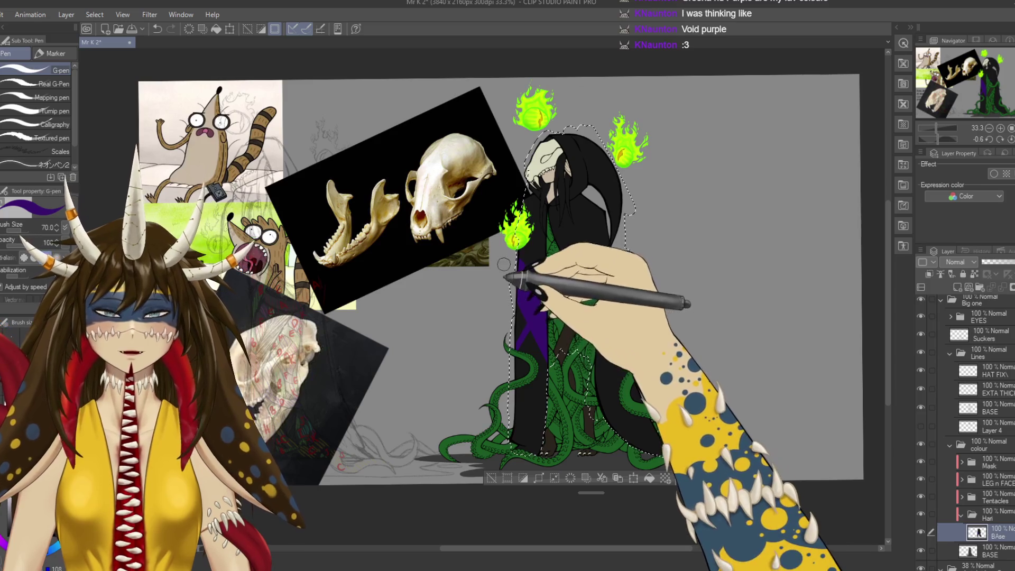
drag(526, 199, 521, 420)
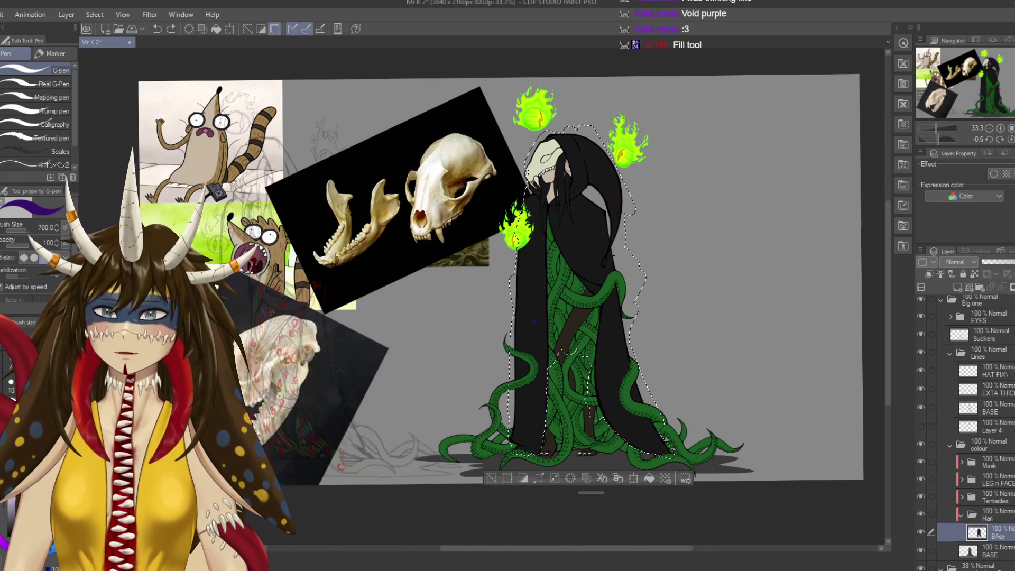
click(550, 211)
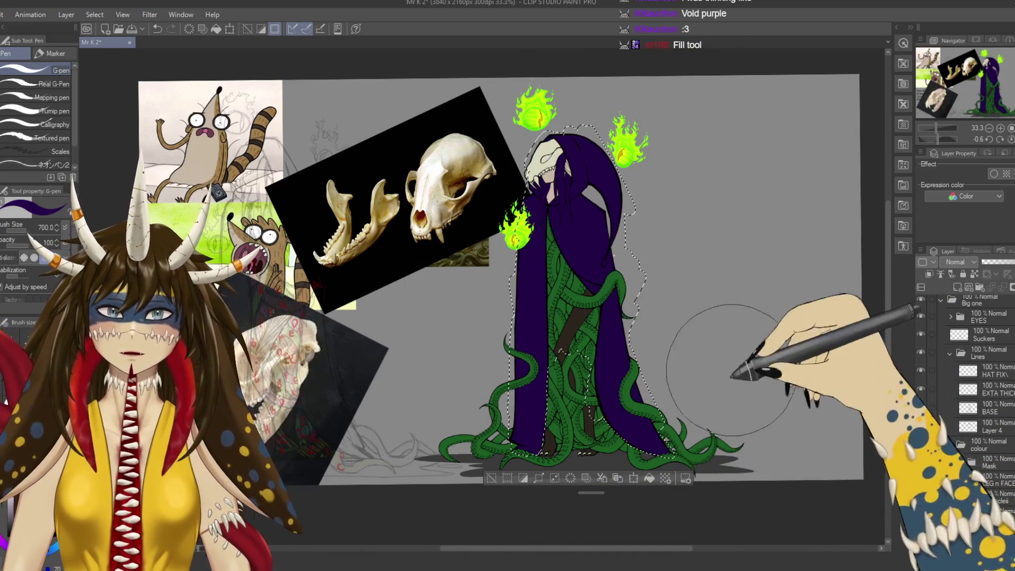
key(ctrl+z)
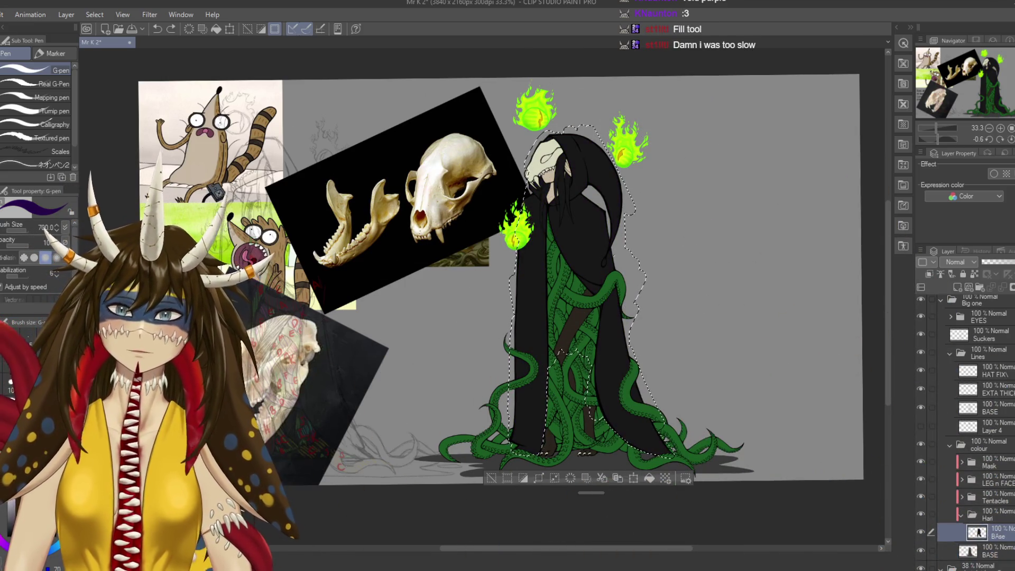
click(581, 143)
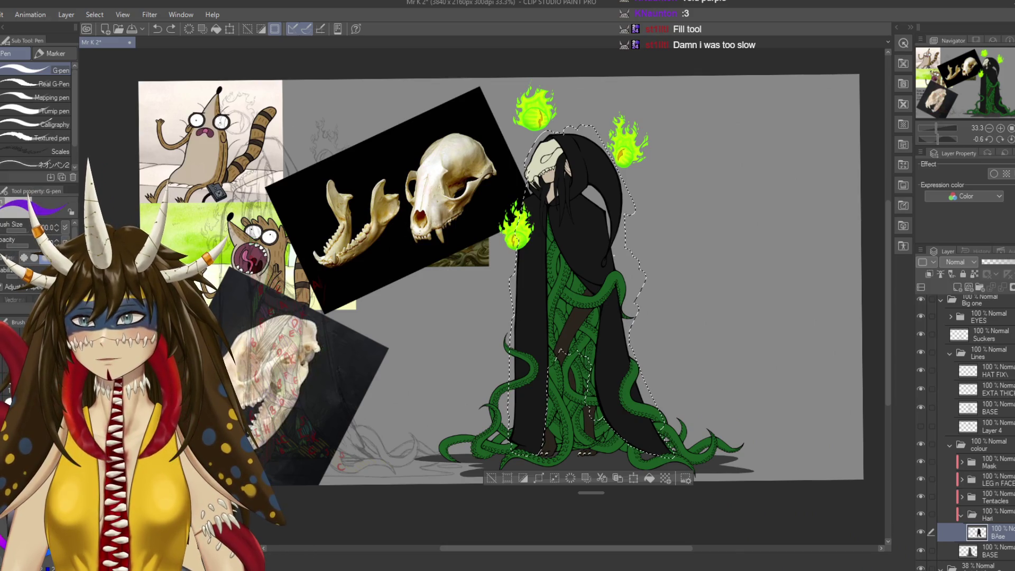
scroll(616, 104, up, 2)
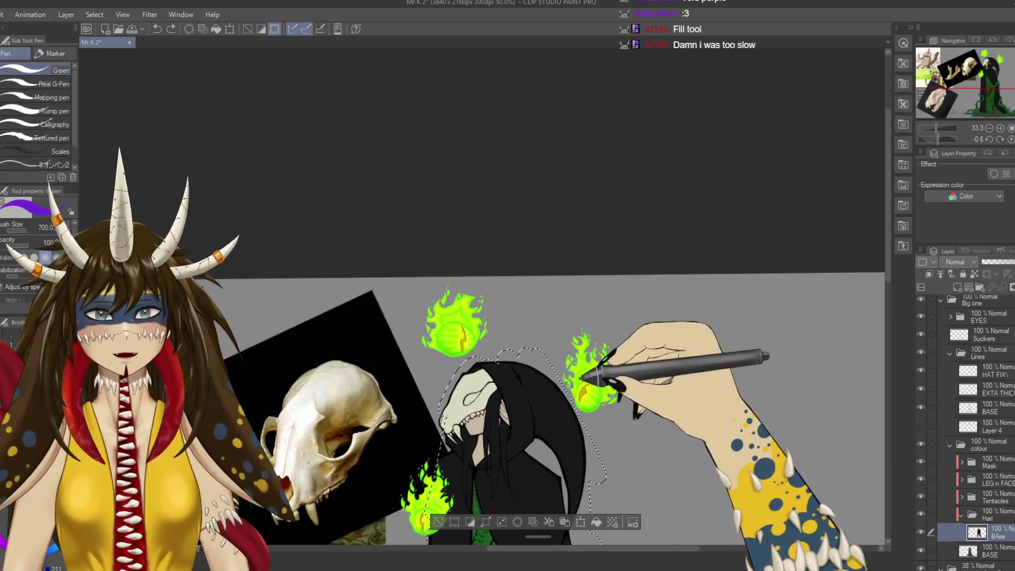
Bring the hooded head into view and toggle the cloak's BAse layer off and on to check it.
scroll(616, 103, up, 2)
scroll(616, 103, up, 2)
drag(343, 403, 464, 260)
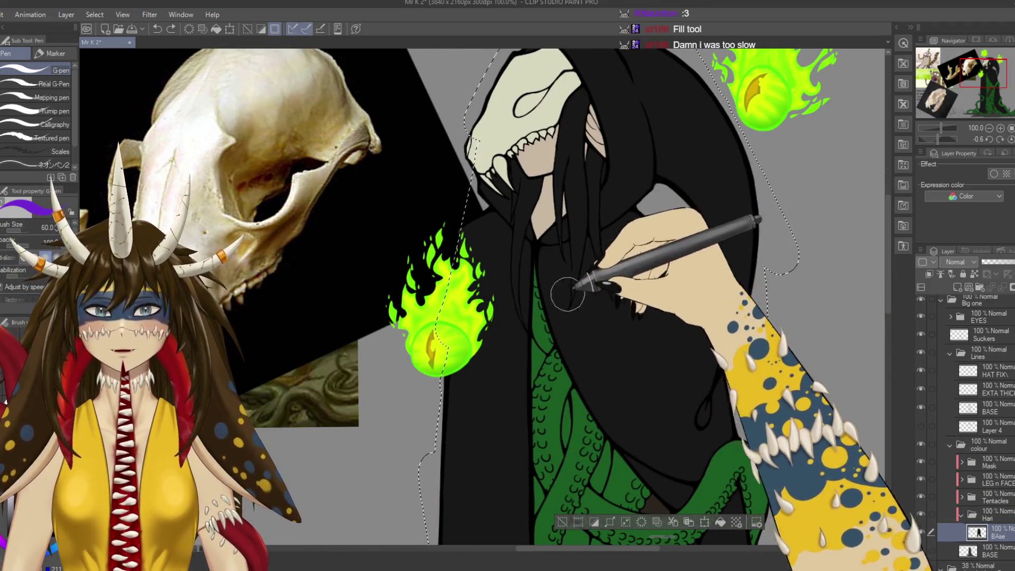
click(921, 531)
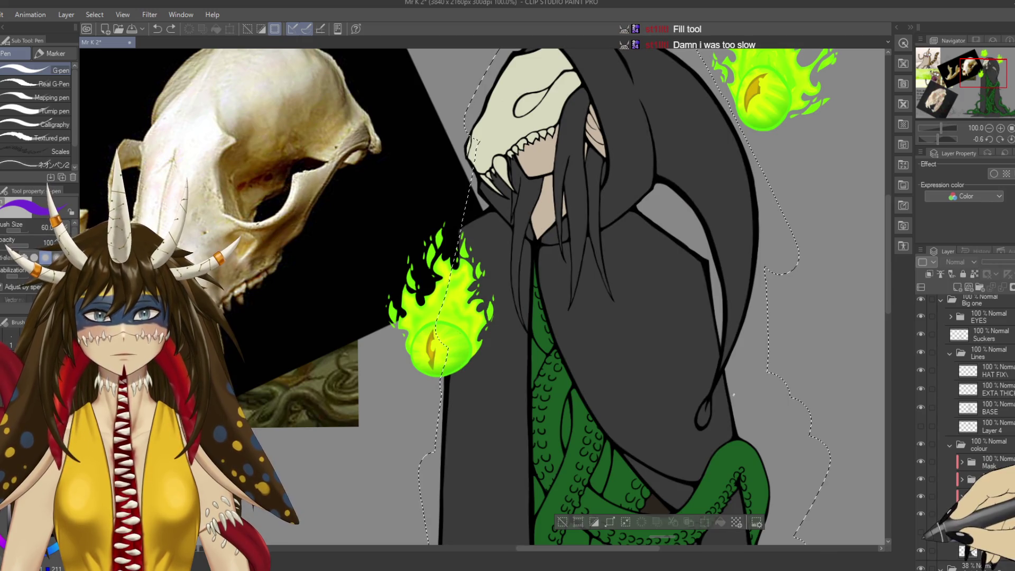
click(920, 531)
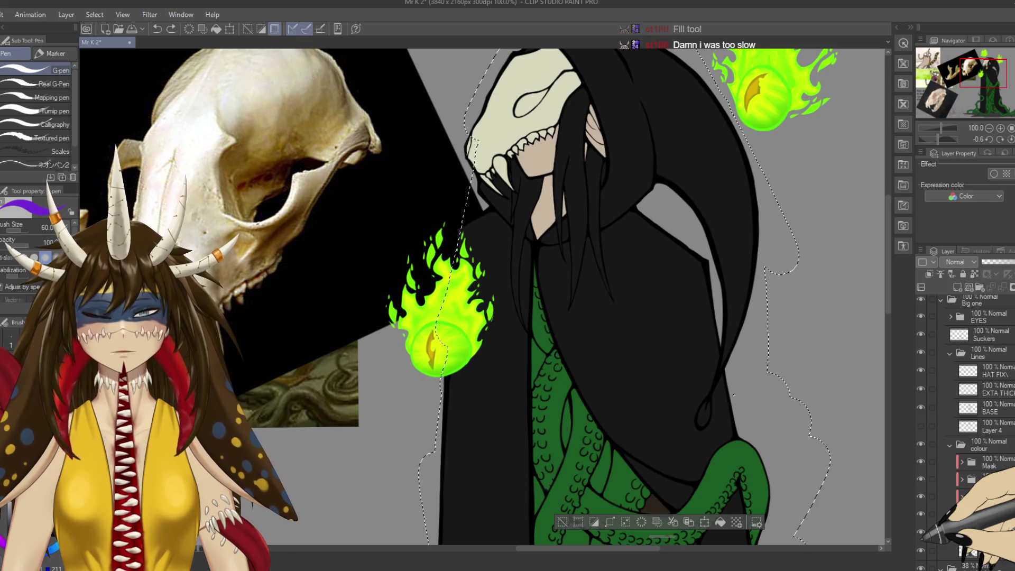
Deselect the figure, undo the purple test marks on the face, and save the file.
key(ctrl+d)
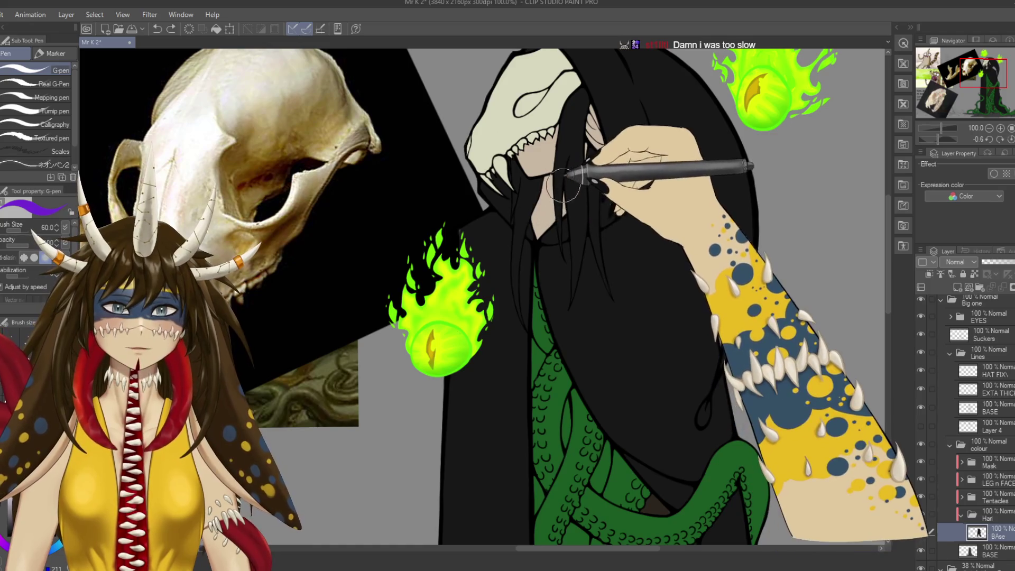
drag(581, 187, 616, 222)
key(ctrl+z)
key(ctrl+z)
drag(584, 164, 613, 256)
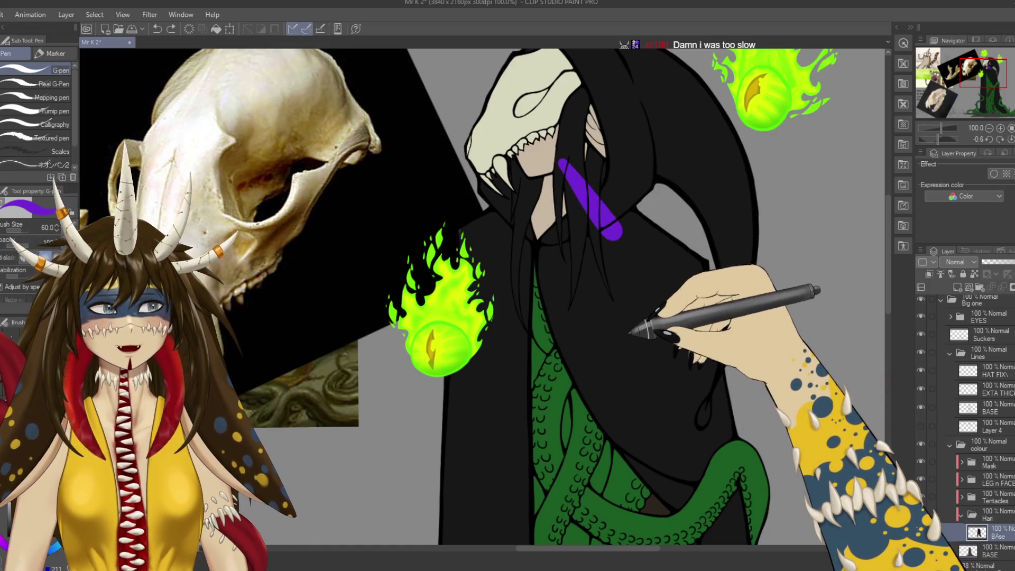
key(ctrl+z)
key(ctrl+s)
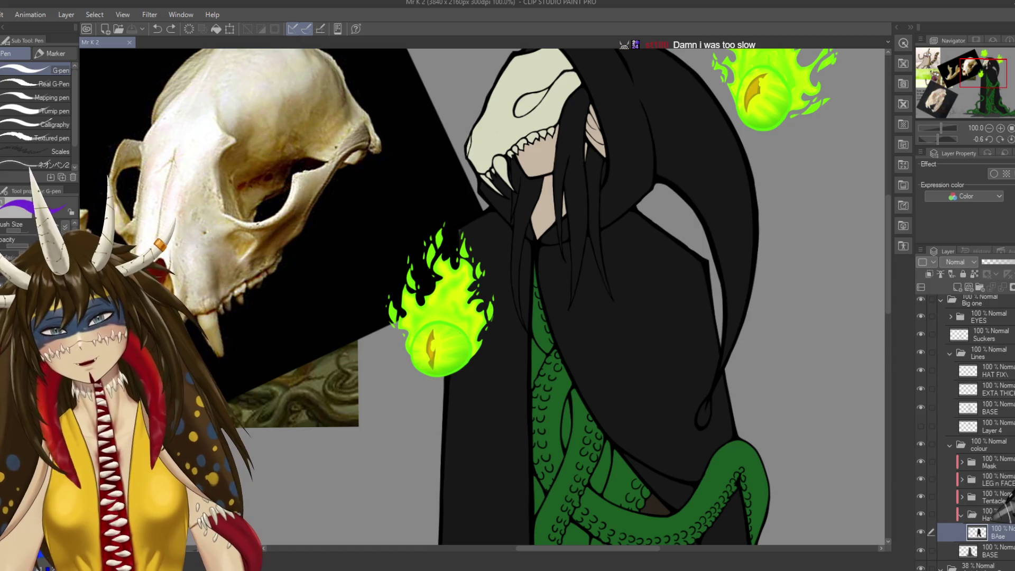
Select the Hari folder and add a new layer above the cloak base.
click(983, 515)
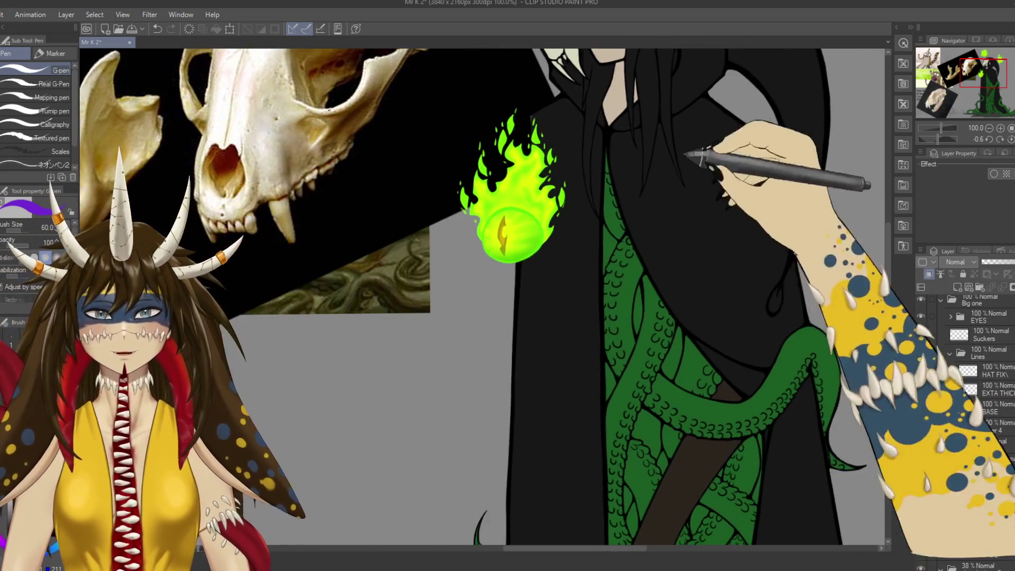
mouse_move(687, 317)
mouse_down()
mouse_move(597, 339)
mouse_move(571, 331)
mouse_up()
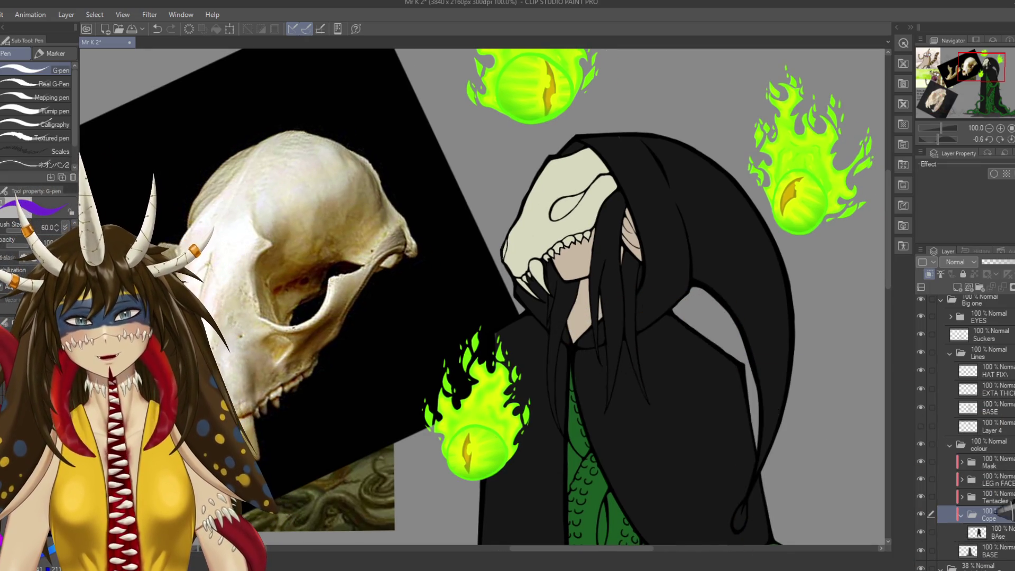
click(957, 287)
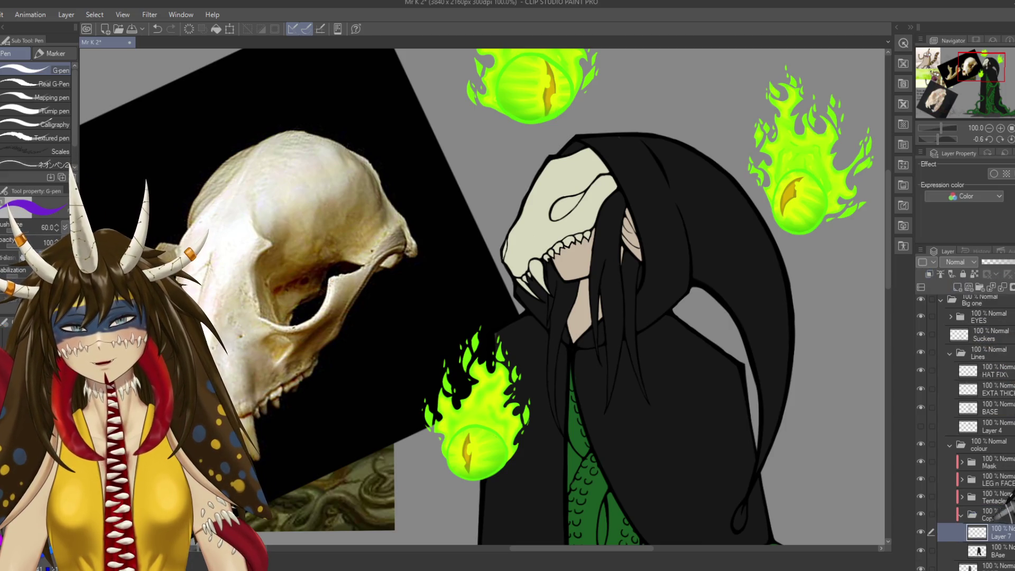
Clip the new layer to the cloak and paint purple under the jaw and by the ear.
click(928, 274)
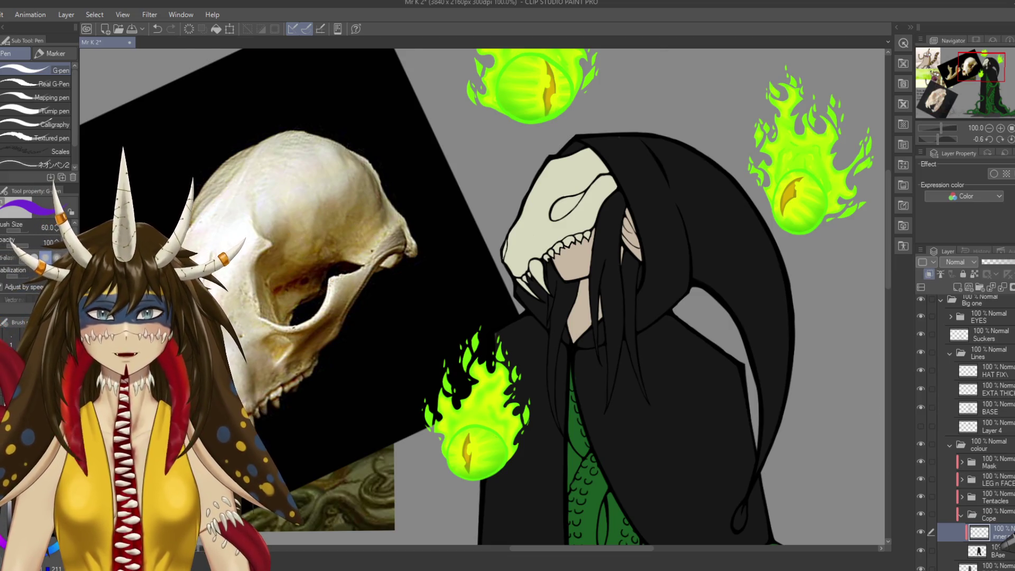
key(ctrl+plus)
mouse_move(526, 233)
mouse_down()
mouse_move(494, 258)
mouse_move(544, 196)
mouse_move(531, 285)
mouse_up()
drag(529, 249, 534, 300)
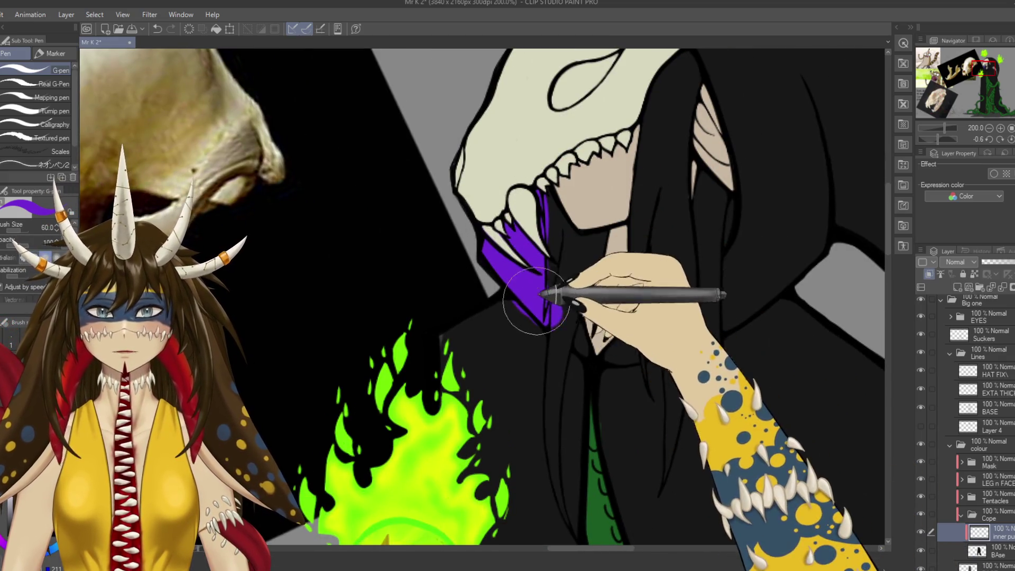
key(ctrl+z)
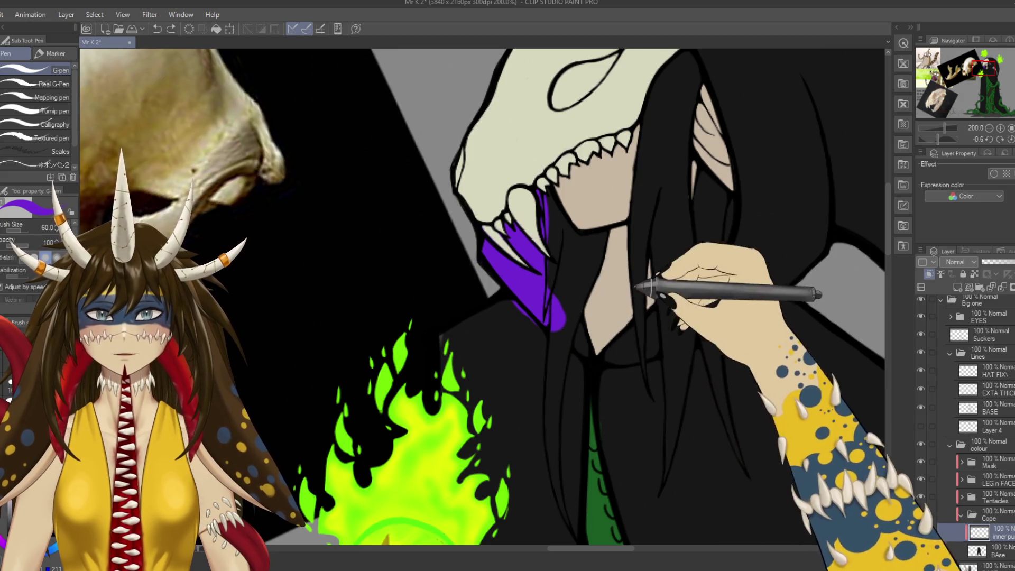
drag(708, 233, 713, 190)
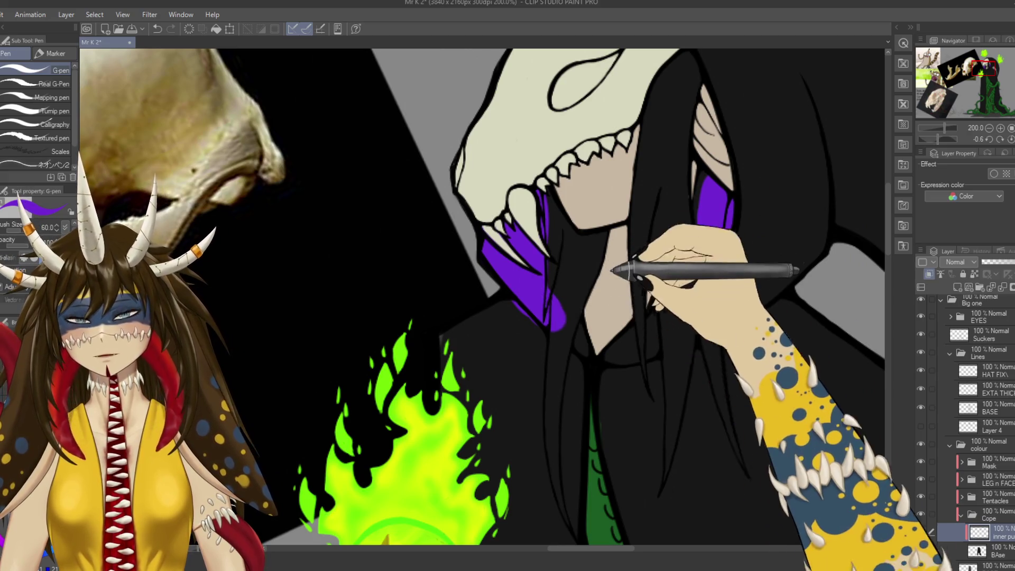
Paint purple between the tentacles and a wide band down the inside of the hood.
scroll(484, 296, down, 10)
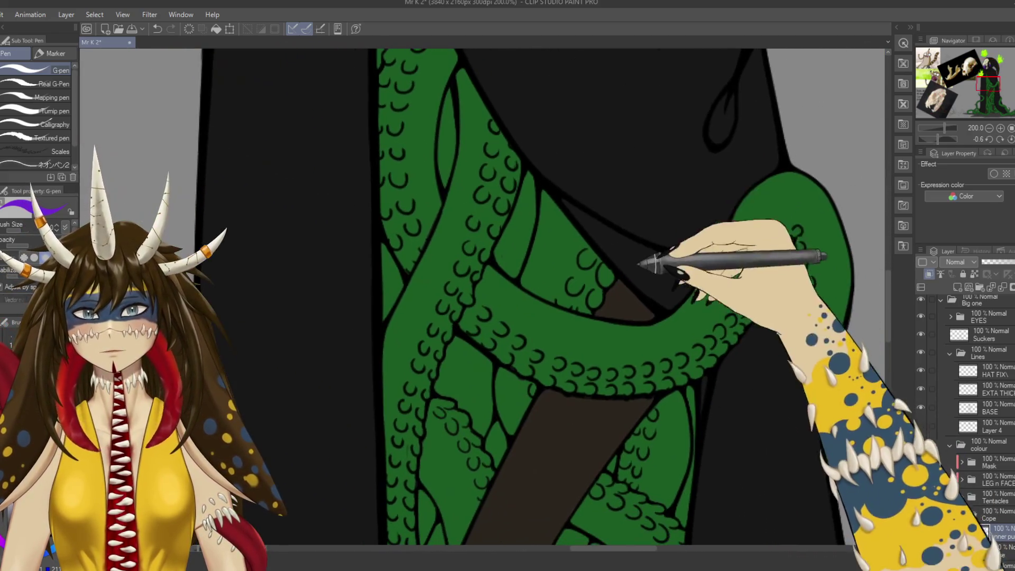
drag(579, 212, 627, 255)
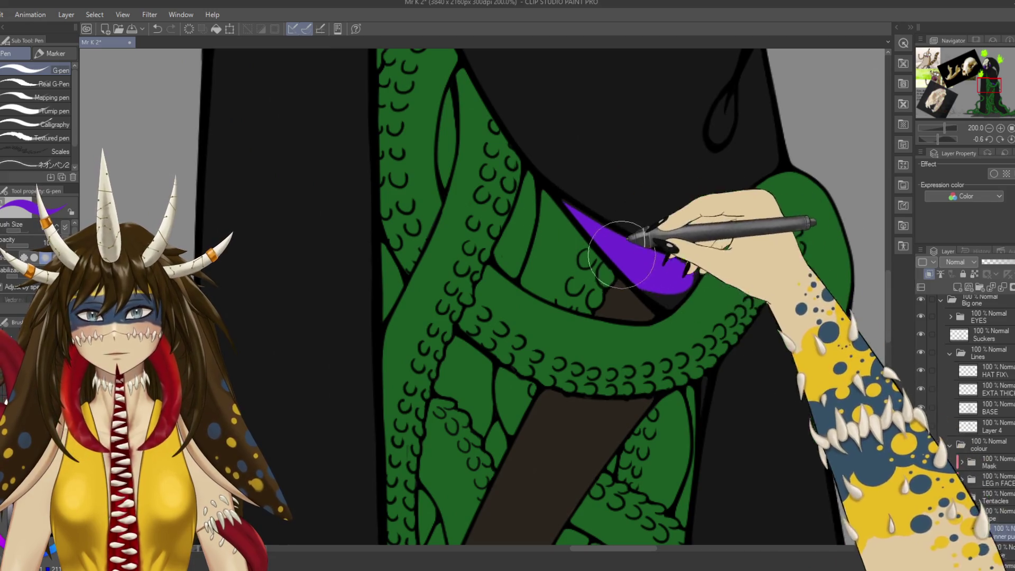
key(ctrl+0)
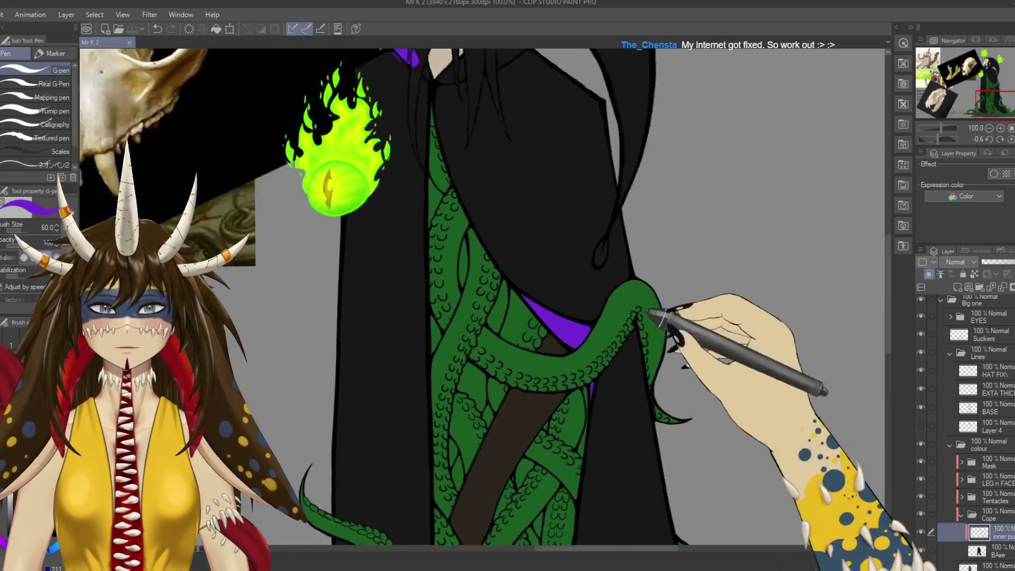
scroll(560, 140, up, 10)
drag(588, 137, 626, 227)
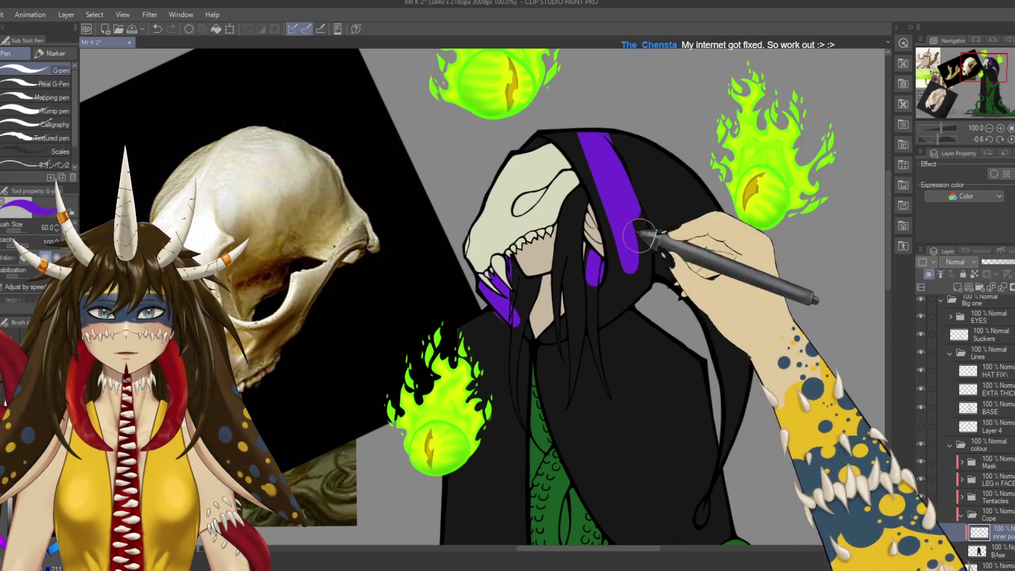
drag(547, 137, 576, 325)
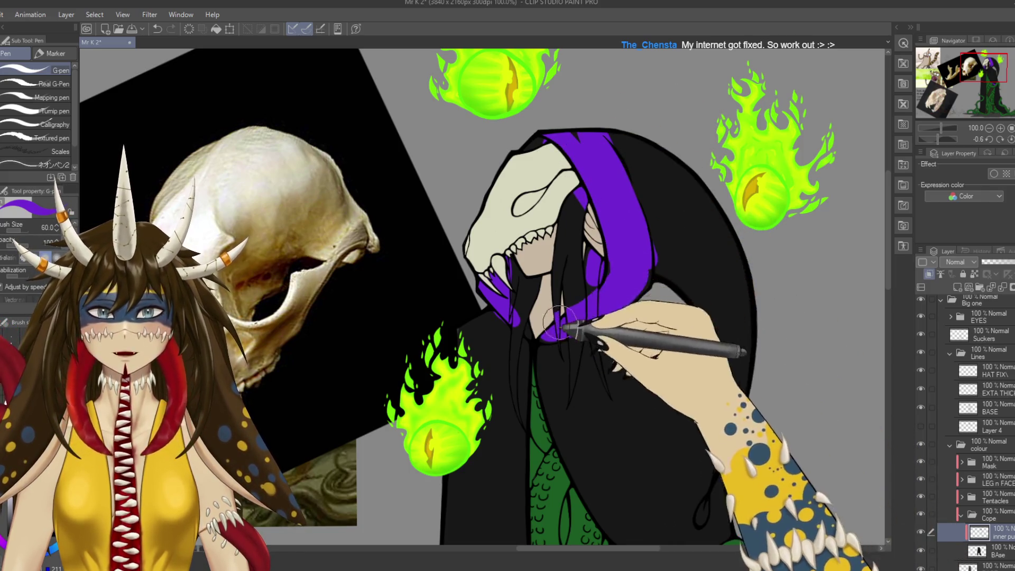
scroll(470, 188, down, 3)
scroll(470, 192, down, 2)
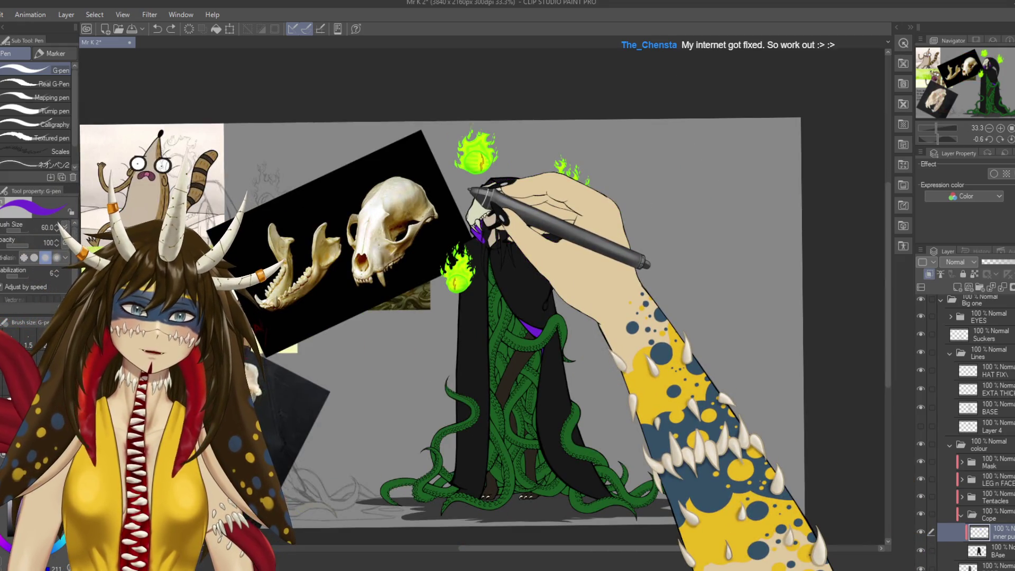
scroll(467, 191, up, 2)
scroll(468, 191, up, 1)
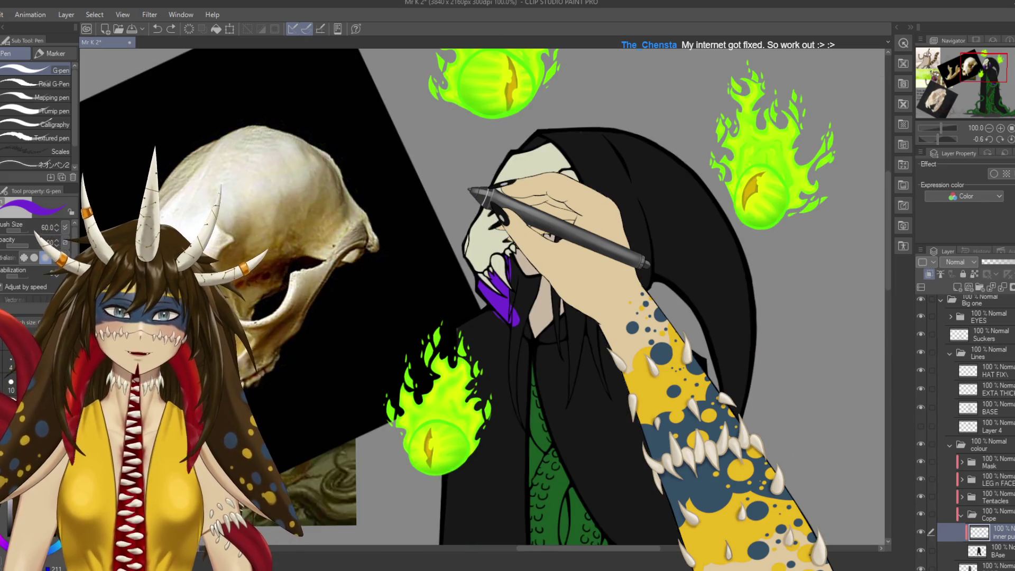
Enlarge the eraser to 40 and remove the stray purple from the lower jaw and eye.
scroll(470, 189, up, 1)
key(e)
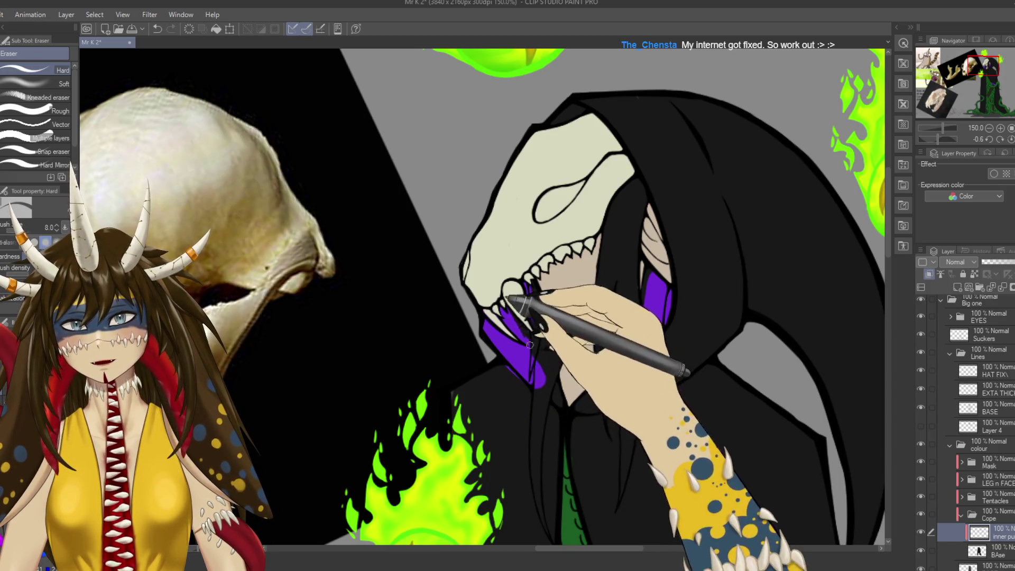
key(bracketright)
key(bracketright)
key(bracketright)
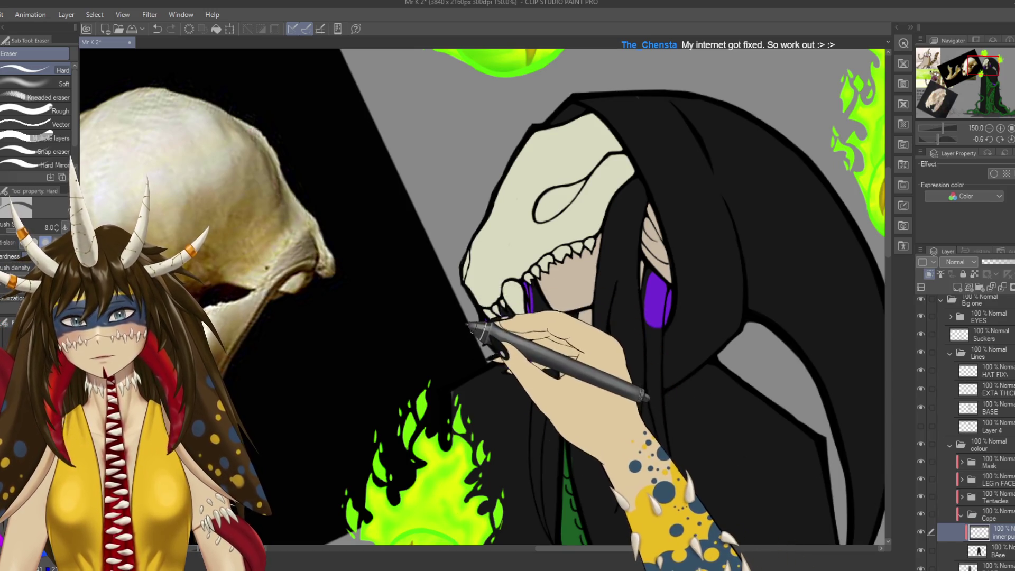
drag(500, 317, 529, 378)
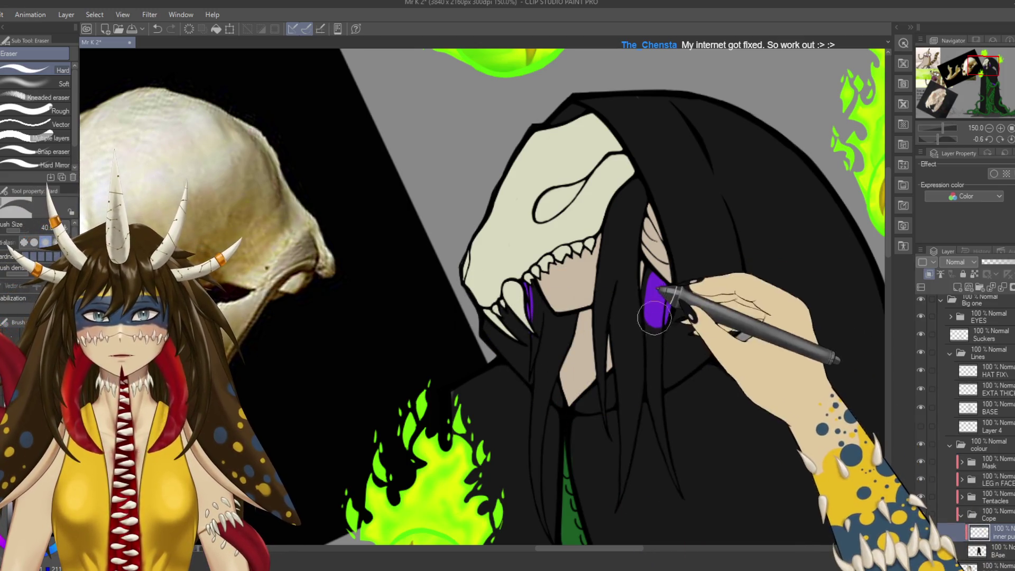
drag(685, 311, 656, 305)
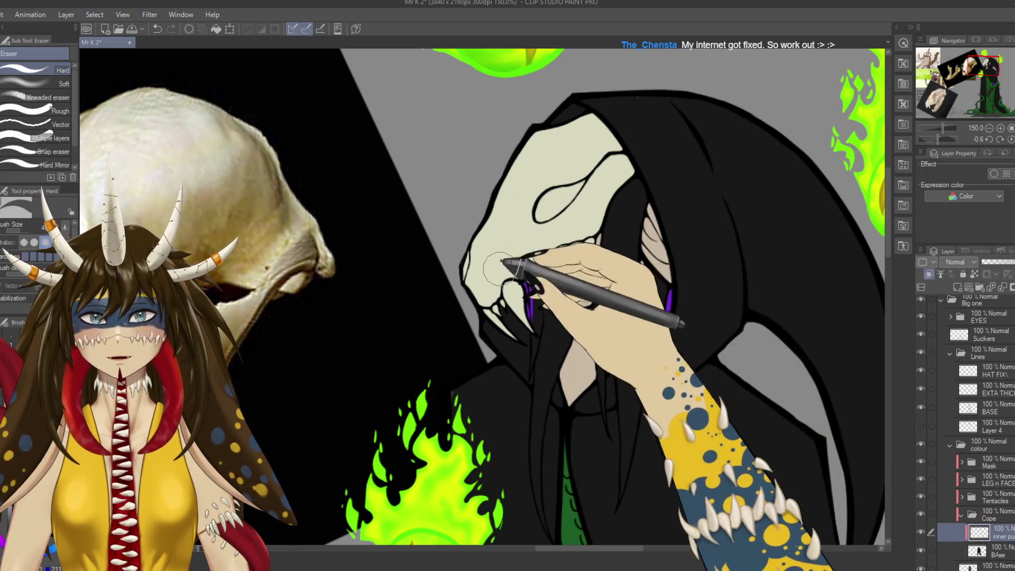
Add a purple accent stroke at the top of the hood and save the drawing.
scroll(576, 348, up, 3)
key(p)
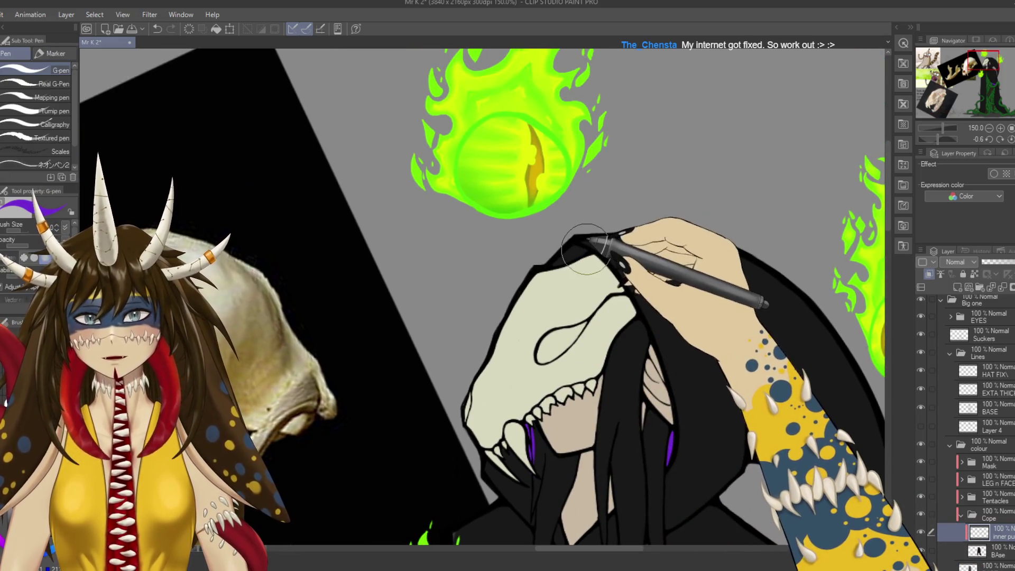
drag(584, 246, 555, 262)
key(e)
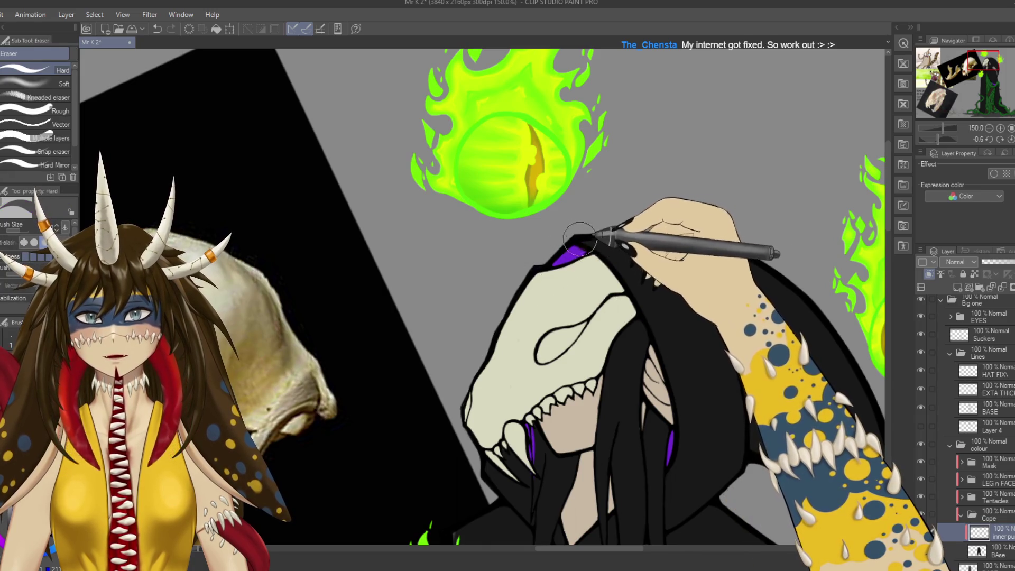
scroll(544, 333, down, 2)
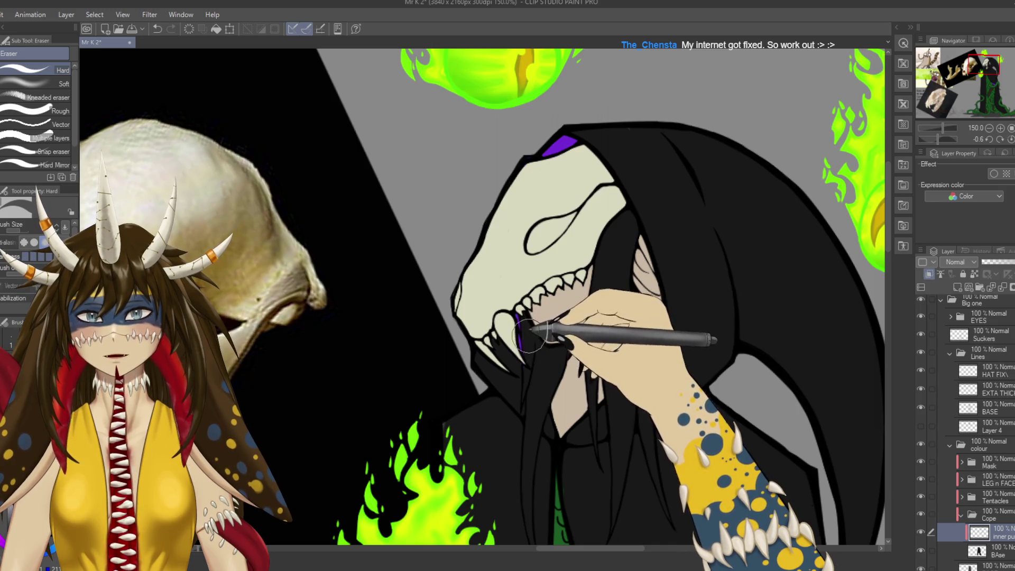
key(ctrl+s)
key(ctrl+minus)
key(ctrl+minus)
key(ctrl+minus)
scroll(708, 476, down, 2)
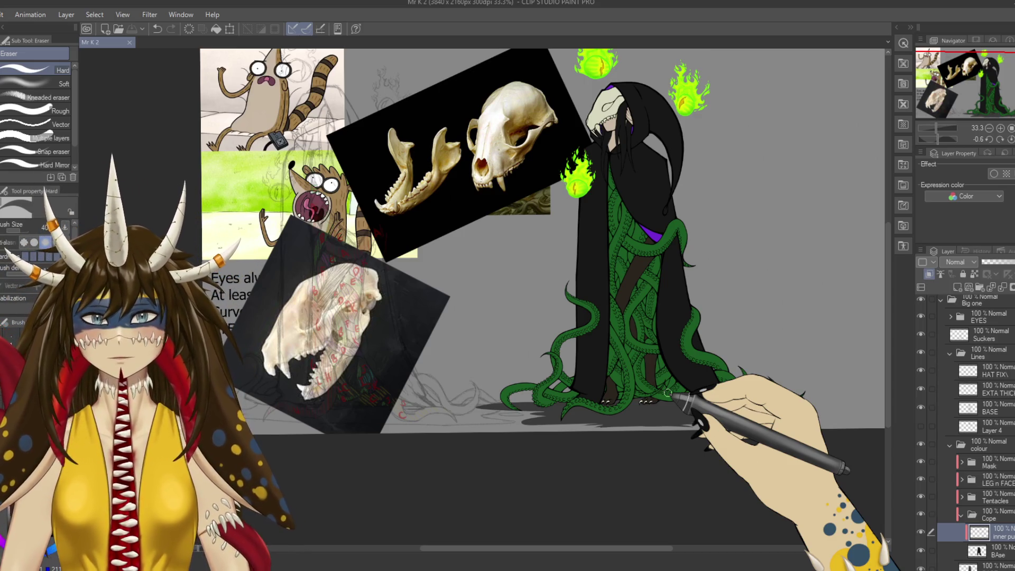
Hide the reference photos folder and reframe the figure on the canvas.
scroll(667, 393, up, 2)
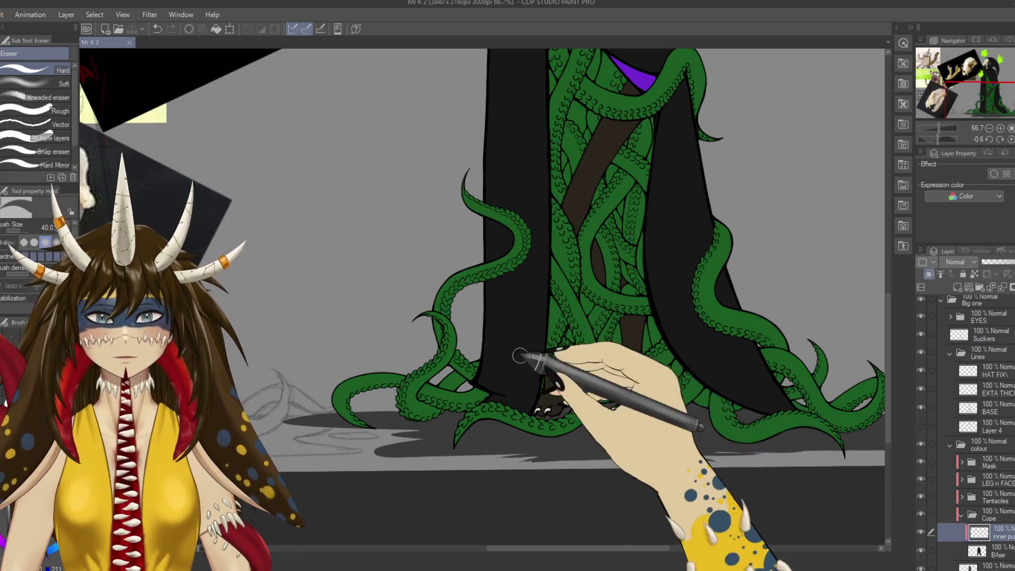
scroll(519, 296, up, 2)
scroll(520, 296, up, 3)
scroll(519, 296, up, 1)
scroll(967, 430, down, 2)
scroll(967, 431, down, 2)
scroll(967, 430, down, 1)
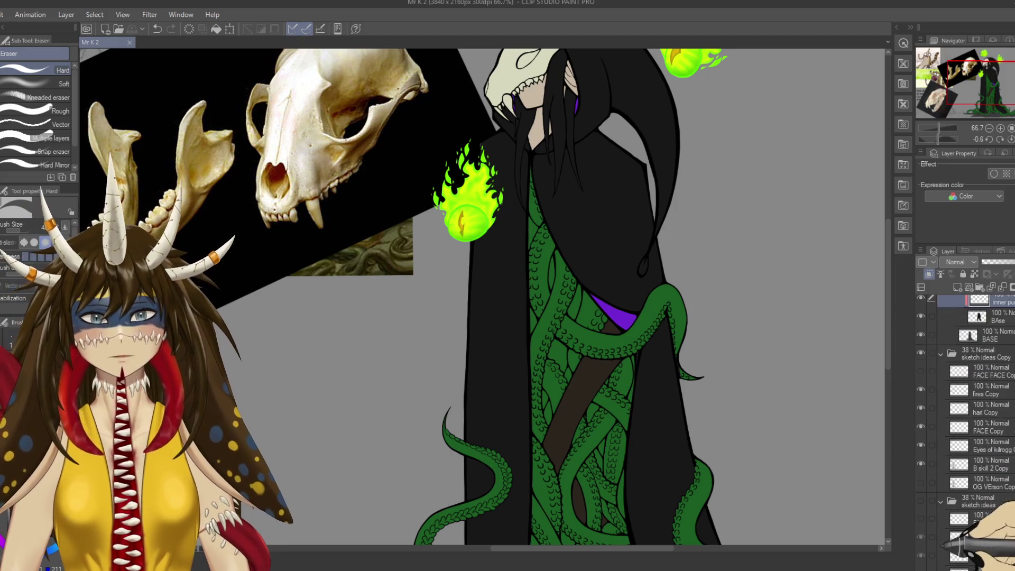
scroll(967, 430, down, 1)
scroll(967, 431, down, 1)
scroll(967, 430, down, 1)
scroll(967, 431, down, 2)
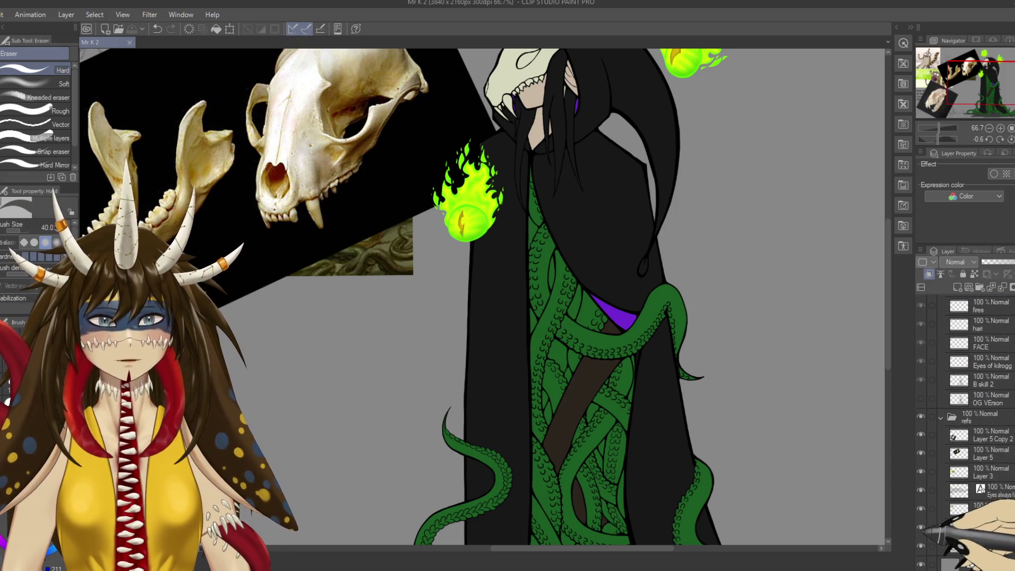
click(920, 415)
drag(642, 317, 579, 396)
scroll(967, 431, up, 3)
scroll(967, 431, up, 2)
scroll(967, 431, up, 3)
scroll(967, 430, down, 1)
mouse_move(629, 360)
mouse_down()
mouse_move(657, 322)
mouse_move(690, 303)
mouse_move(657, 211)
mouse_up()
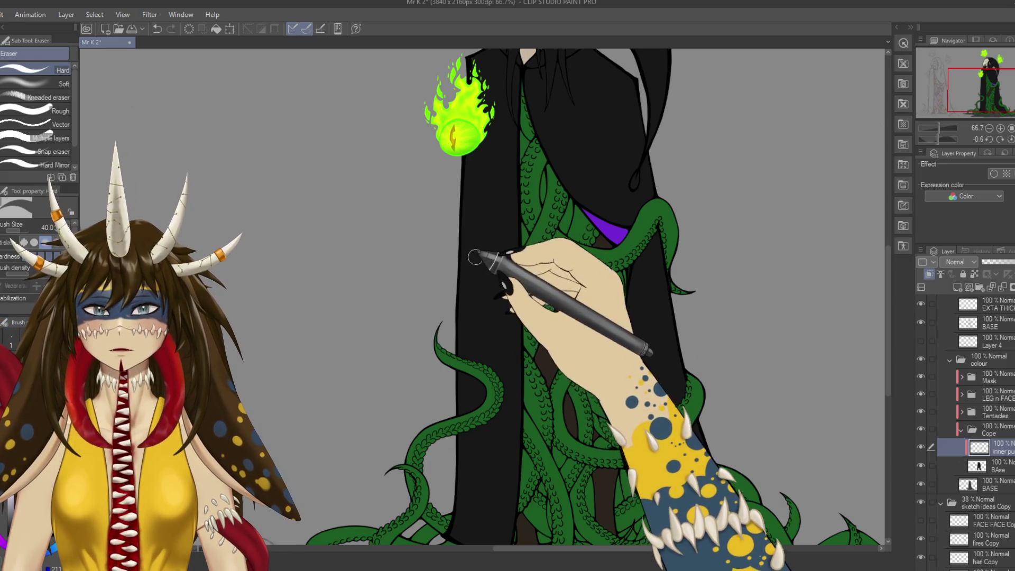
Paint dark lining down the robe's left inner edge, undoing the oversized navy fill.
key(p)
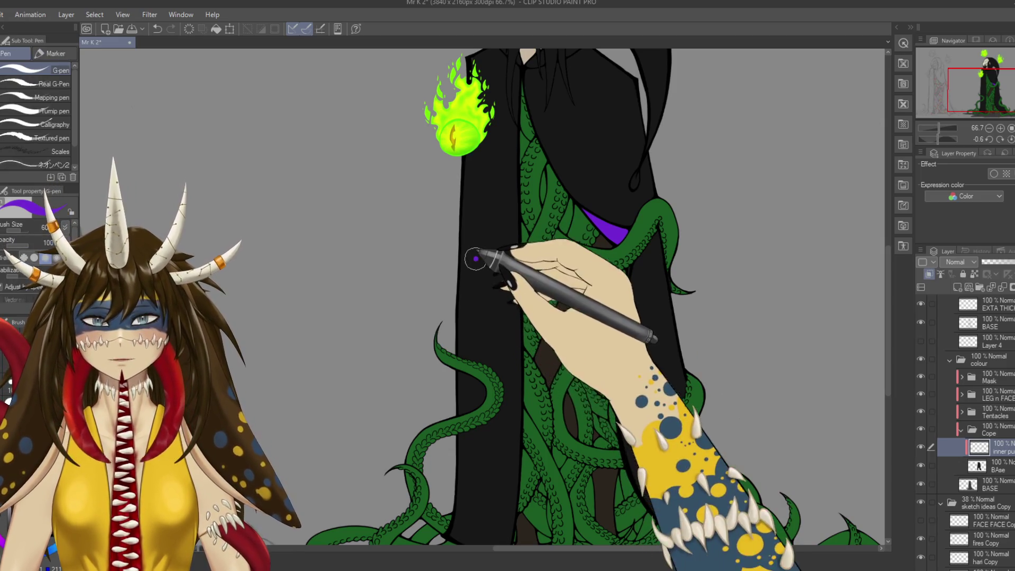
drag(473, 256, 494, 317)
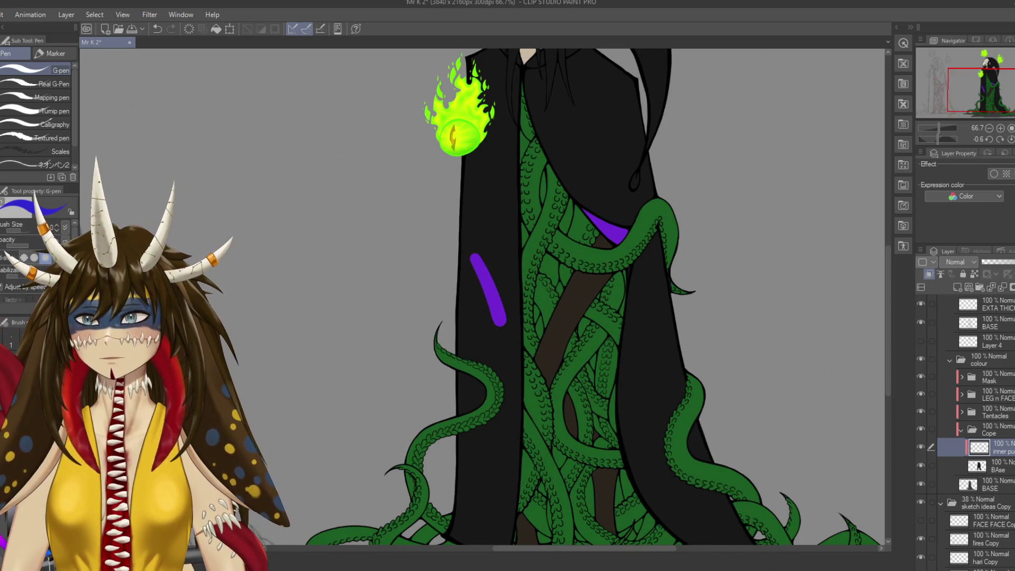
drag(477, 240, 505, 319)
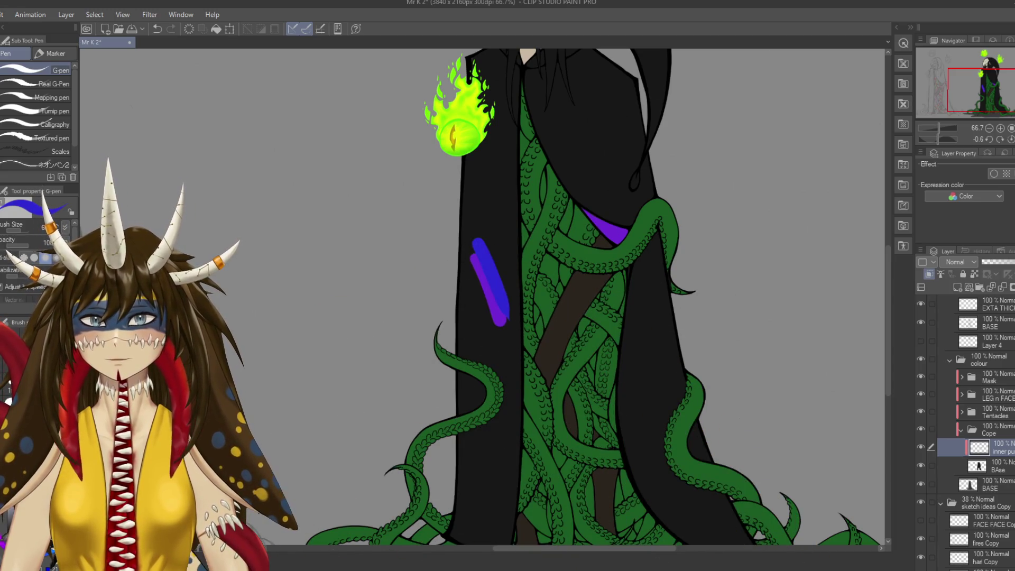
drag(478, 241, 505, 320)
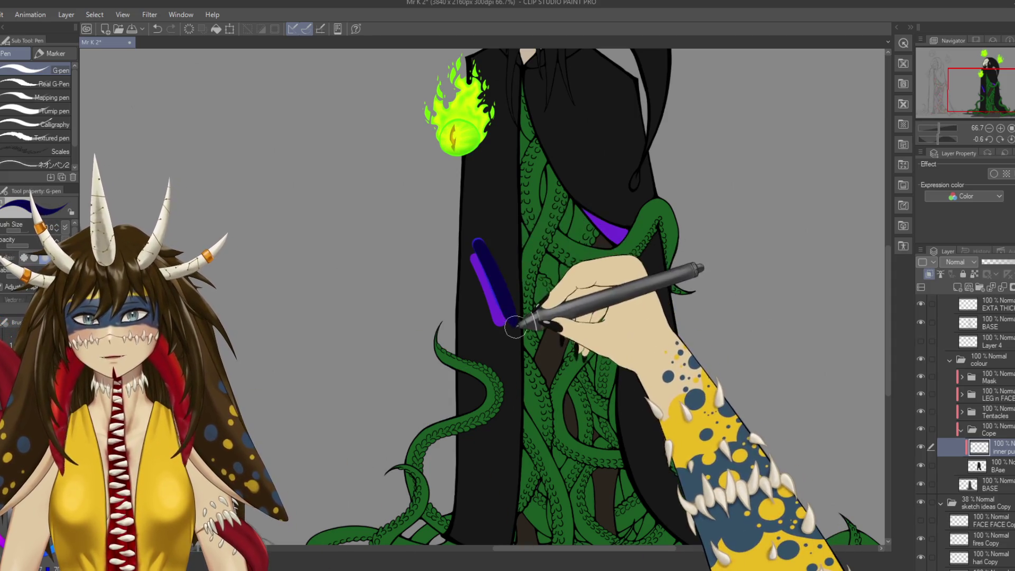
mouse_move(478, 241)
mouse_down()
mouse_move(507, 324)
mouse_move(478, 255)
mouse_up()
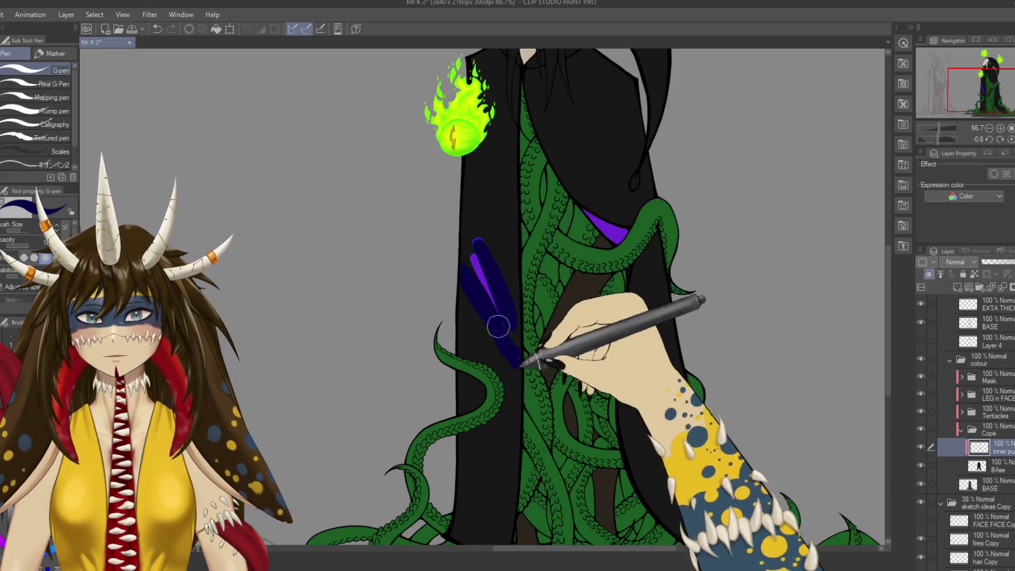
mouse_move(509, 347)
mouse_down()
mouse_move(475, 190)
mouse_move(520, 374)
mouse_up()
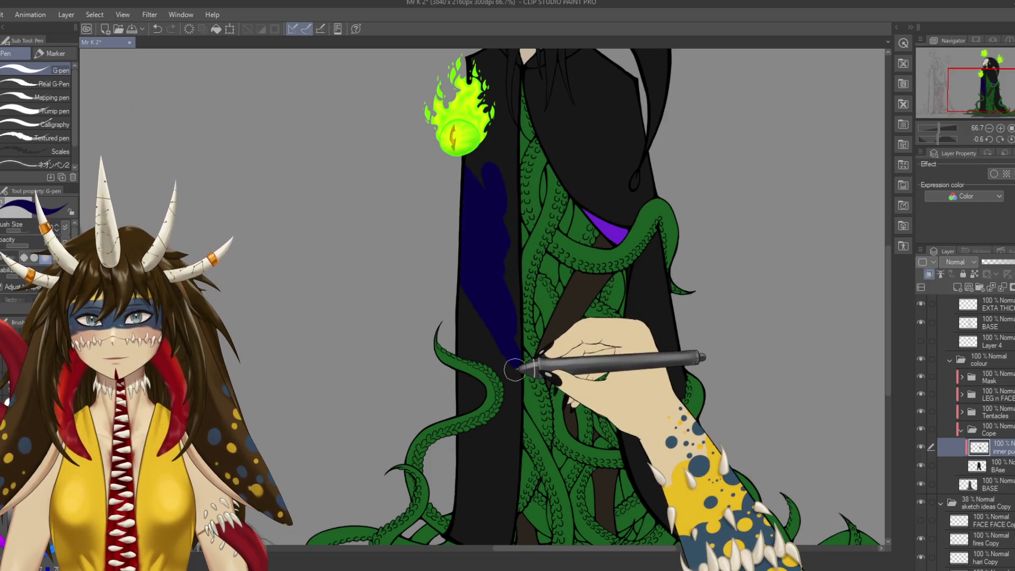
key(ctrl+z)
key(ctrl+z)
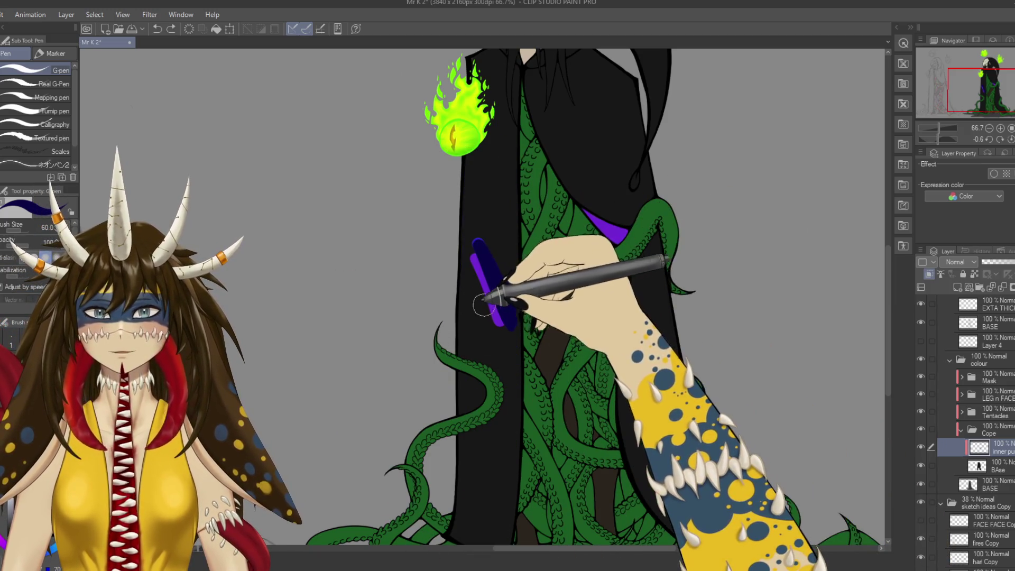
drag(489, 307, 550, 233)
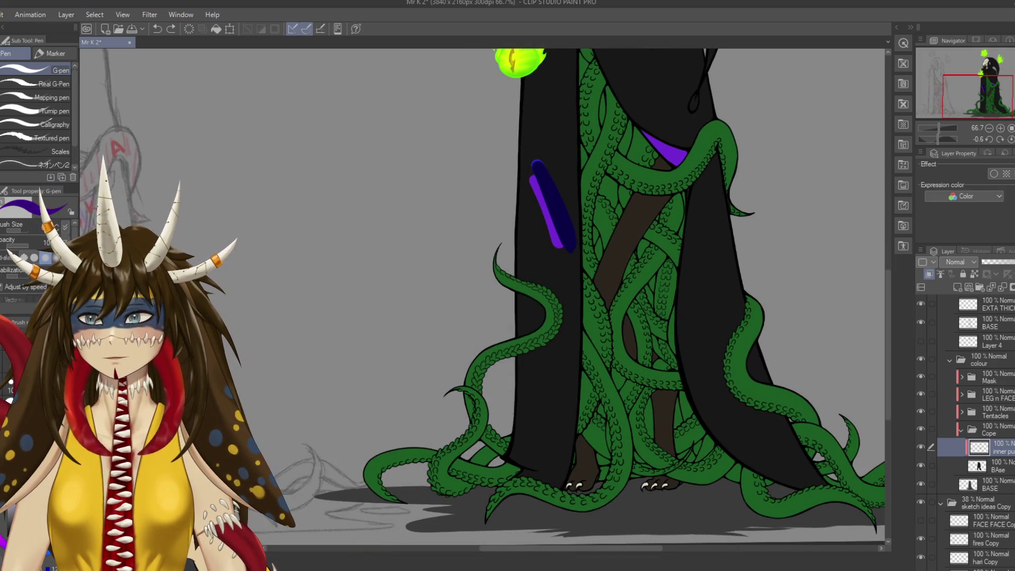
drag(534, 164, 523, 325)
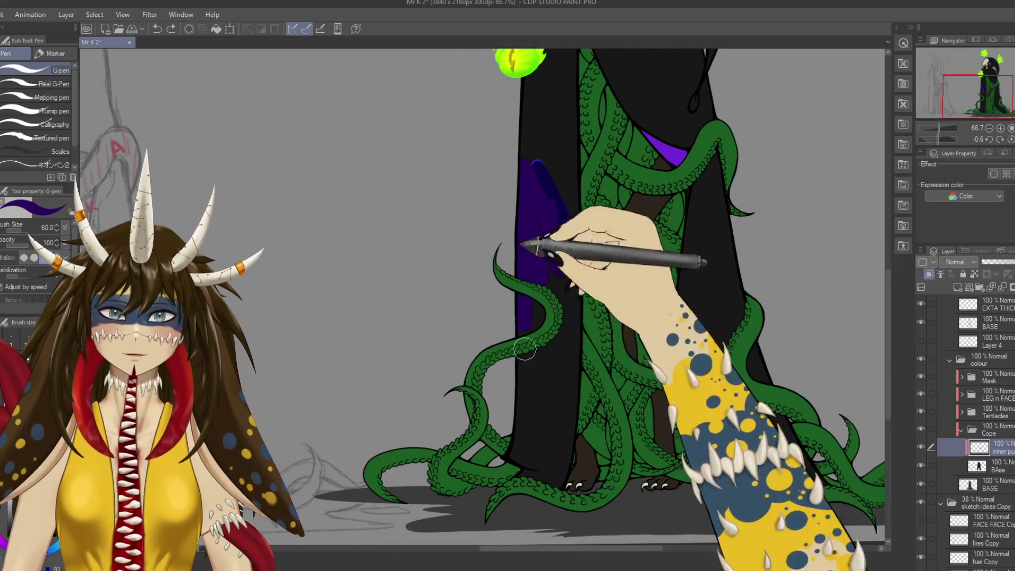
Paint dark purple lining on the robe right of the tentacles and save.
mouse_move(661, 169)
mouse_down()
mouse_move(544, 380)
mouse_move(516, 316)
mouse_up()
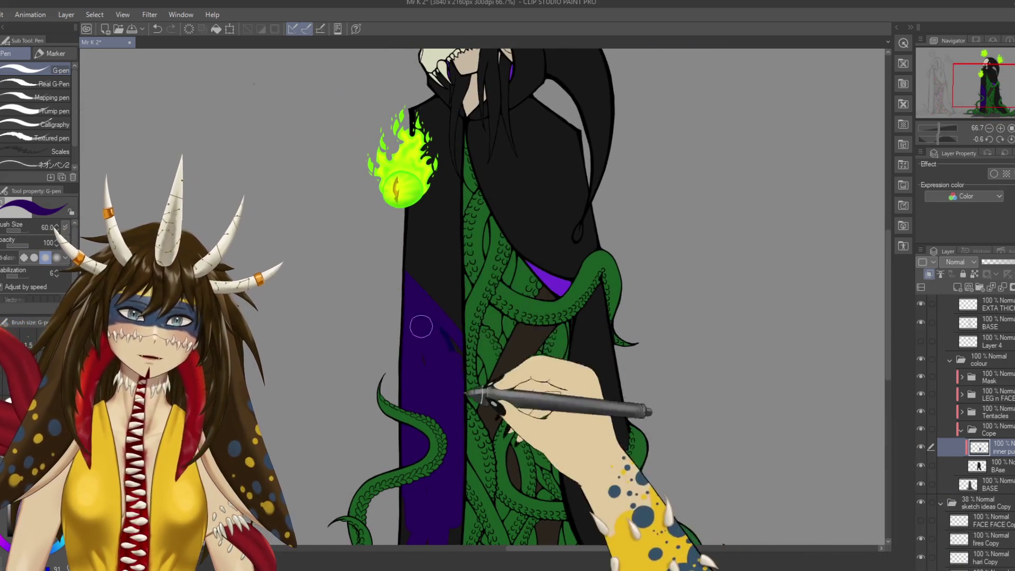
mouse_move(415, 267)
mouse_down()
mouse_move(457, 171)
mouse_move(502, 158)
mouse_up()
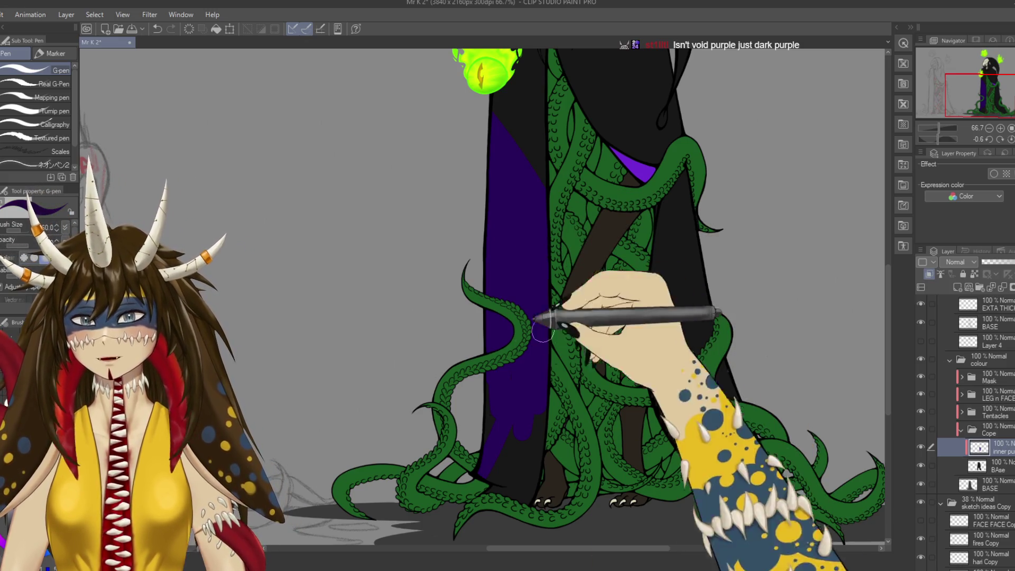
mouse_move(687, 248)
mouse_down()
mouse_move(650, 338)
mouse_move(655, 401)
mouse_up()
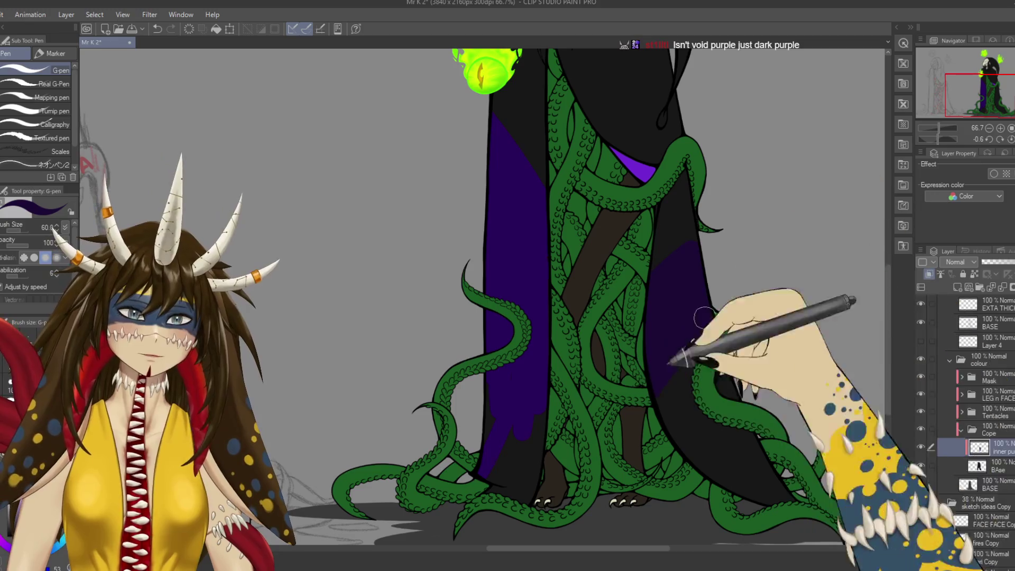
mouse_move(745, 261)
mouse_down()
mouse_move(718, 436)
mouse_move(766, 489)
mouse_up()
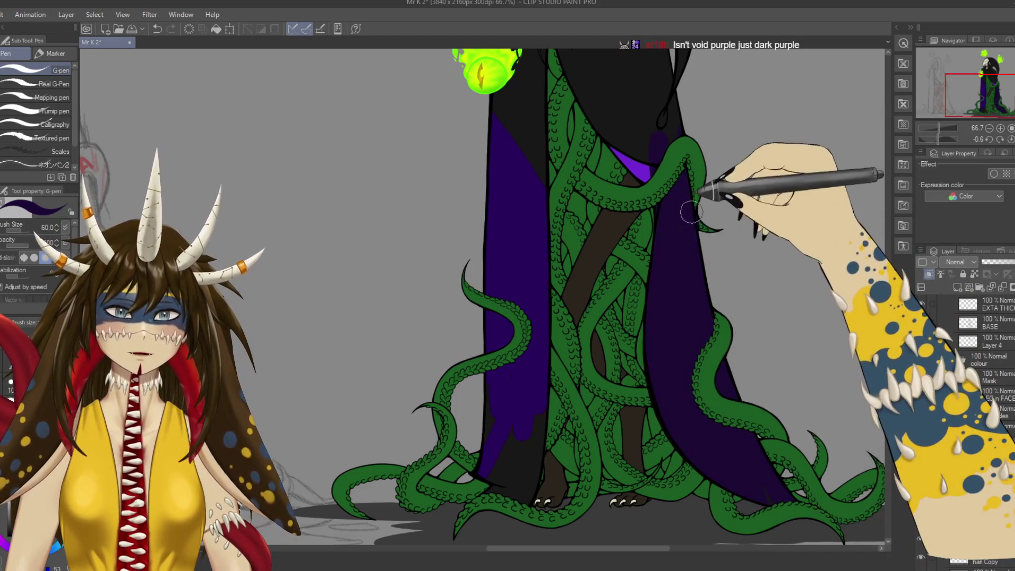
key(ctrl+z)
key(ctrl+z)
key(ctrl+z)
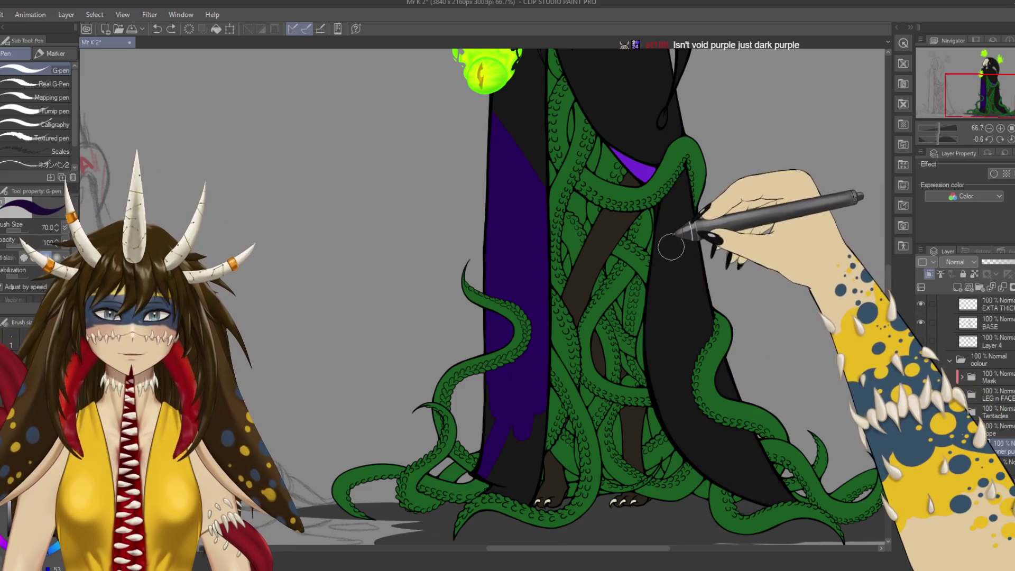
drag(692, 317, 721, 275)
key(ctrl+s)
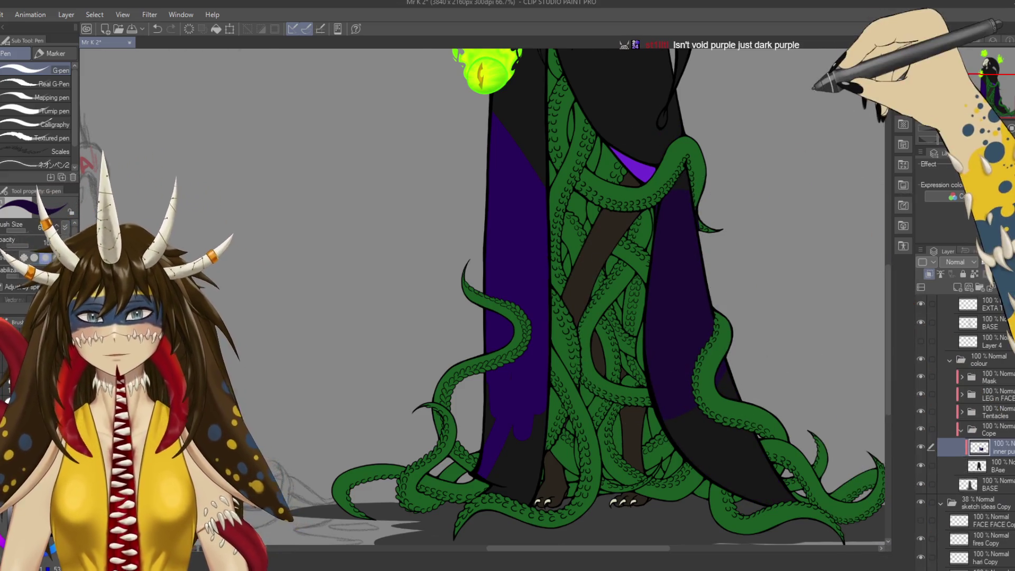
scroll(721, 275, down, 3)
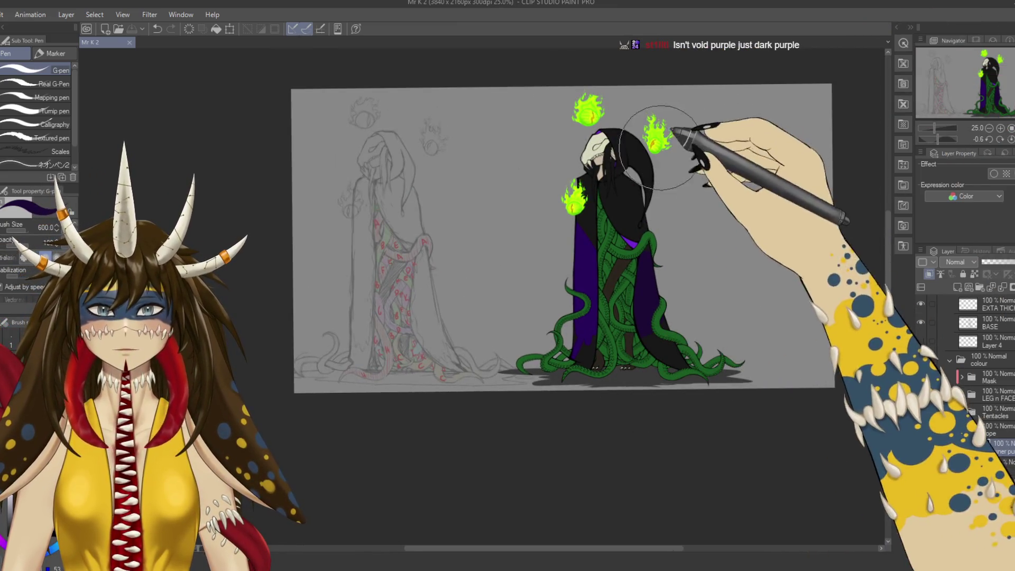
Paint the hood top, lower robe halves and black upper robe dark purple.
drag(661, 137, 636, 164)
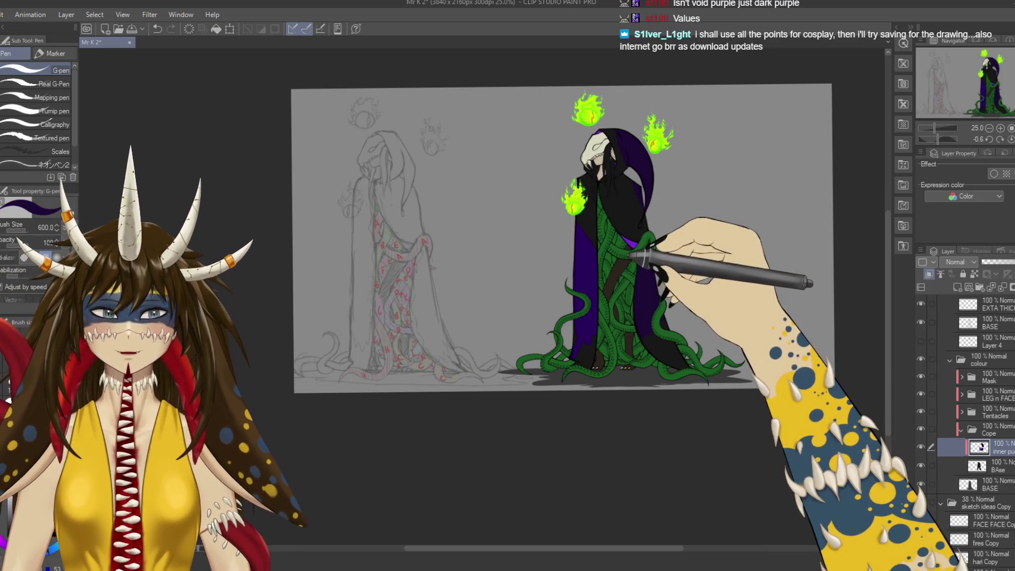
scroll(622, 246, down, 2)
scroll(624, 243, up, 3)
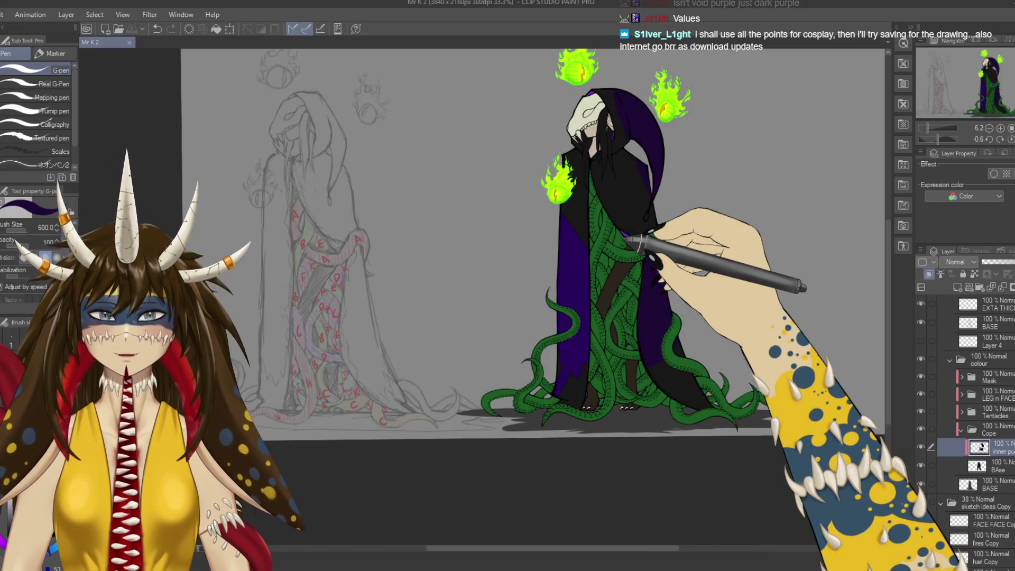
scroll(621, 246, up, 1)
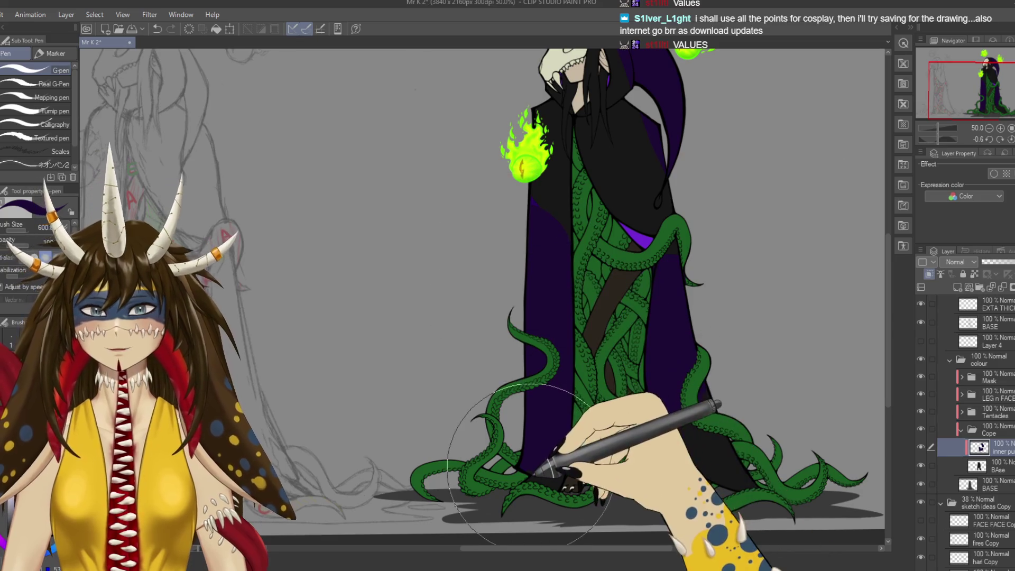
drag(603, 439, 568, 401)
key(ctrl+z)
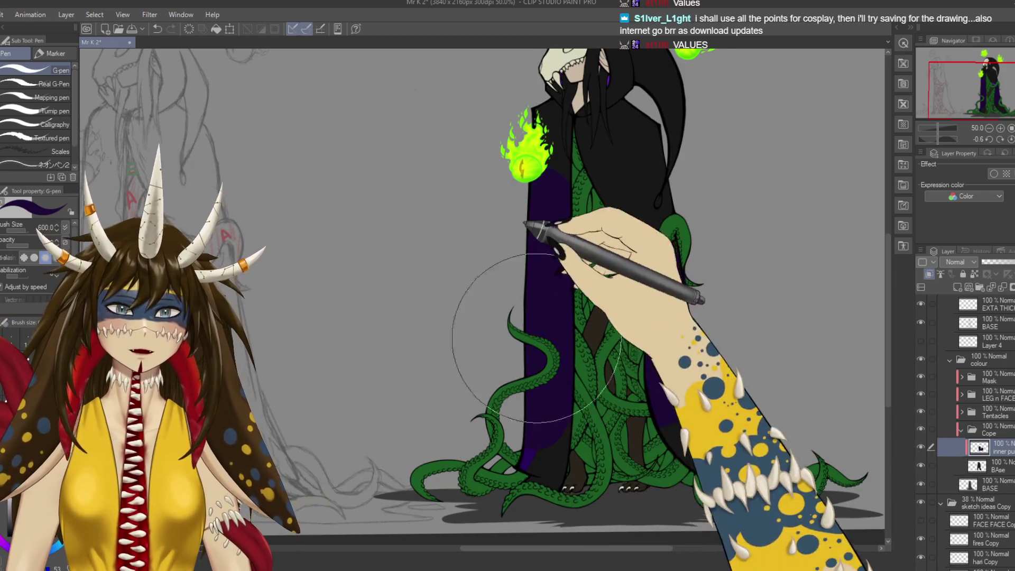
drag(551, 519, 744, 488)
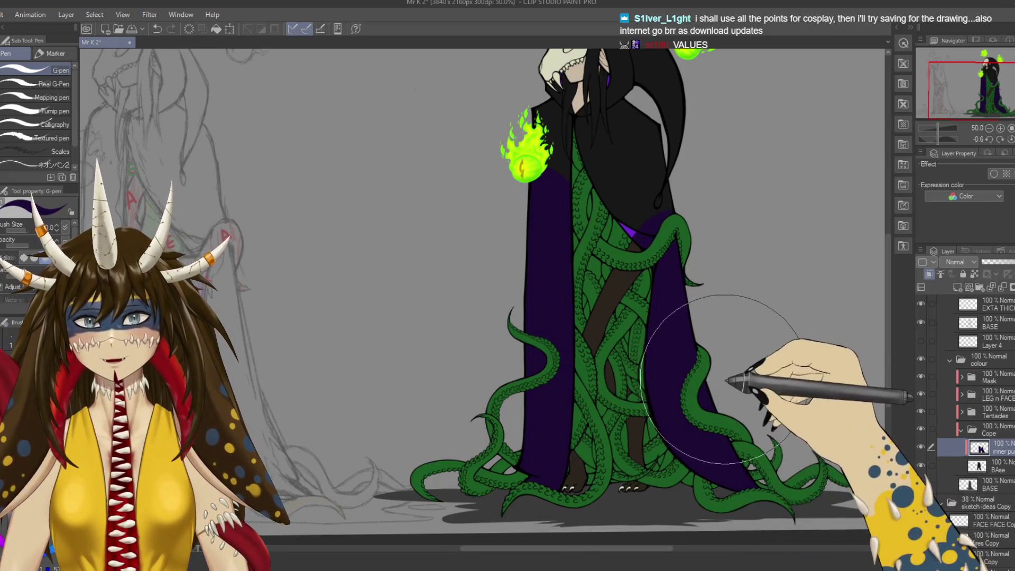
drag(684, 403, 679, 90)
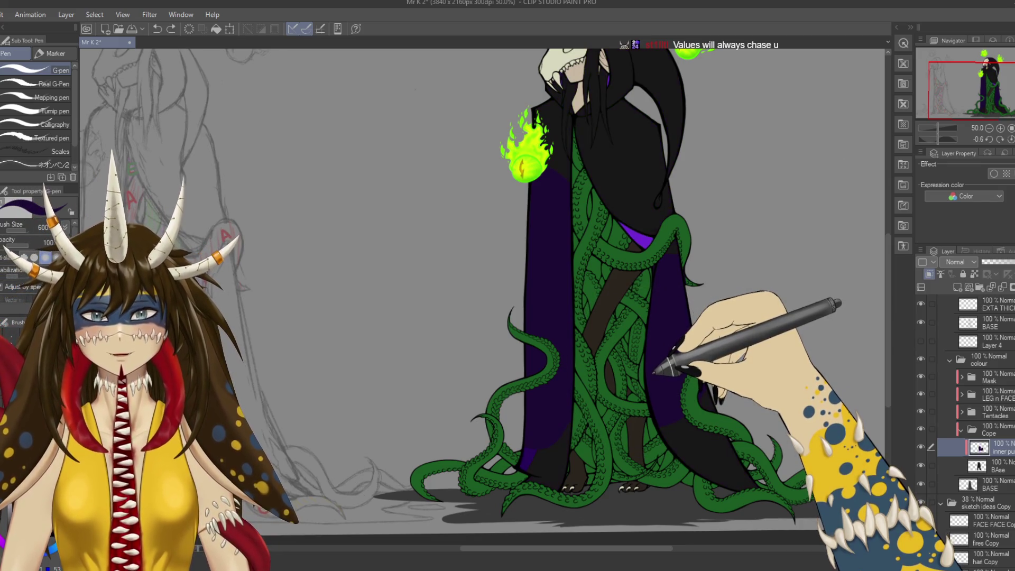
scroll(482, 296, up, 5)
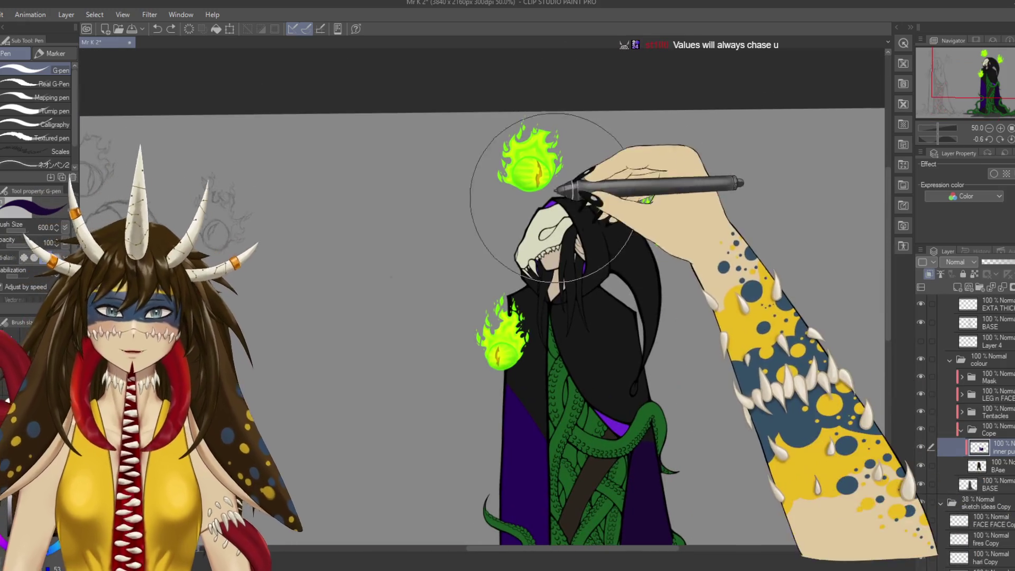
Fill the robe under the hood with dark purple and save the drawing.
scroll(482, 296, down, 5)
mouse_move(508, 424)
mouse_down()
mouse_move(552, 332)
mouse_move(581, 422)
mouse_up()
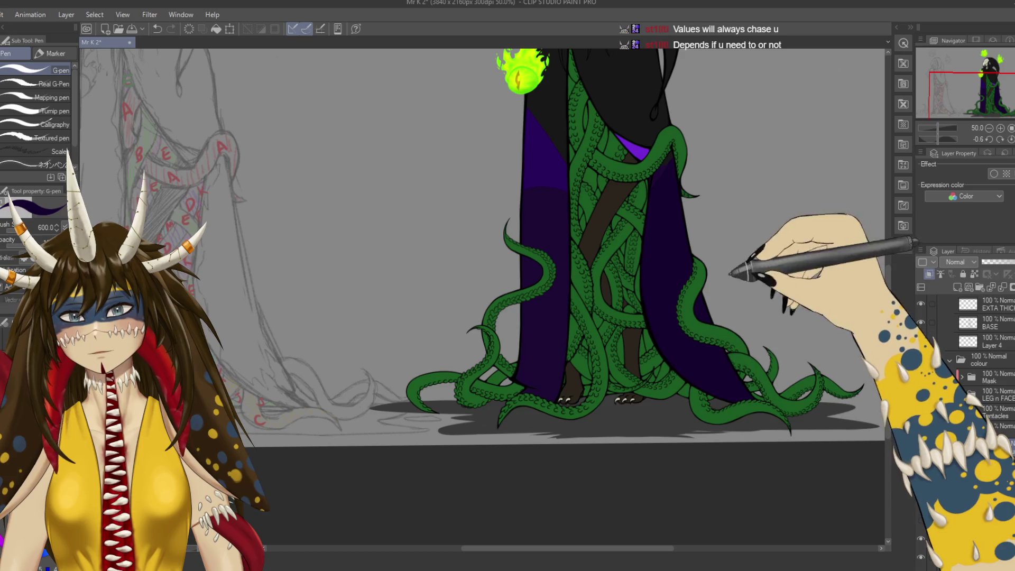
scroll(576, 206, up, 5)
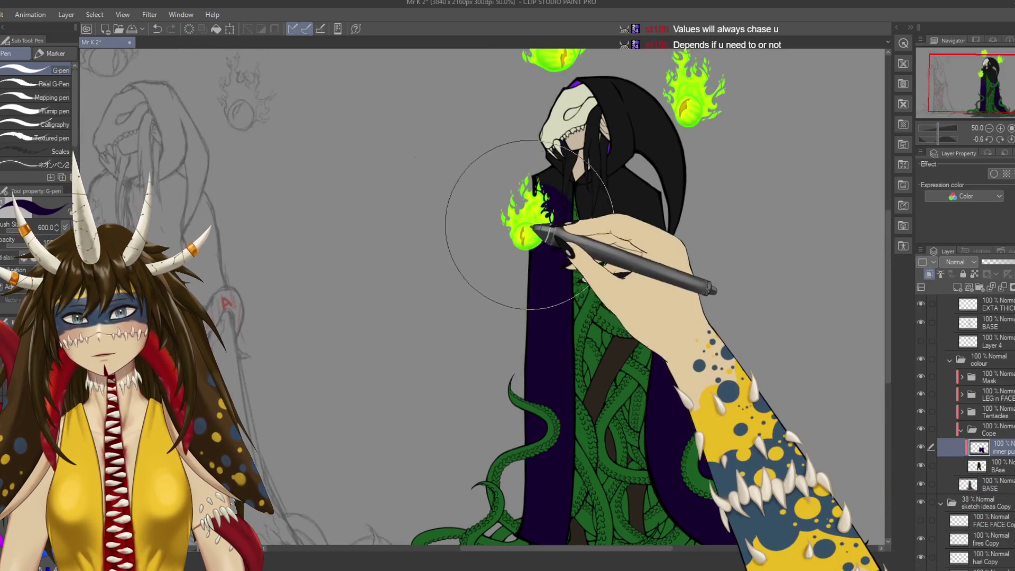
drag(577, 215, 642, 231)
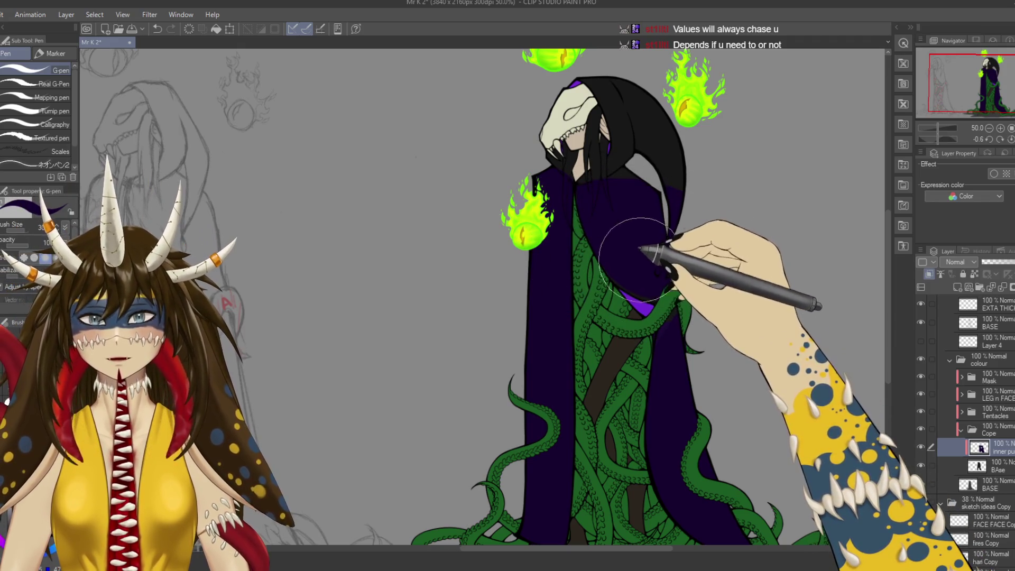
scroll(631, 255, down, 1)
scroll(631, 255, up, 1)
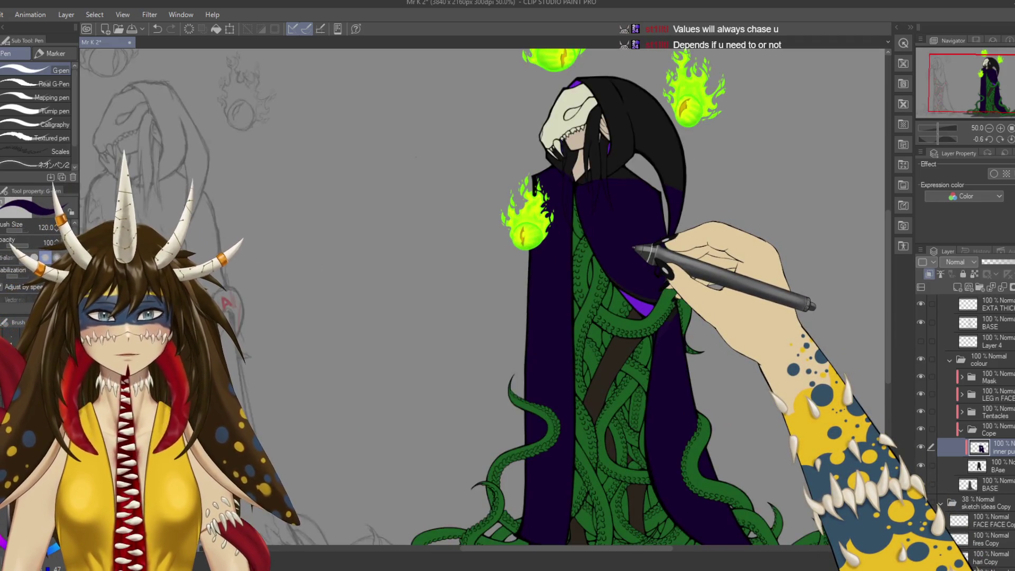
scroll(630, 256, up, 1)
scroll(631, 255, up, 1)
key(ctrl+s)
Frame the tentacles, collar and hair, then select the T E tentacle layer.
scroll(528, 193, down, 1)
scroll(561, 243, up, 1)
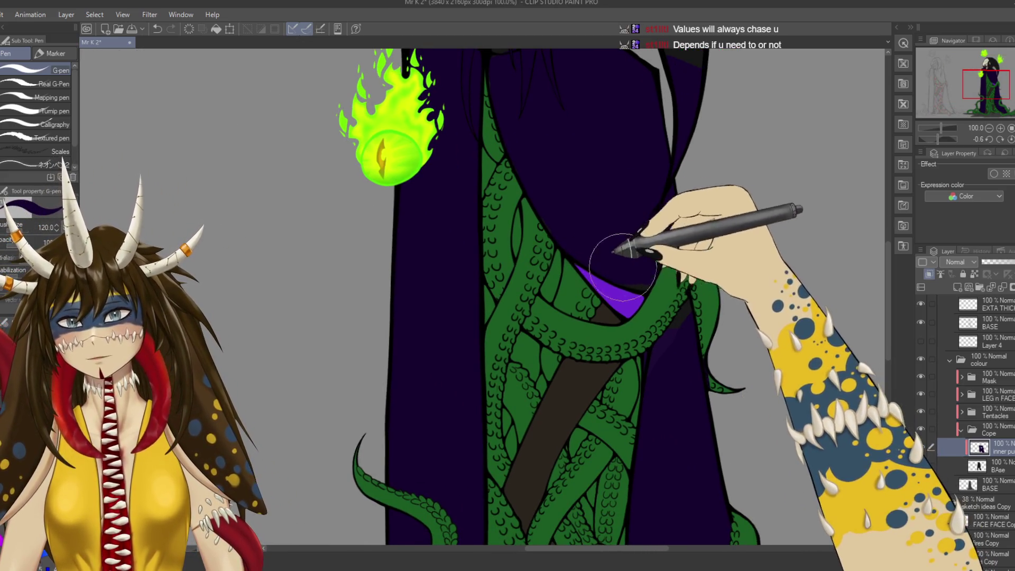
drag(668, 374, 621, 237)
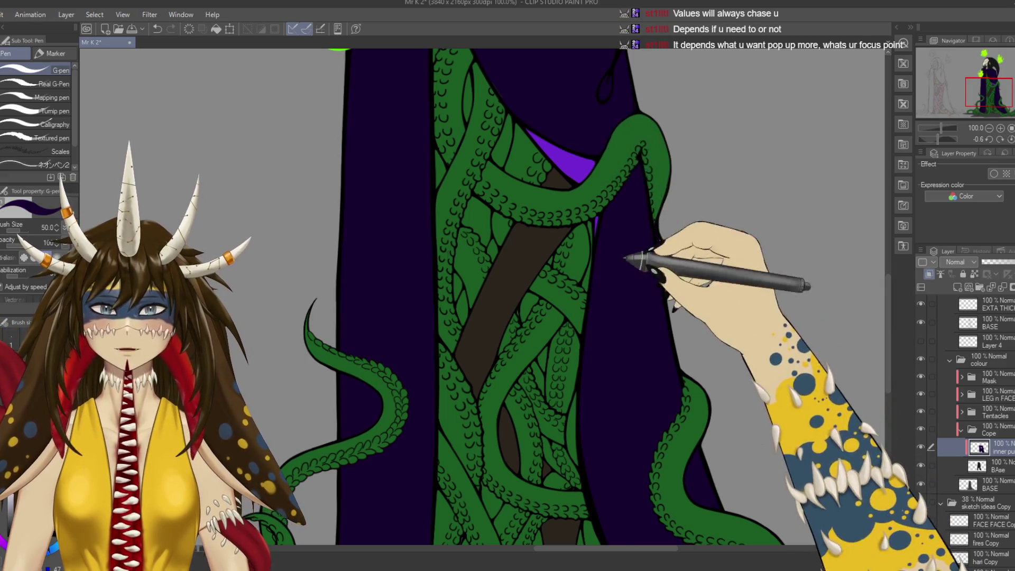
scroll(641, 333, down, 3)
scroll(565, 236, up, 10)
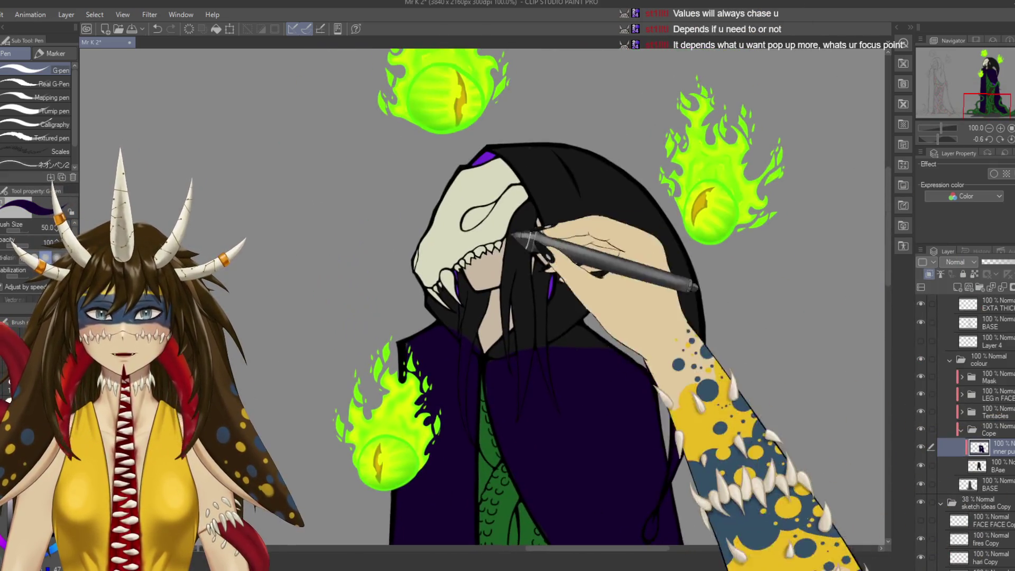
scroll(523, 229, down, 3)
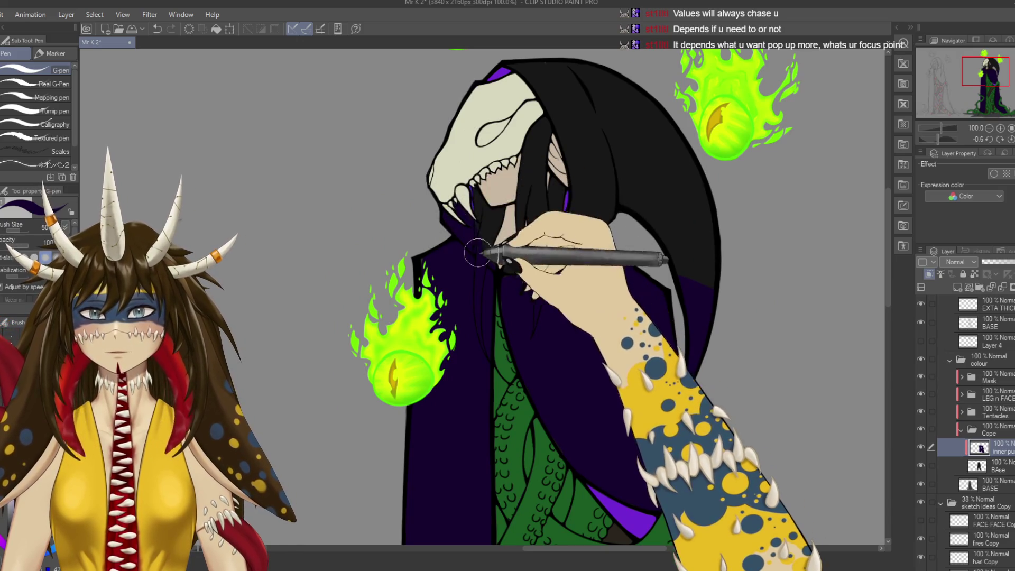
scroll(477, 254, up, 3)
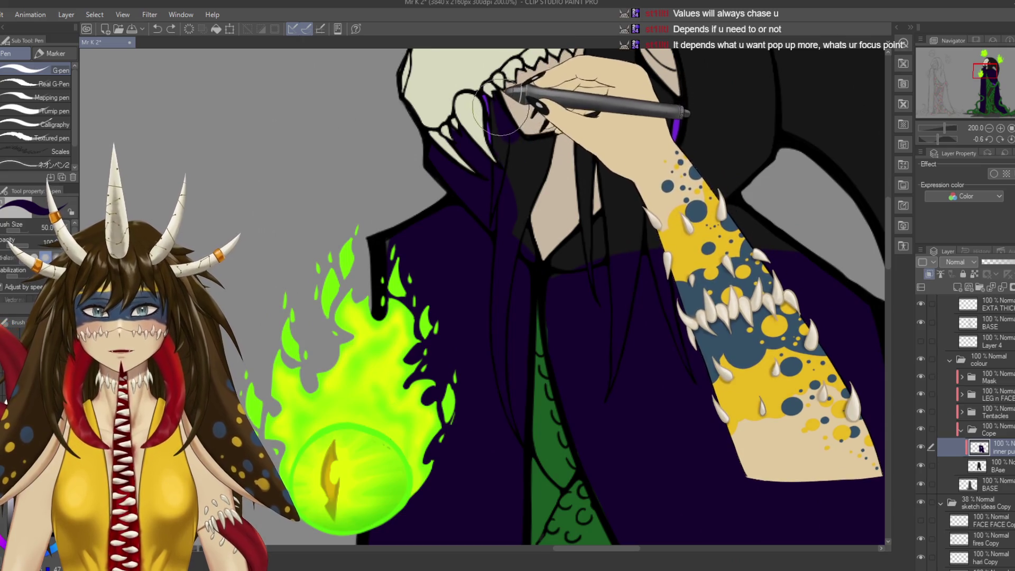
mouse_move(580, 288)
mouse_down()
mouse_move(532, 393)
mouse_move(544, 281)
mouse_up()
ctrl+shift+click(526, 396)
Draw a dark hair strand over the collar with the pen.
key(e)
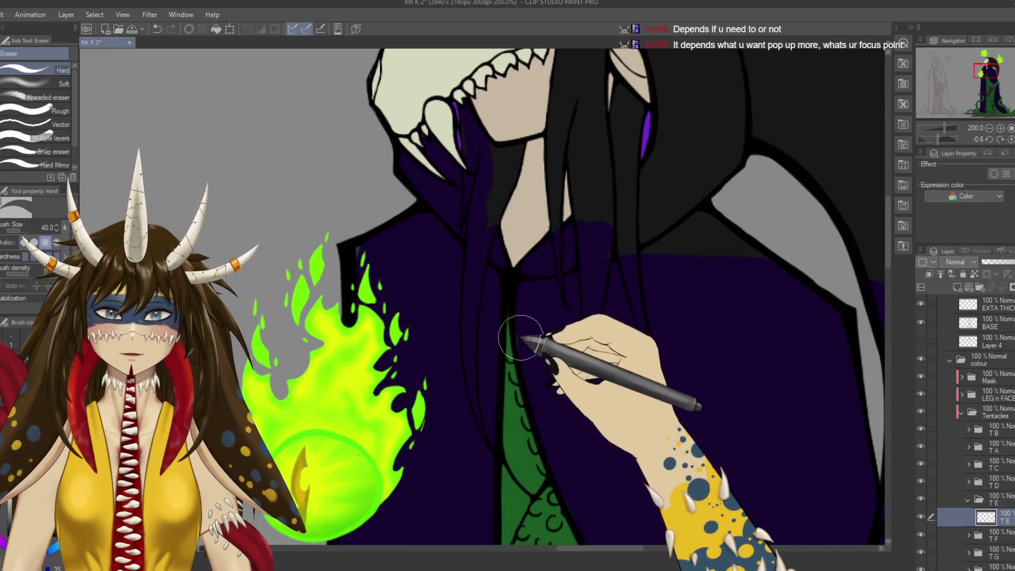
scroll(978, 423, down, 5)
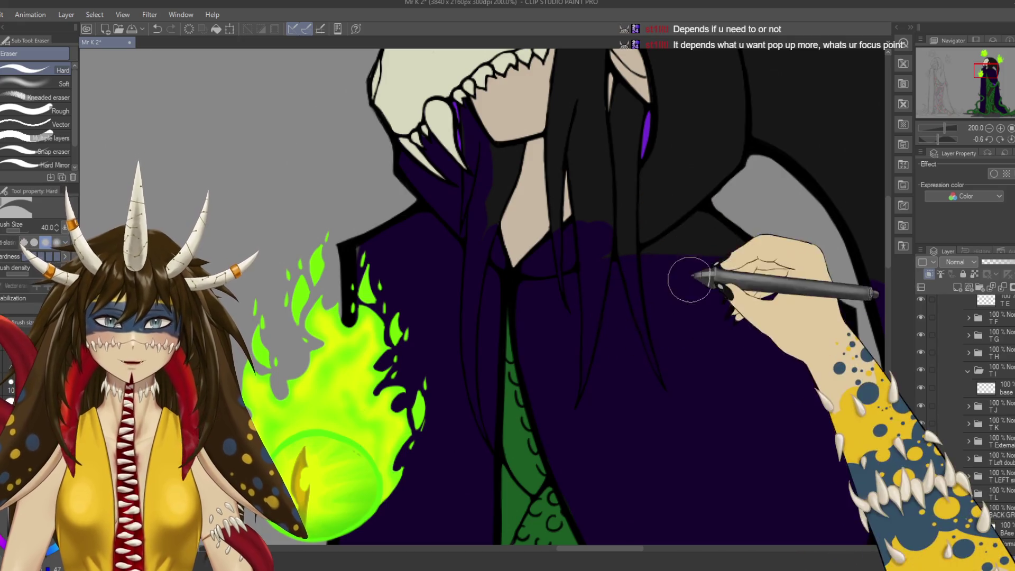
key(p)
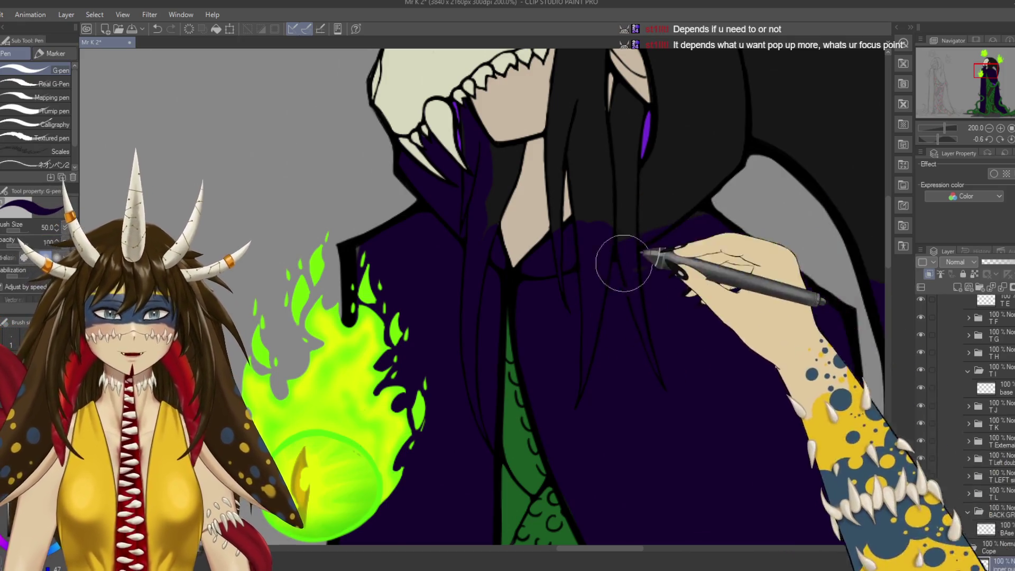
drag(611, 272, 558, 351)
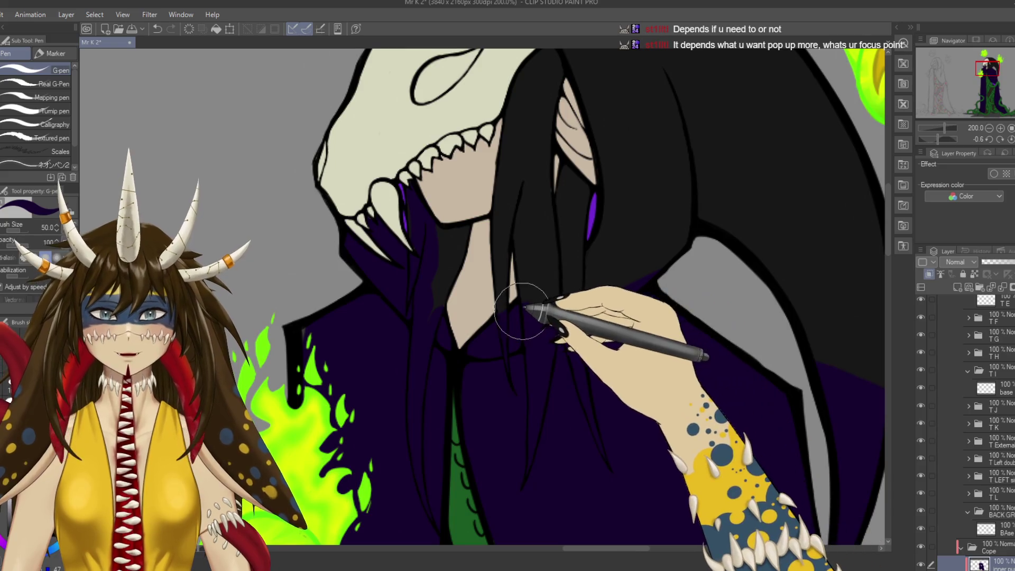
mouse_move(573, 313)
mouse_down()
mouse_move(667, 214)
mouse_move(583, 368)
mouse_up()
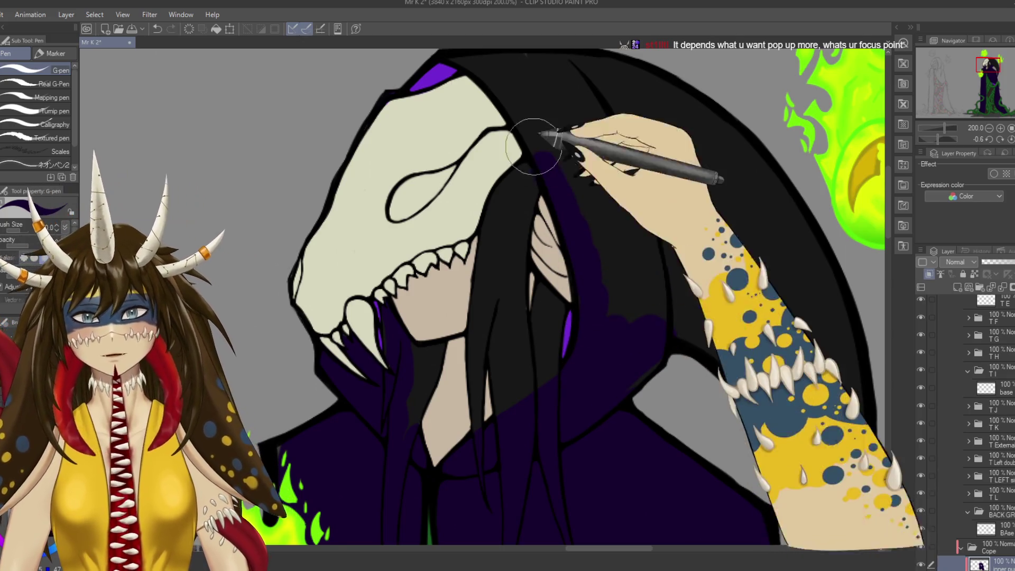
Paint the hood beside the skull's face dark purple to match the cape.
drag(460, 58, 518, 164)
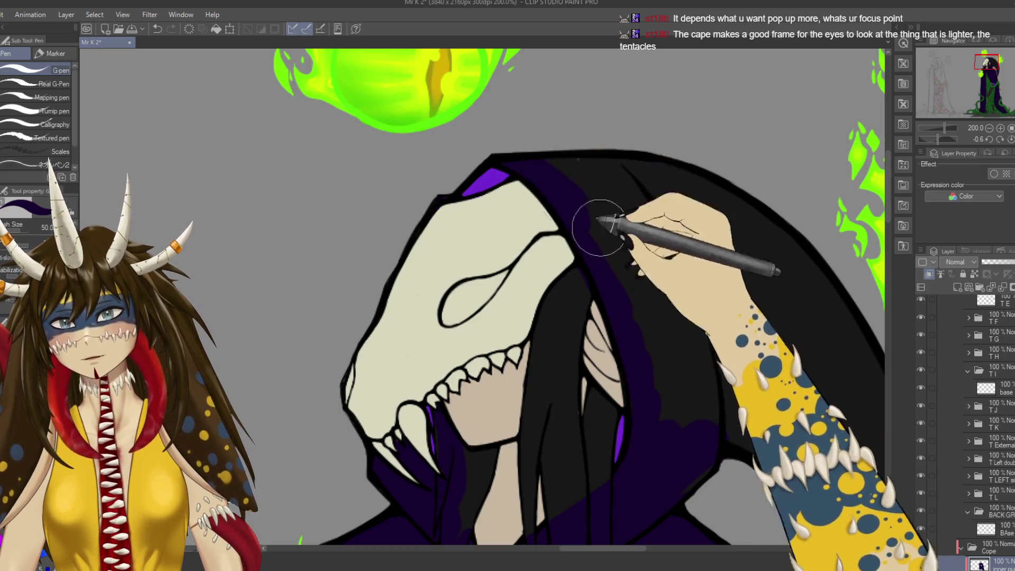
drag(698, 283, 600, 181)
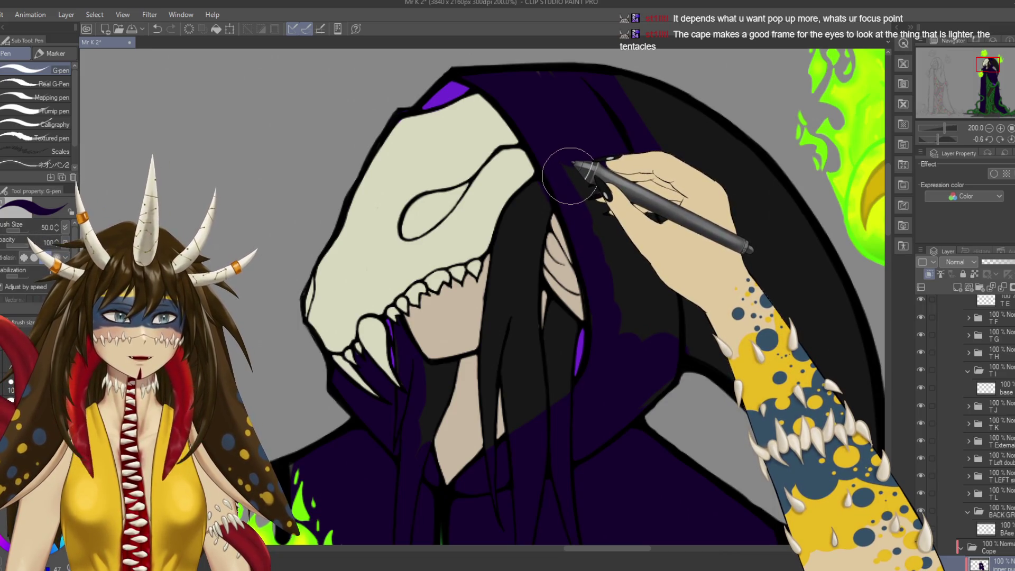
mouse_move(569, 176)
mouse_down()
mouse_move(630, 324)
mouse_move(607, 125)
mouse_move(702, 356)
mouse_move(665, 87)
mouse_up()
drag(812, 224, 737, 109)
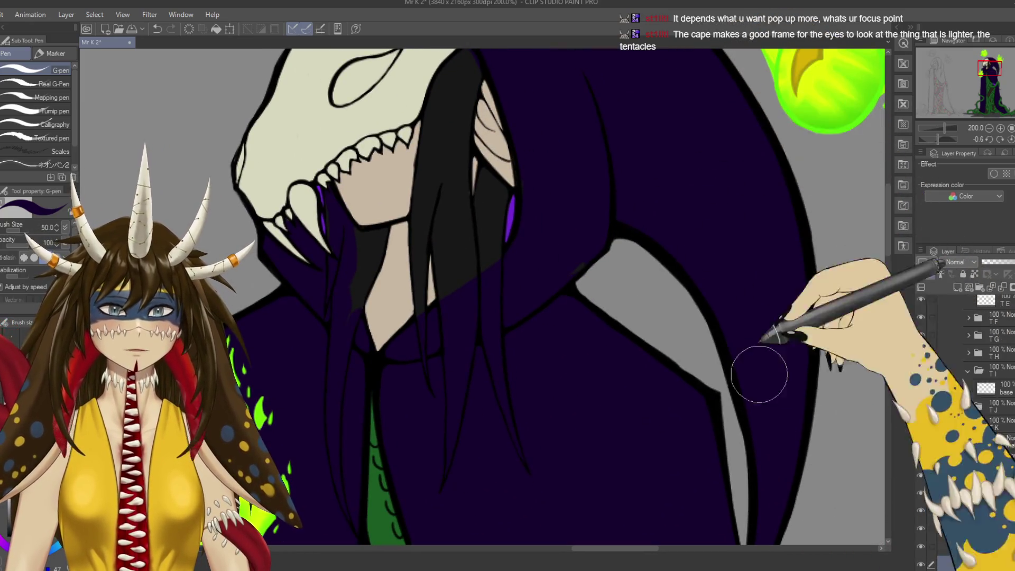
drag(550, 321, 651, 303)
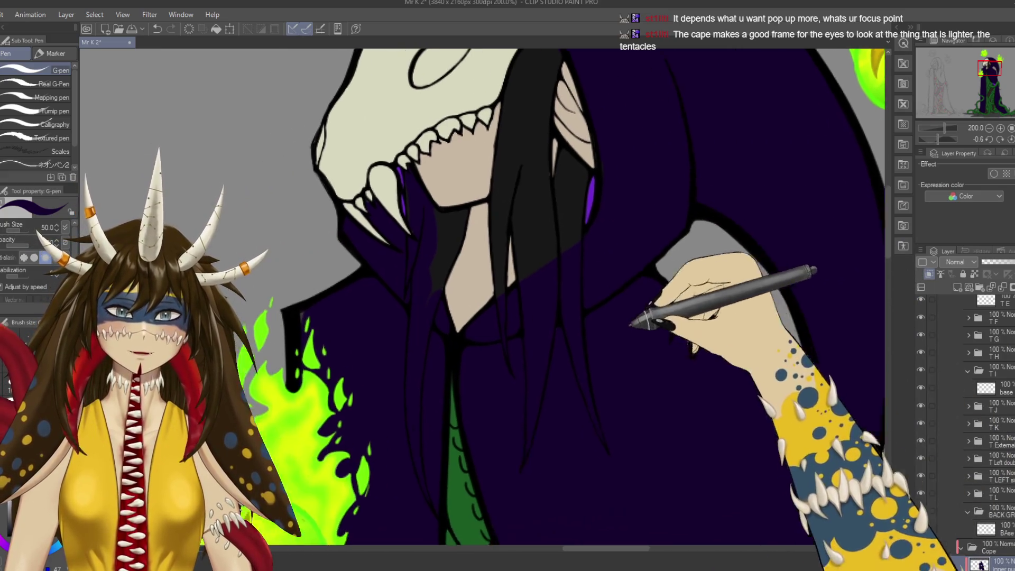
Select the Cope folder and collapse the expanded layer folder.
click(983, 546)
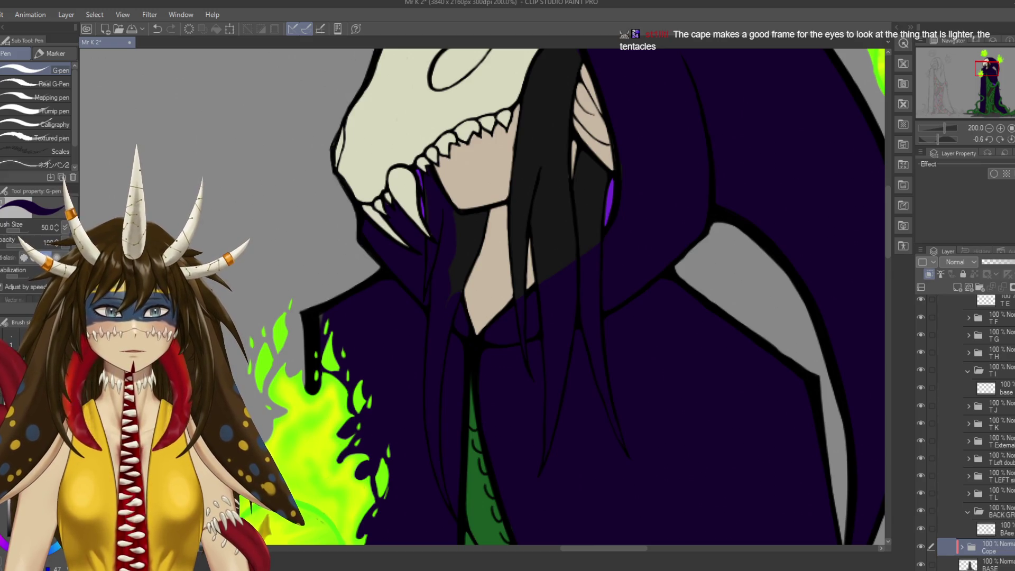
scroll(965, 423, up, 5)
click(959, 356)
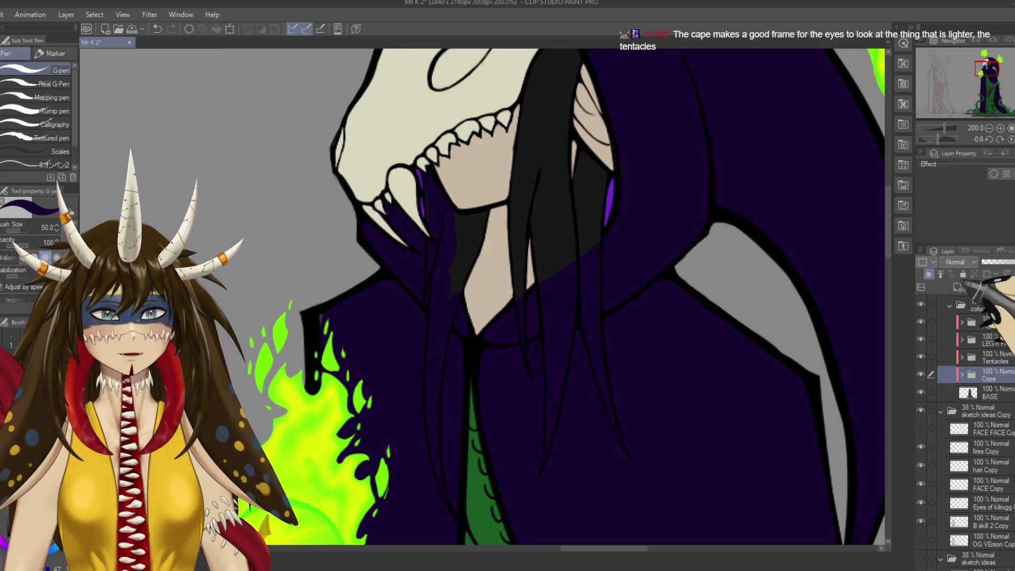
Create a Hair folder below Mask containing a new BAse layer.
click(957, 287)
drag(1006, 339, 1006, 338)
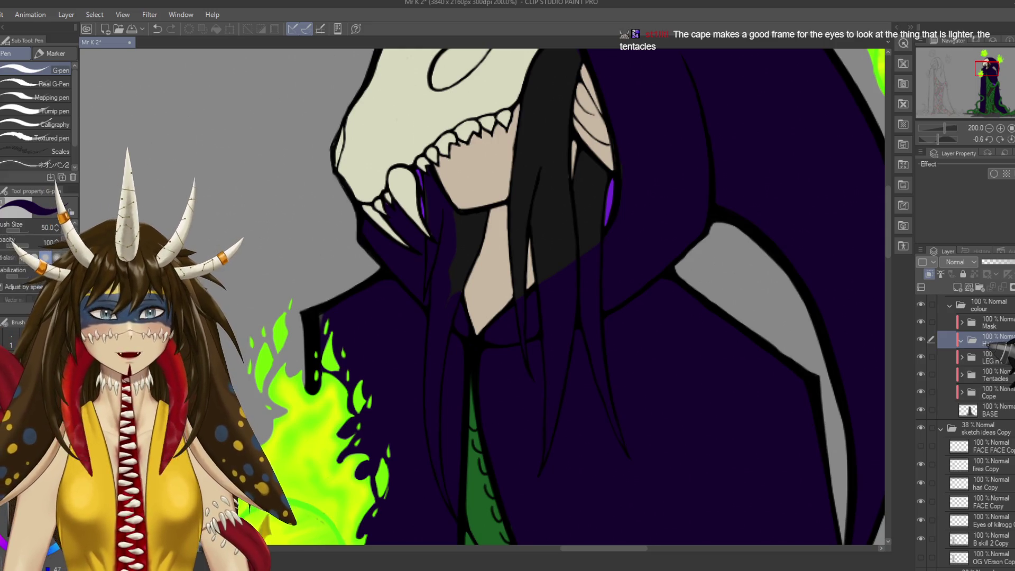
click(957, 287)
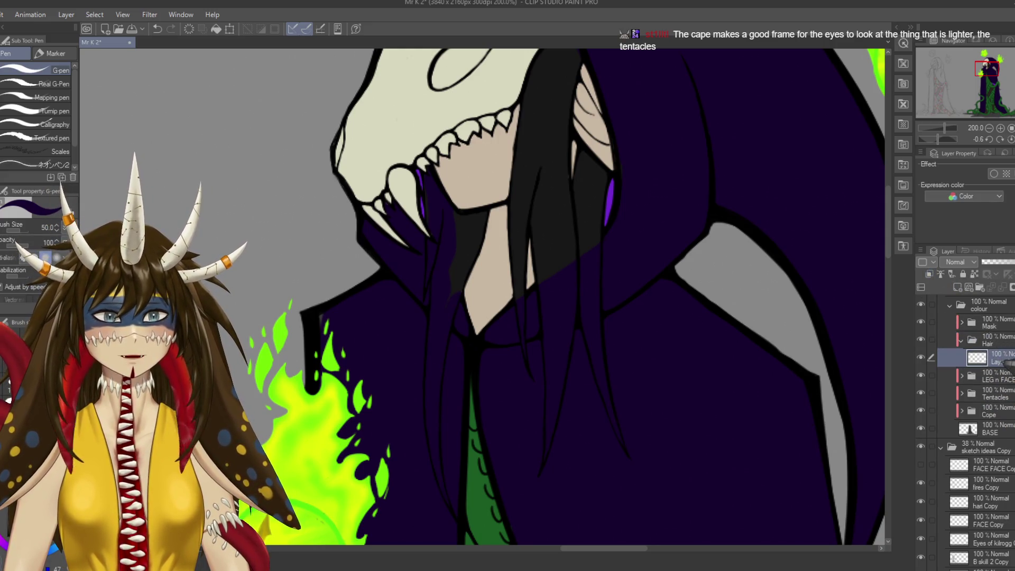
Frame the hood and skull, then begin colouring the hair beside the skull.
key(ctrl+minus)
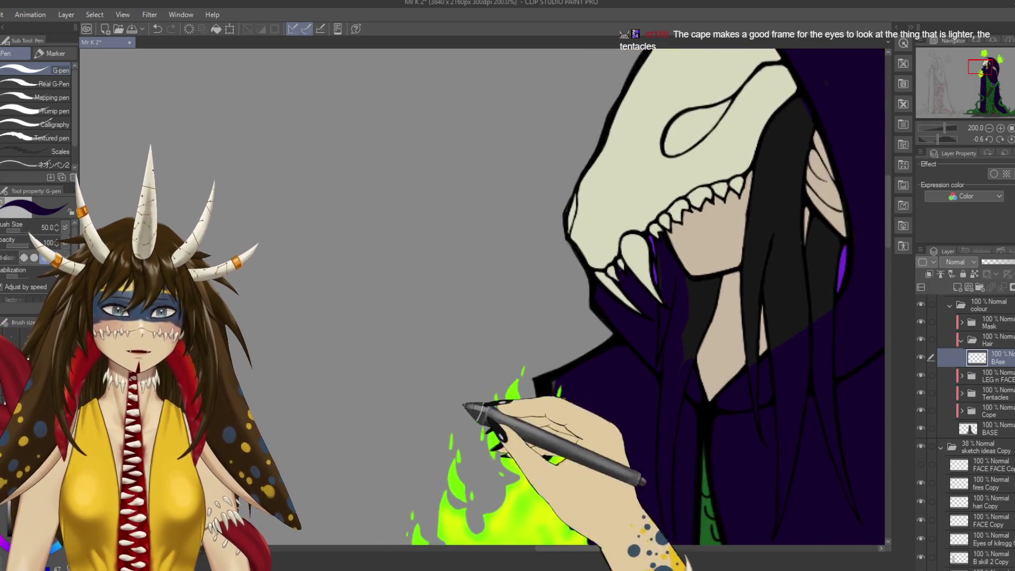
key(ctrl+minus)
key(ctrl+minus)
key(ctrl+minus)
drag(504, 369, 325, 63)
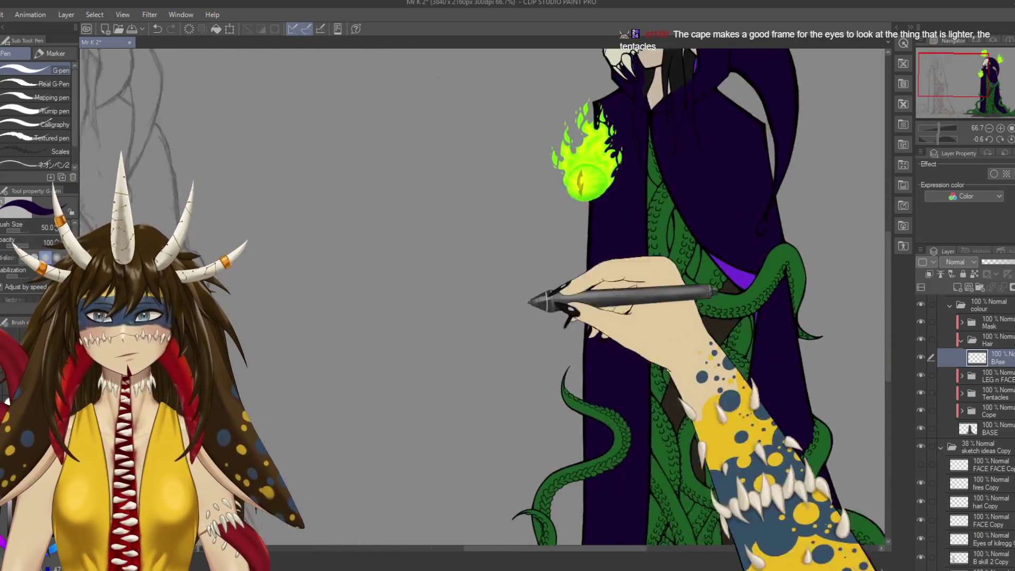
drag(607, 263, 621, 544)
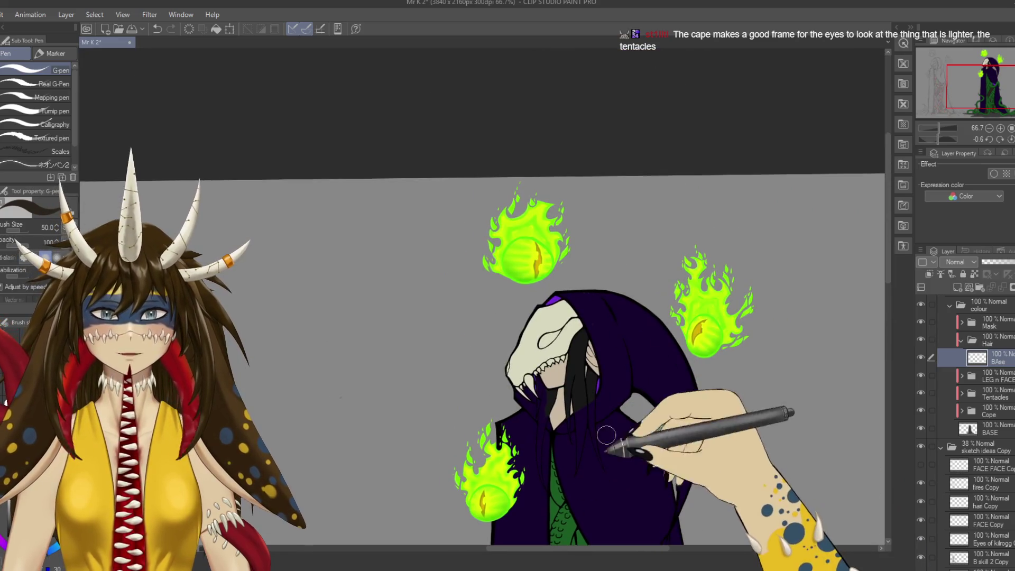
key(ctrl+plus)
key(ctrl+plus)
key(ctrl+plus)
key(ctrl+plus)
drag(592, 436, 613, 463)
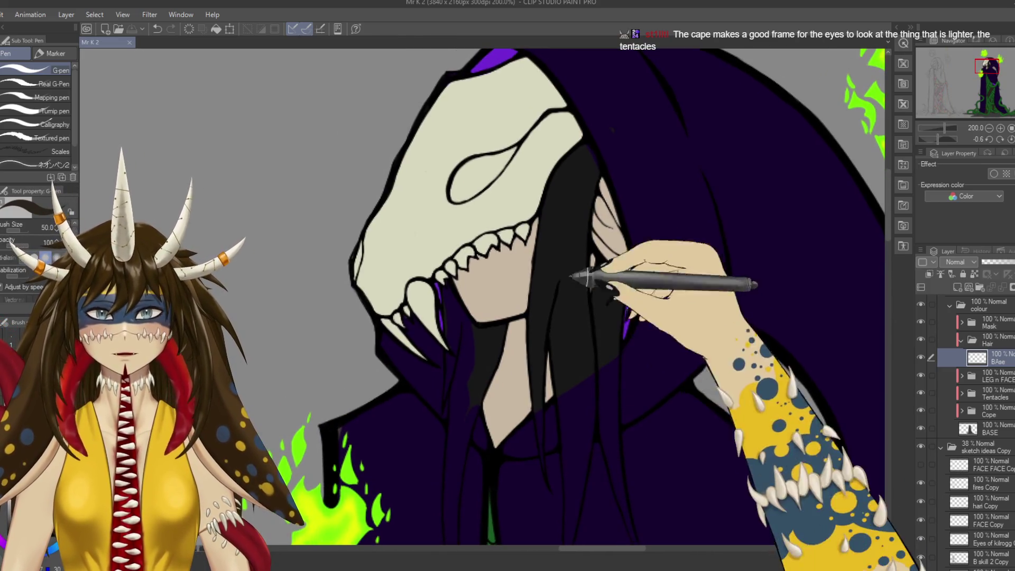
Paint brown strands down the hair beside the skull, reaching the cloak.
drag(589, 150, 539, 288)
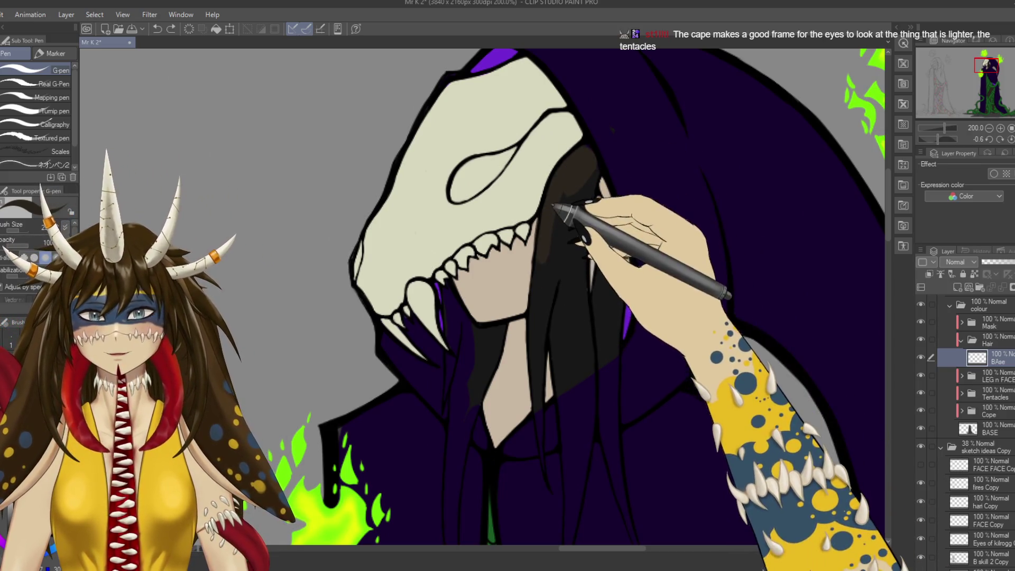
mouse_move(552, 155)
mouse_down()
mouse_move(539, 249)
mouse_move(543, 373)
mouse_up()
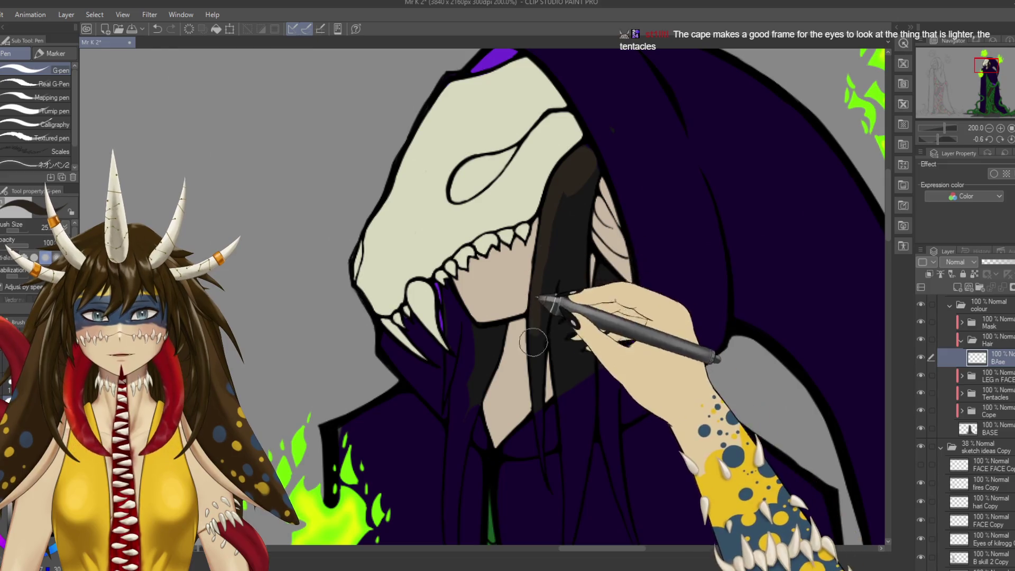
key(ctrl+plus)
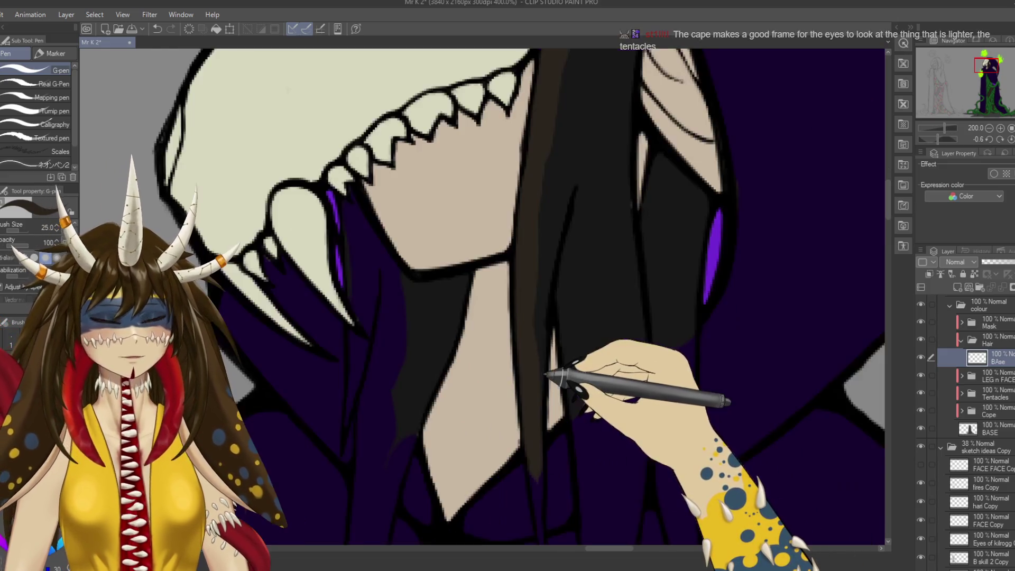
key(ctrl+plus)
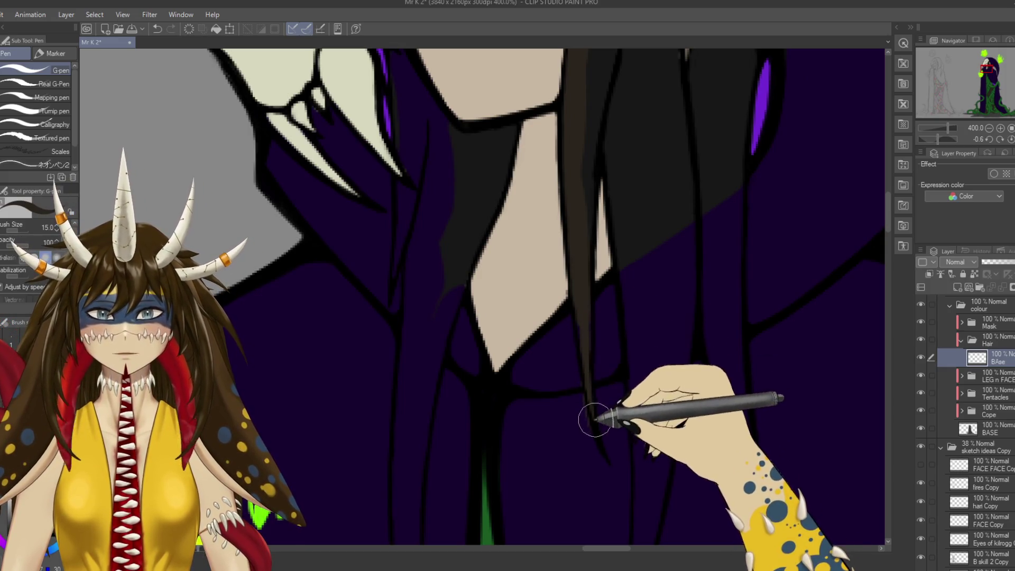
drag(593, 390, 598, 427)
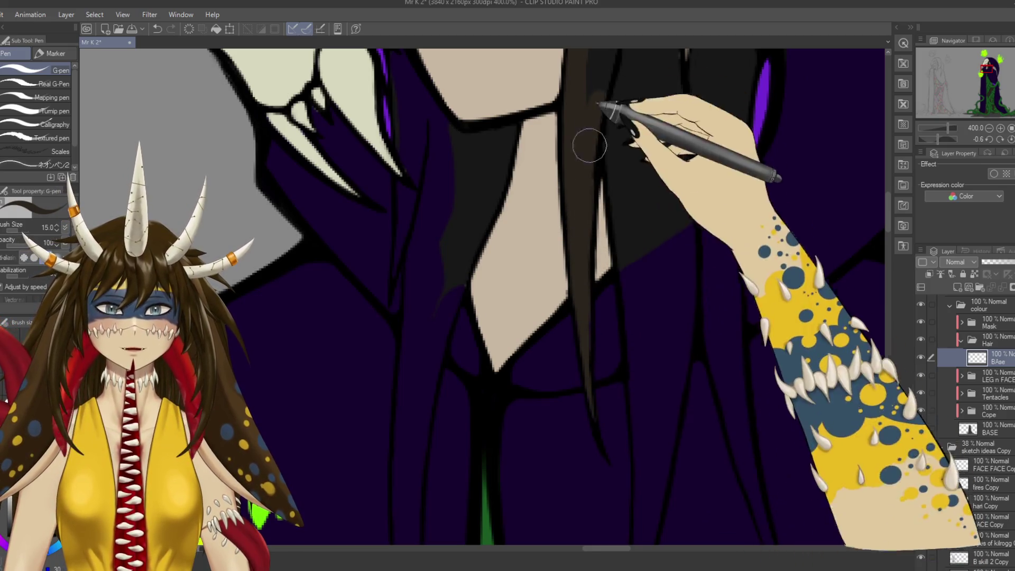
drag(610, 146, 647, 424)
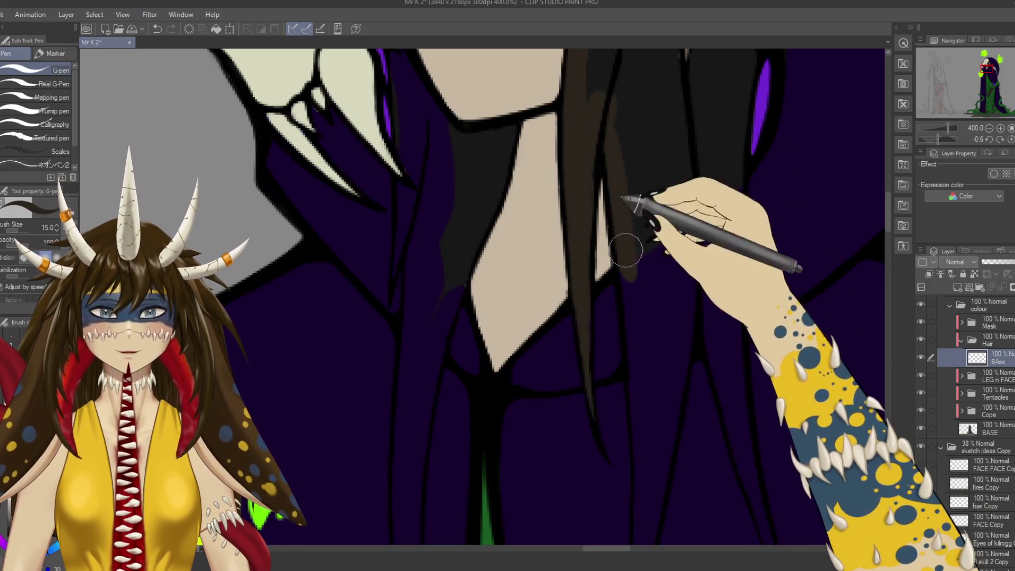
Pan along the hair from its ends up to the mask's teeth to review the strands.
scroll(647, 424, down, 3)
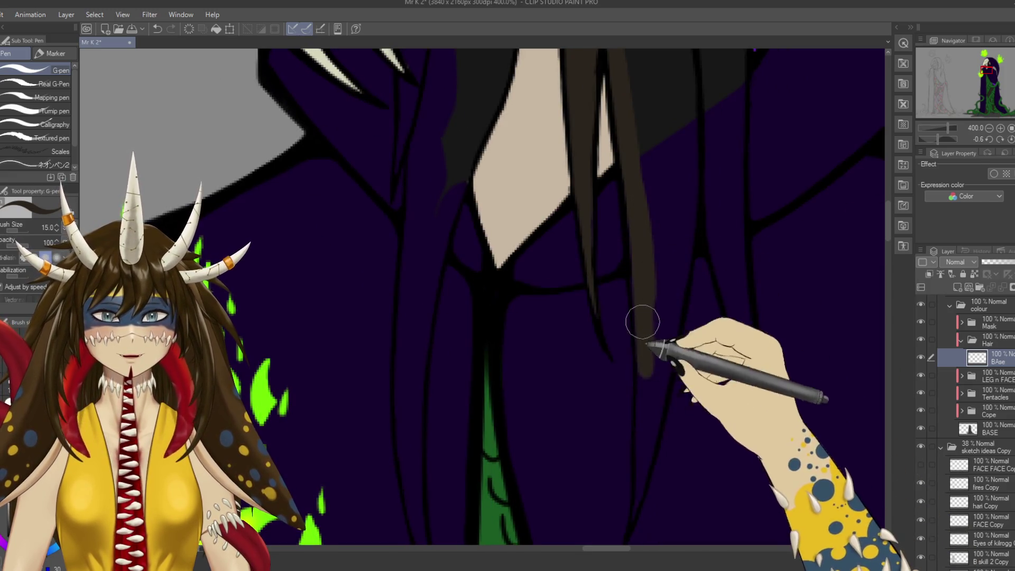
drag(650, 425, 634, 350)
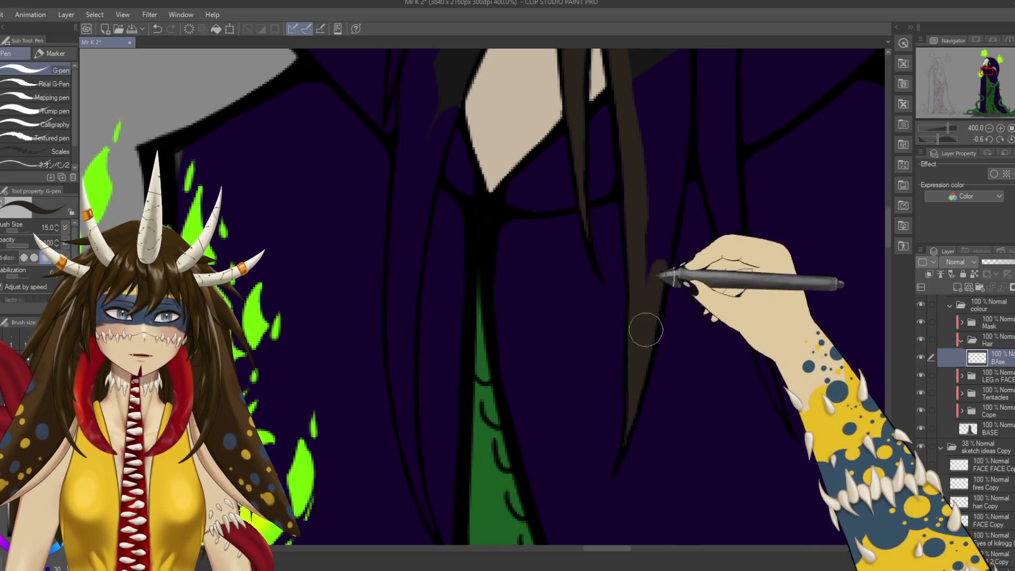
drag(654, 273, 626, 389)
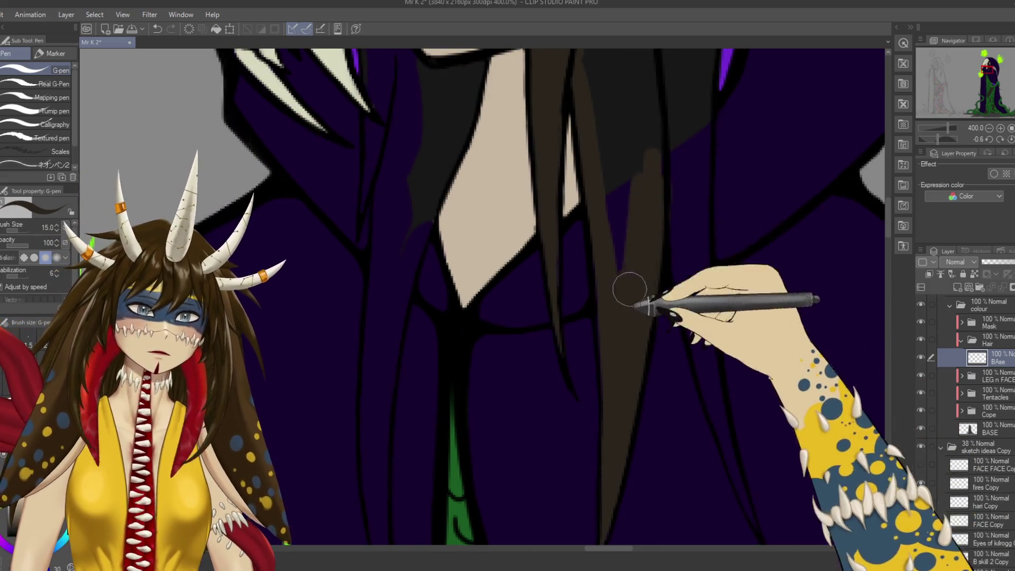
drag(613, 159, 608, 302)
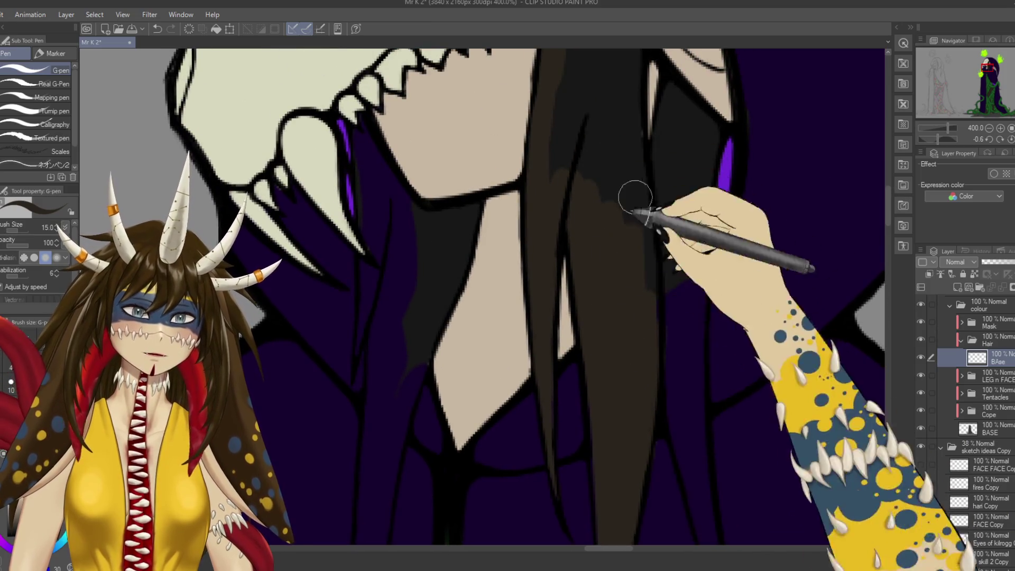
drag(631, 210, 560, 63)
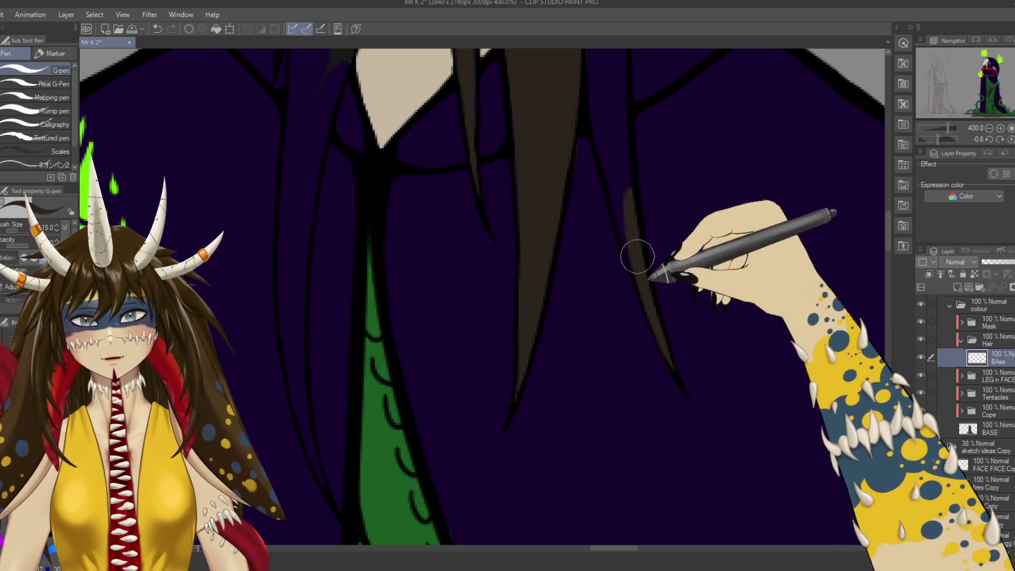
drag(618, 138, 651, 390)
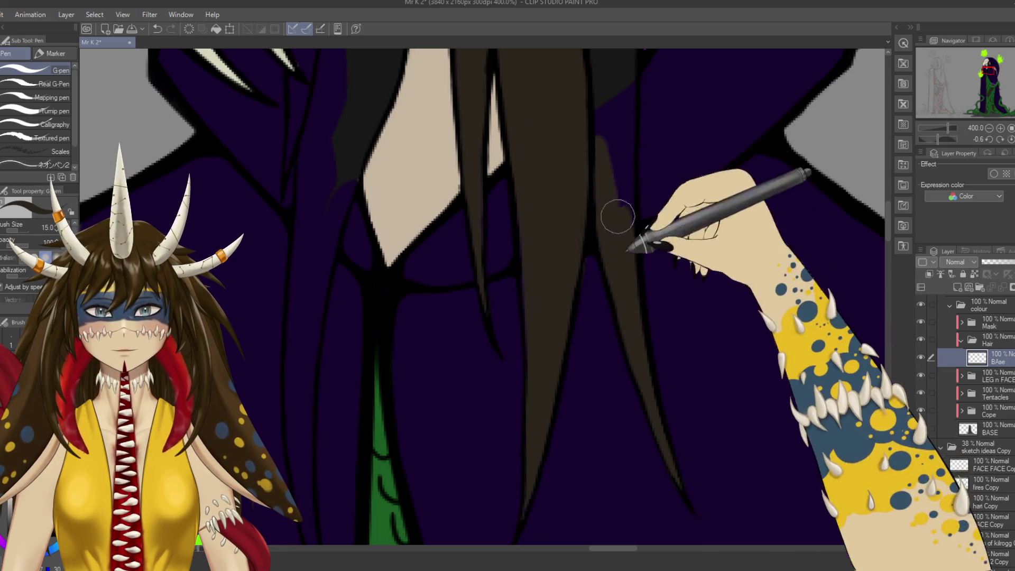
drag(619, 252, 627, 334)
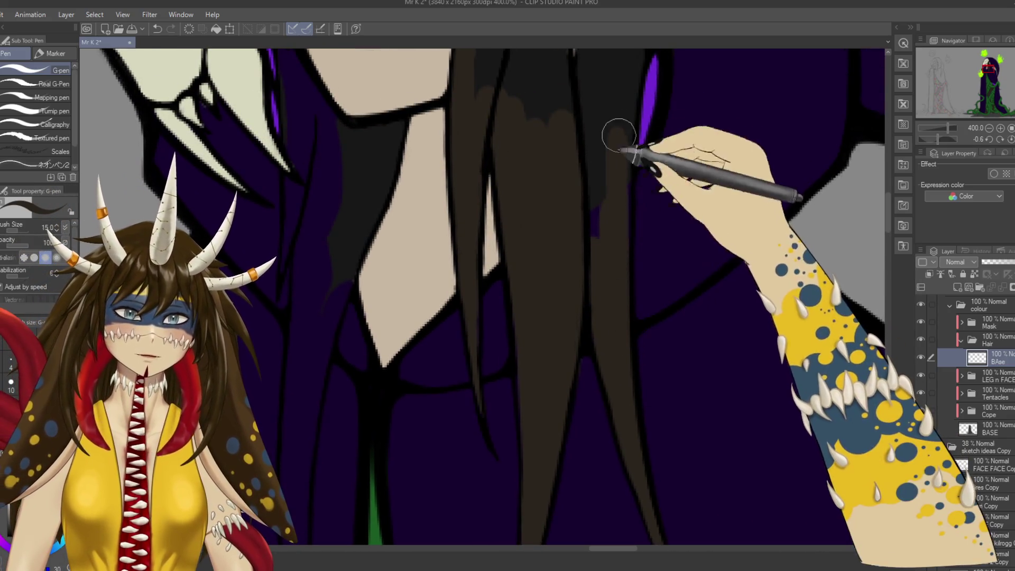
drag(605, 157, 584, 310)
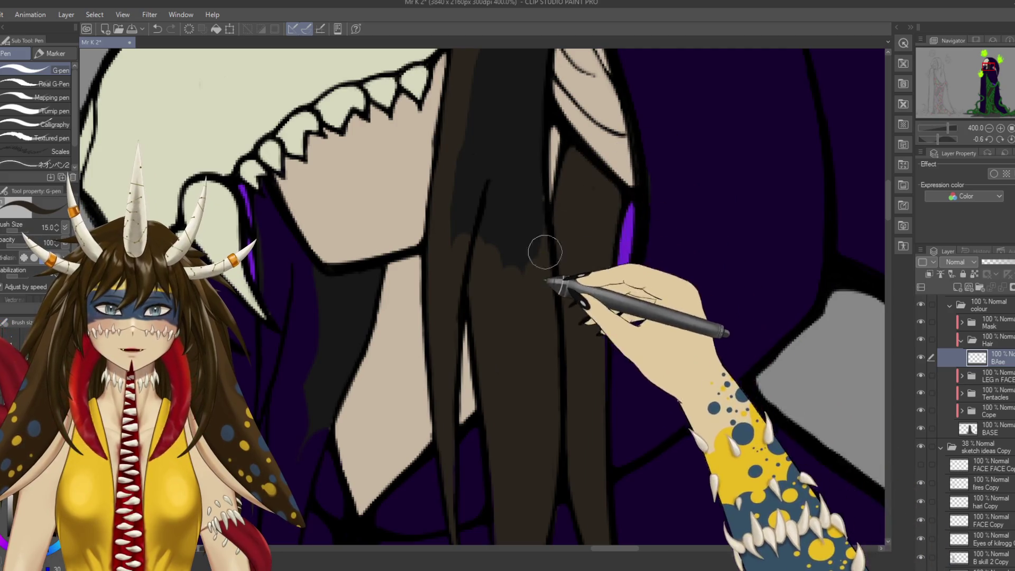
Cover the black strips in the hair with brown.
drag(543, 258, 528, 151)
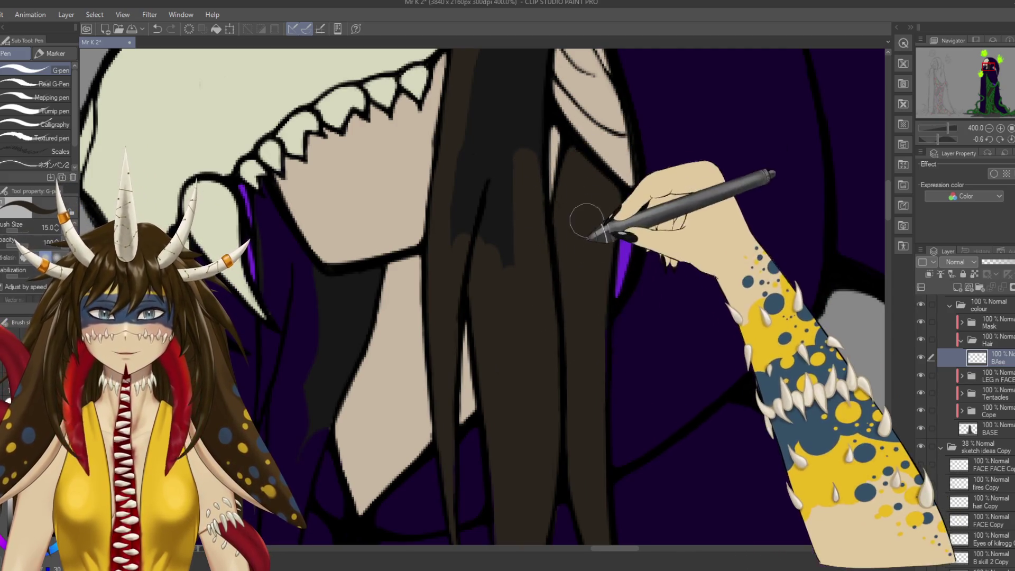
drag(585, 226, 625, 300)
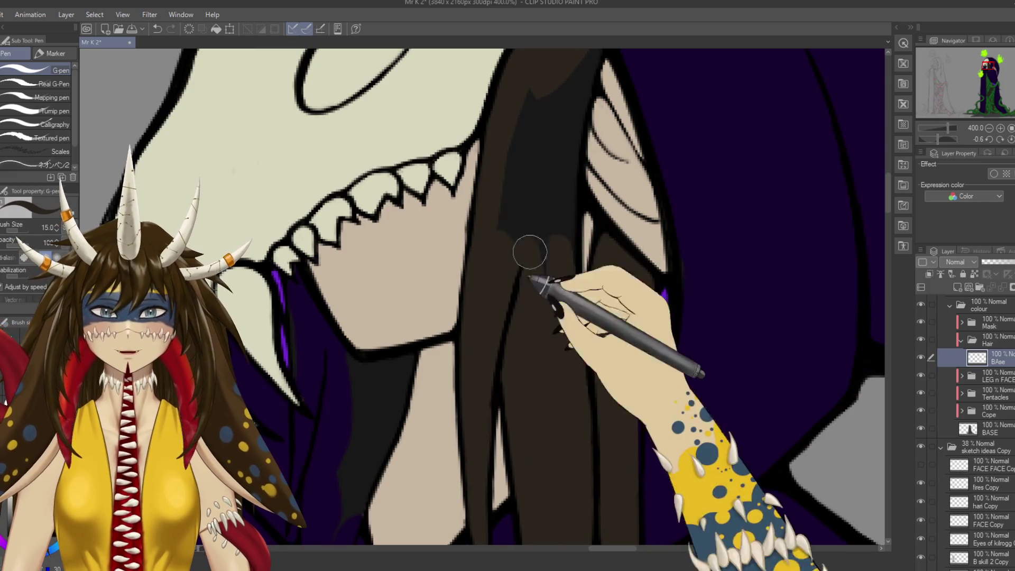
drag(551, 215, 546, 267)
mouse_move(521, 159)
mouse_down()
mouse_move(517, 307)
mouse_move(526, 296)
mouse_up()
drag(553, 185, 545, 299)
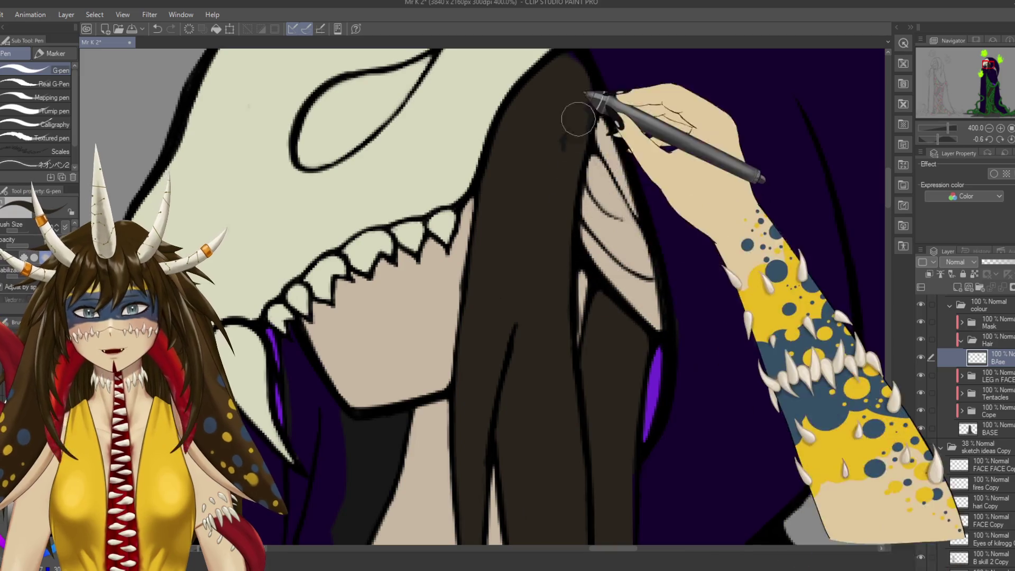
drag(578, 154, 586, 222)
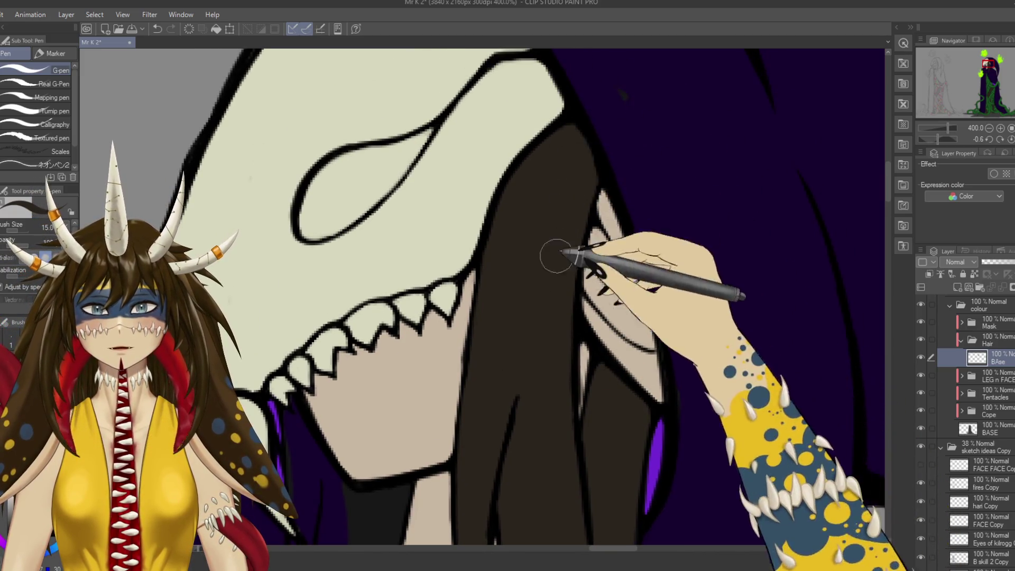
scroll(541, 240, down, 5)
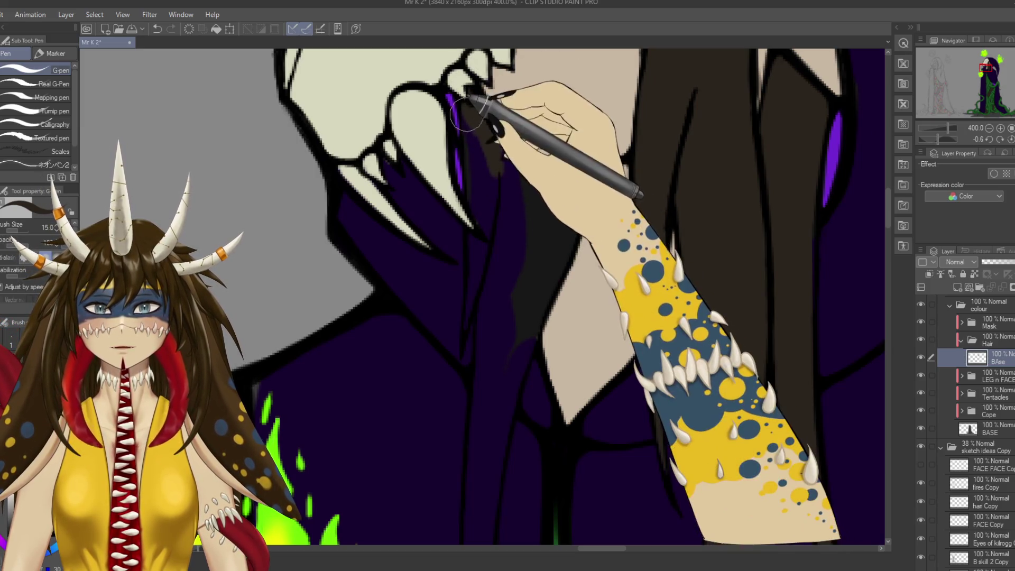
Repaint the hair shading along the jaw edge, then swap to a smaller eraser and back to the pen.
drag(480, 155, 491, 272)
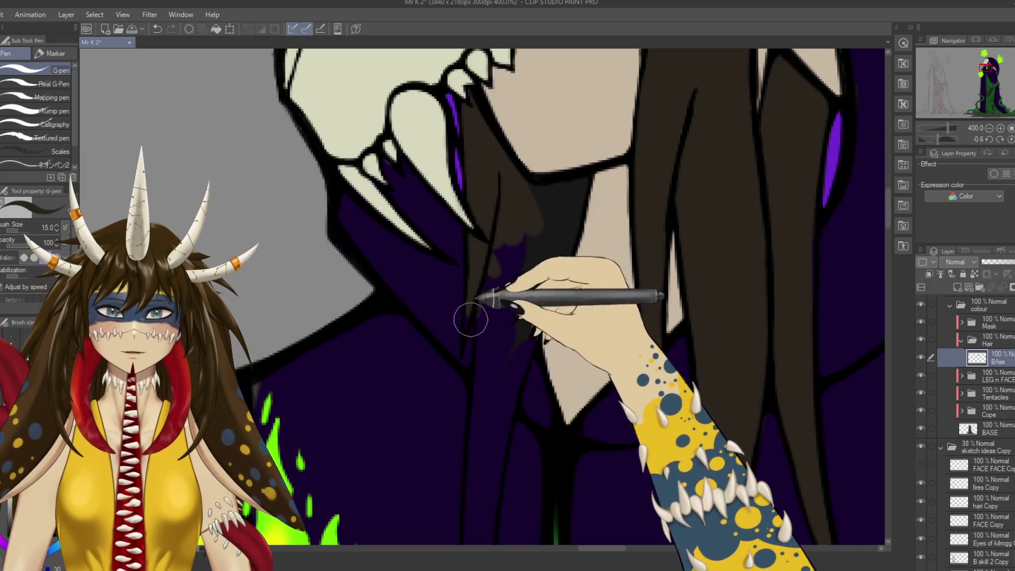
drag(491, 272, 508, 186)
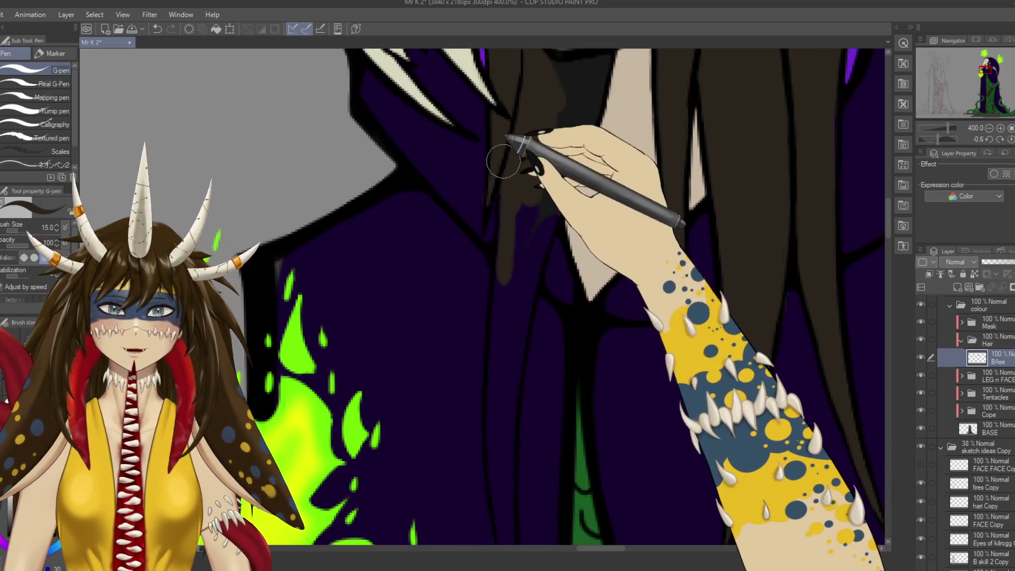
drag(508, 385, 505, 187)
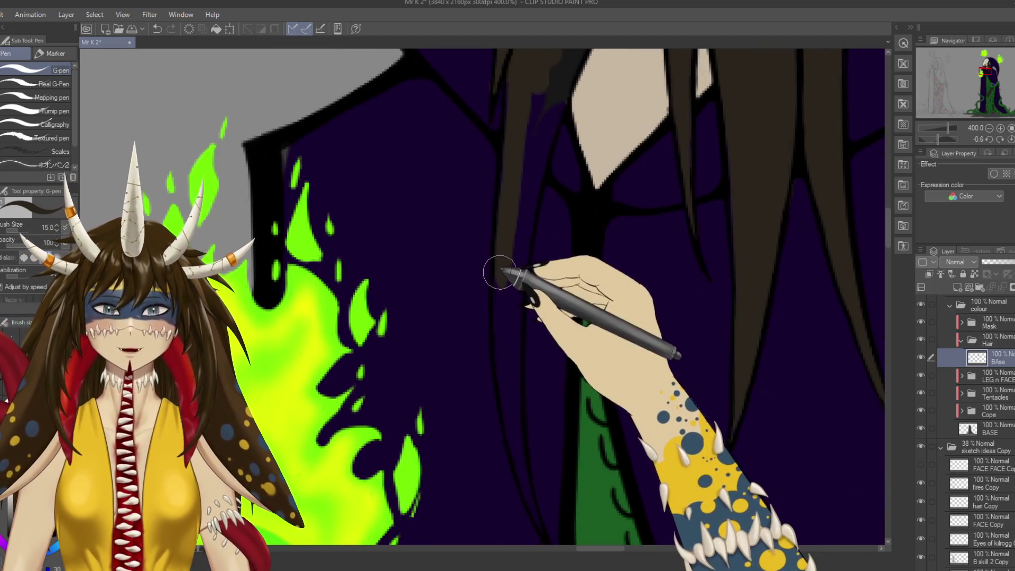
drag(505, 331, 506, 296)
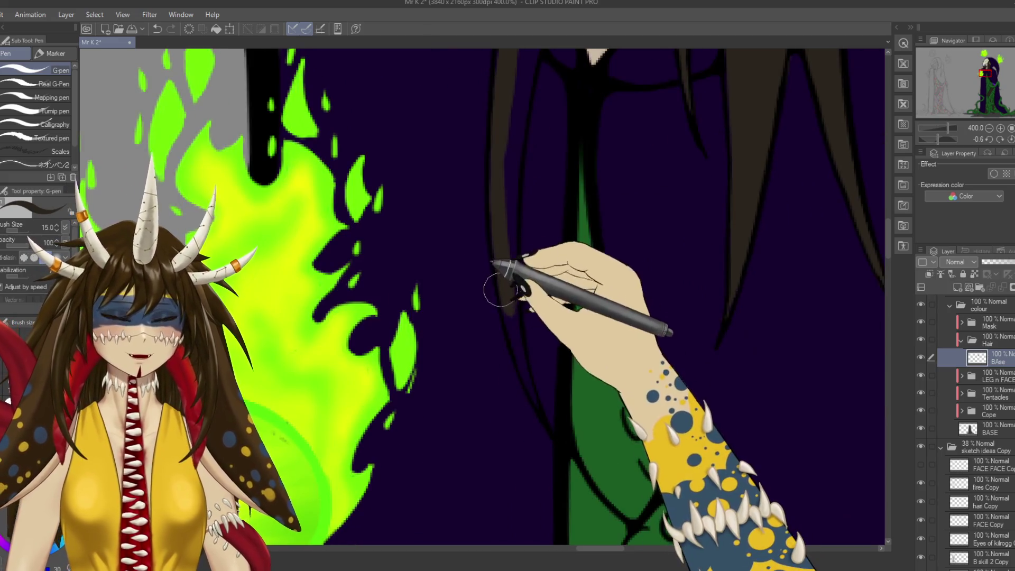
key(e)
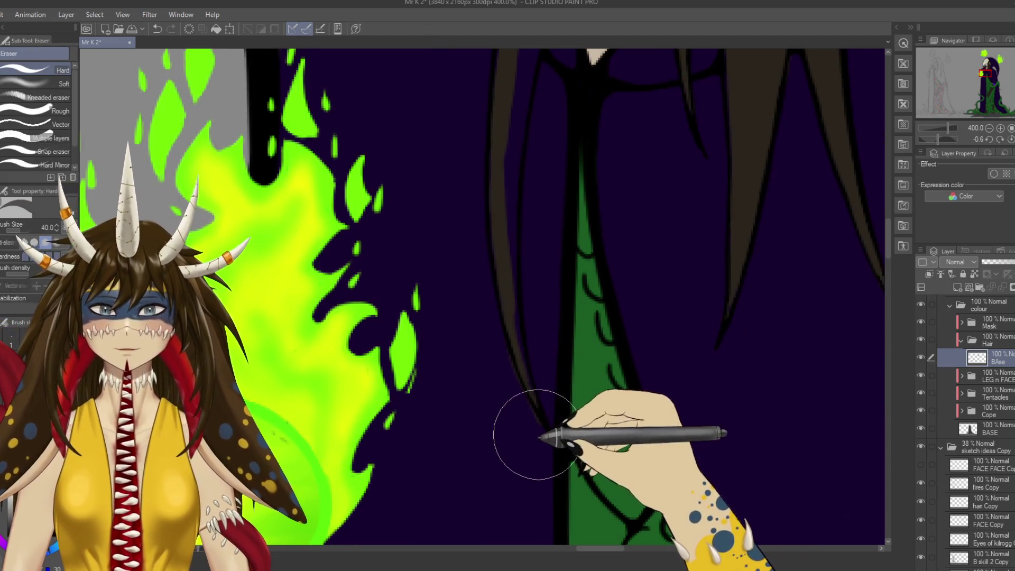
key(bracketleft)
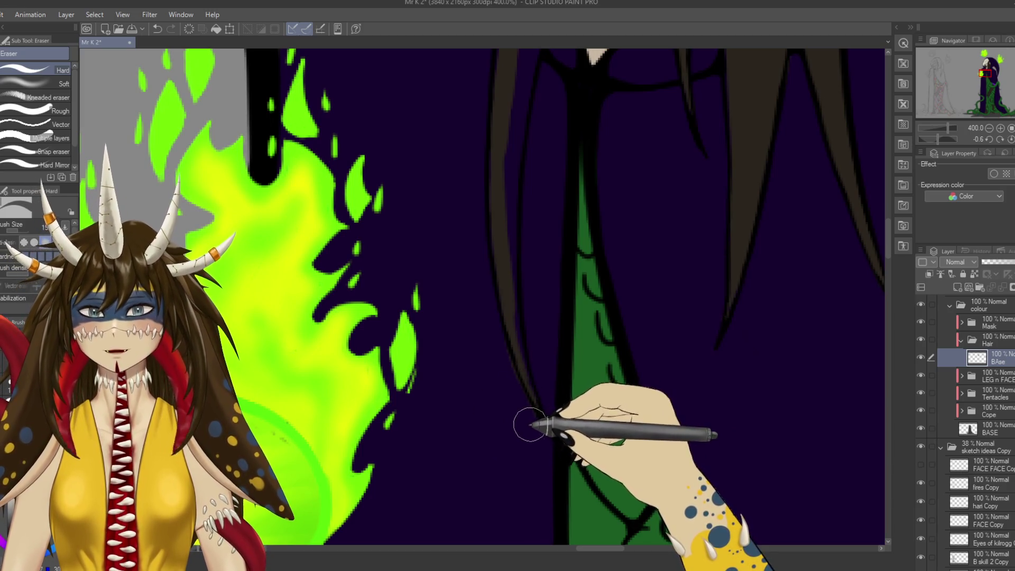
key(p)
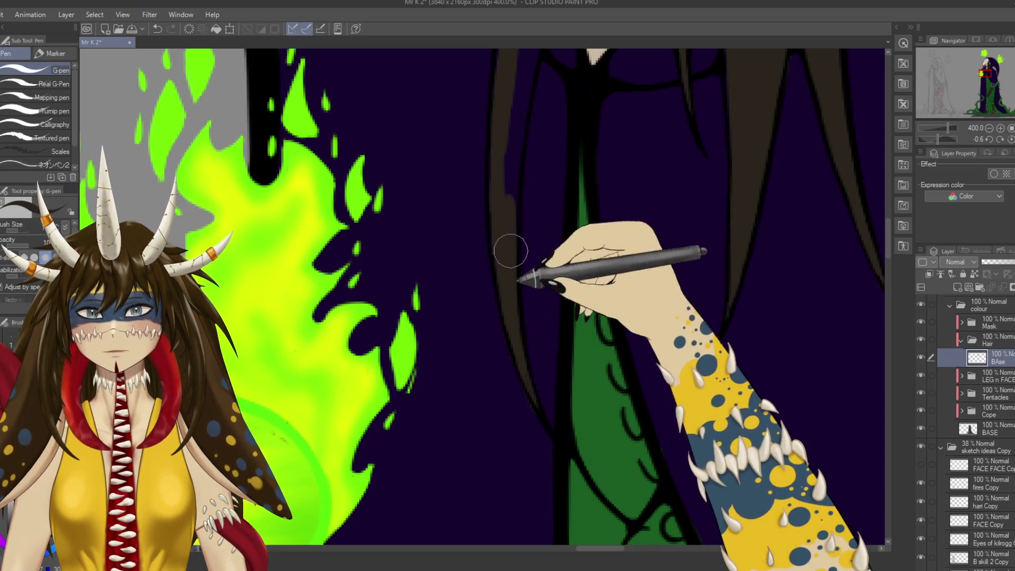
Add a thin dark hair stroke by the neck, save, and zoom out.
drag(512, 161, 508, 317)
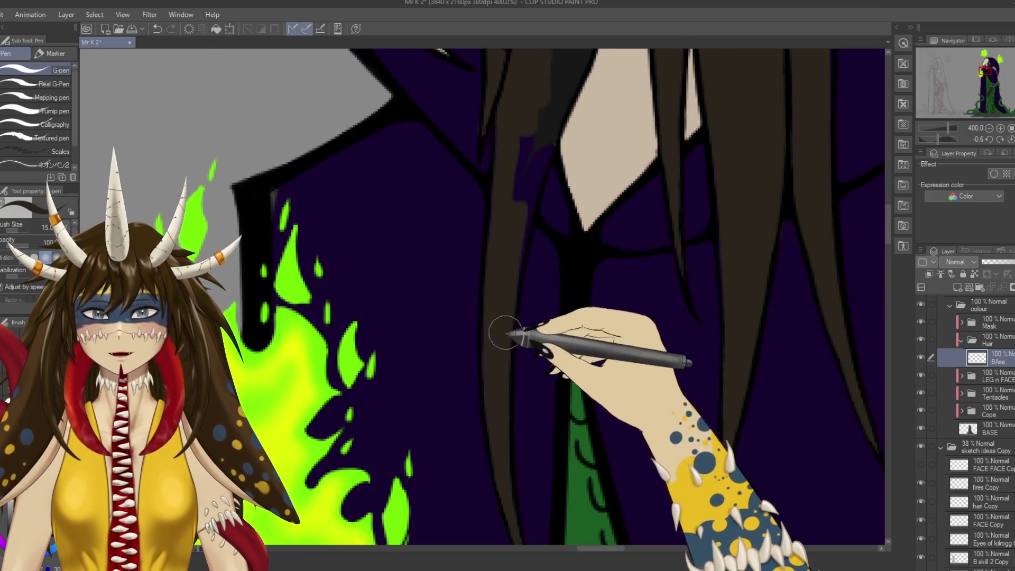
drag(507, 199, 510, 307)
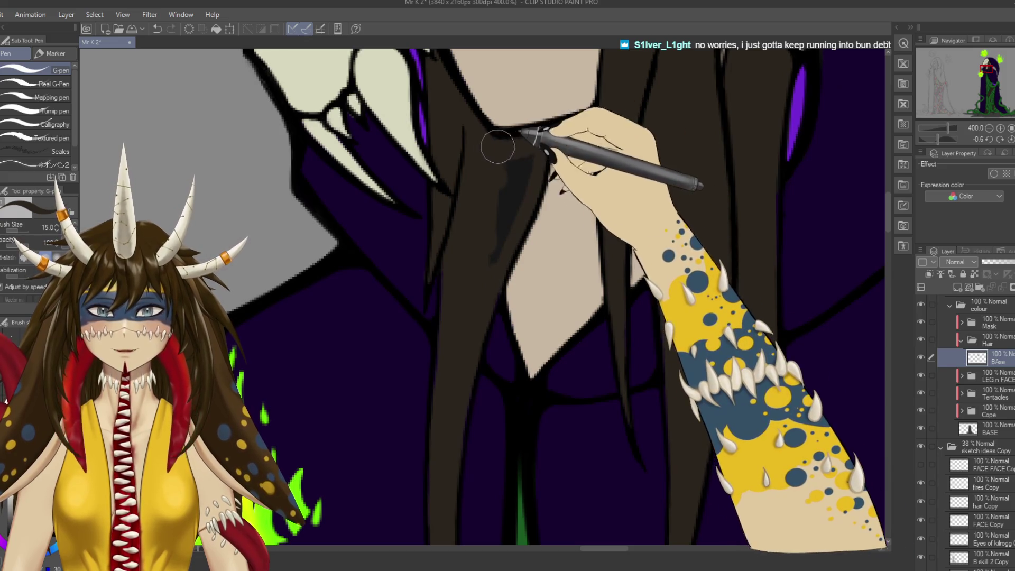
drag(531, 158, 507, 227)
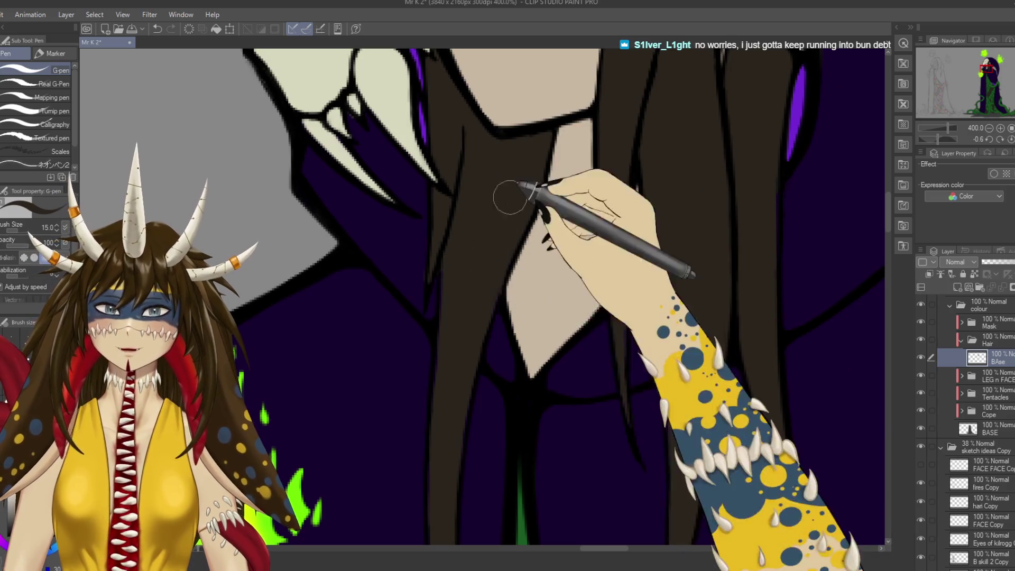
key(ctrl+s)
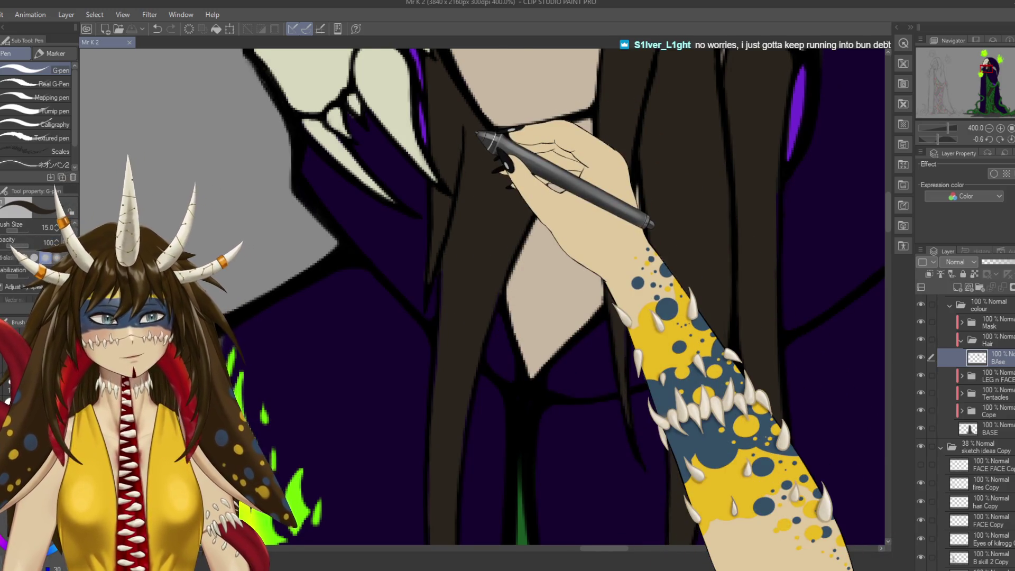
key(ctrl+minus)
key(ctrl+minus)
key(ctrl+minus)
key(ctrl+minus)
key(ctrl+minus)
Zoom in on the tentacles and inner purple area and save the file.
drag(589, 378, 645, 290)
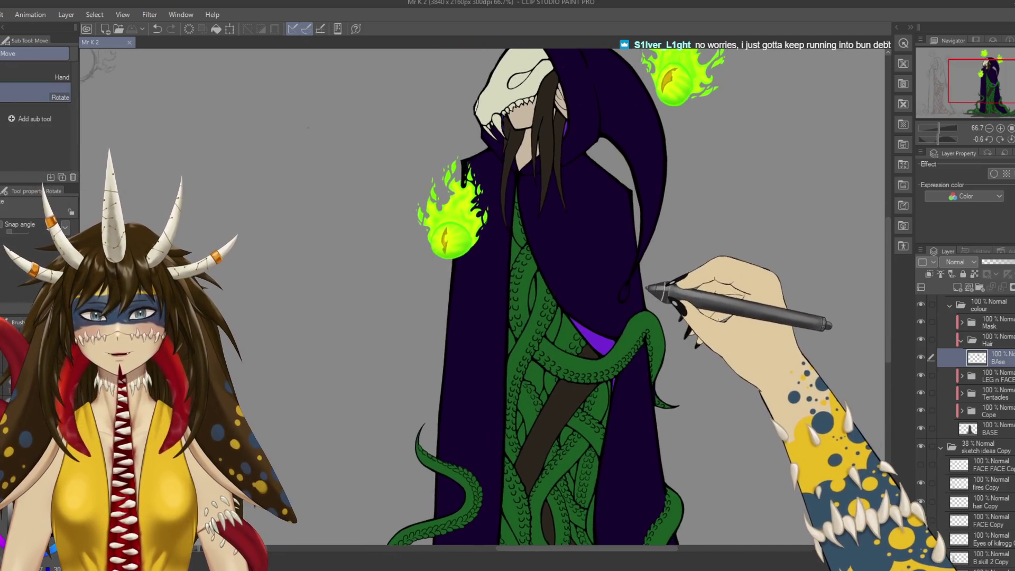
drag(656, 288, 577, 288)
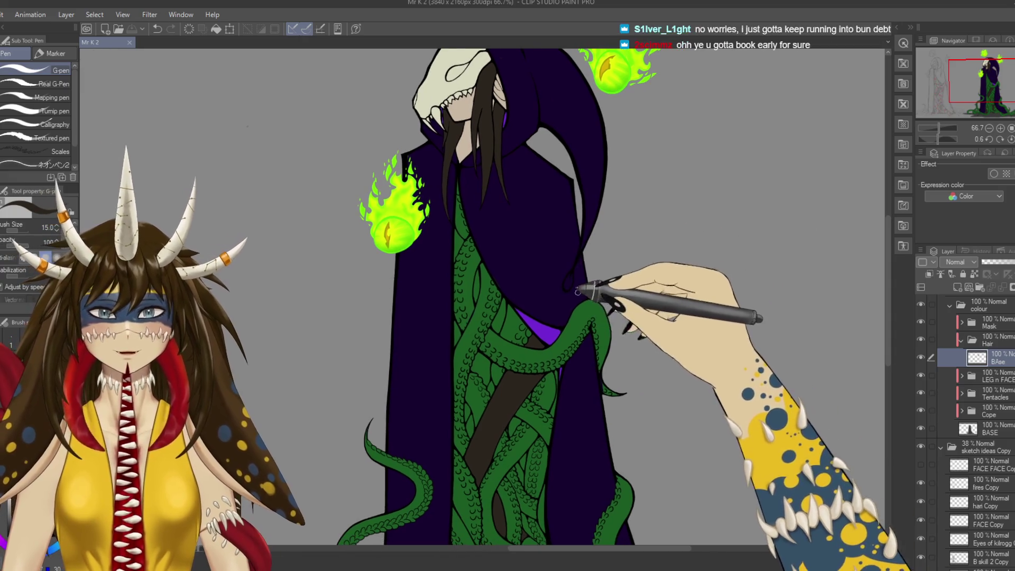
scroll(552, 290, up, 4)
key(e)
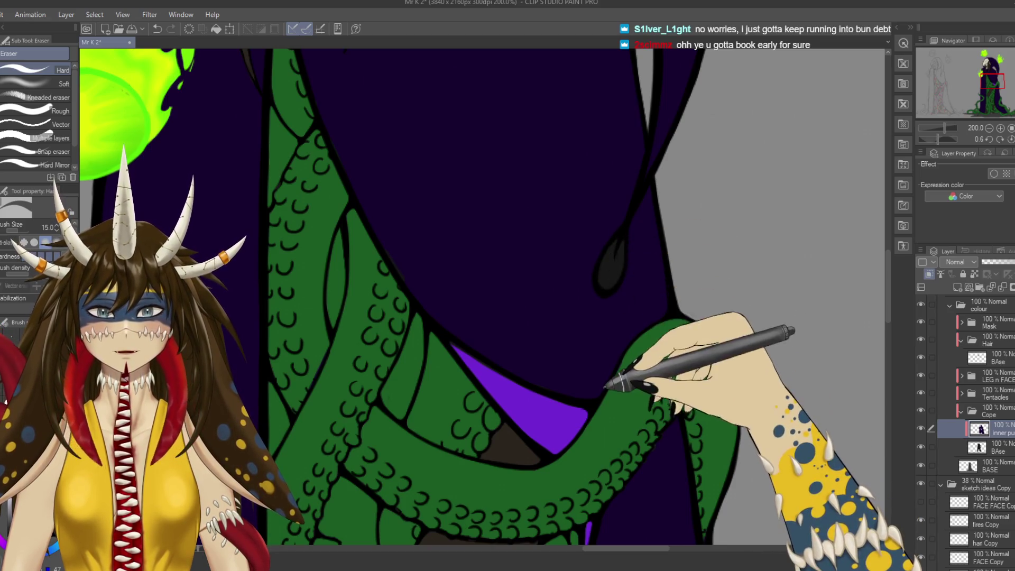
scroll(613, 249, down, 5)
key(ctrl+s)
scroll(482, 296, down, 5)
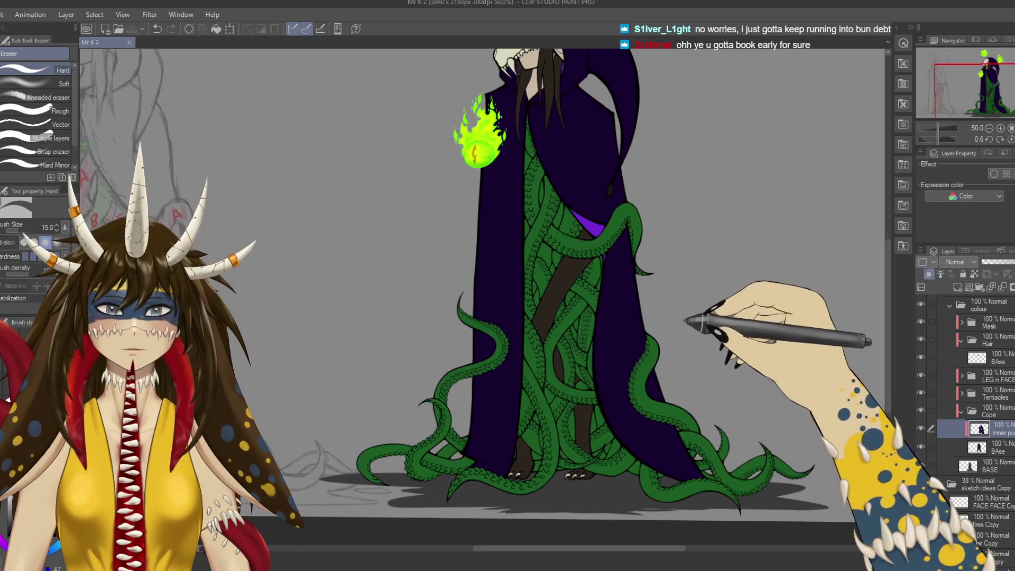
scroll(482, 296, left, 2)
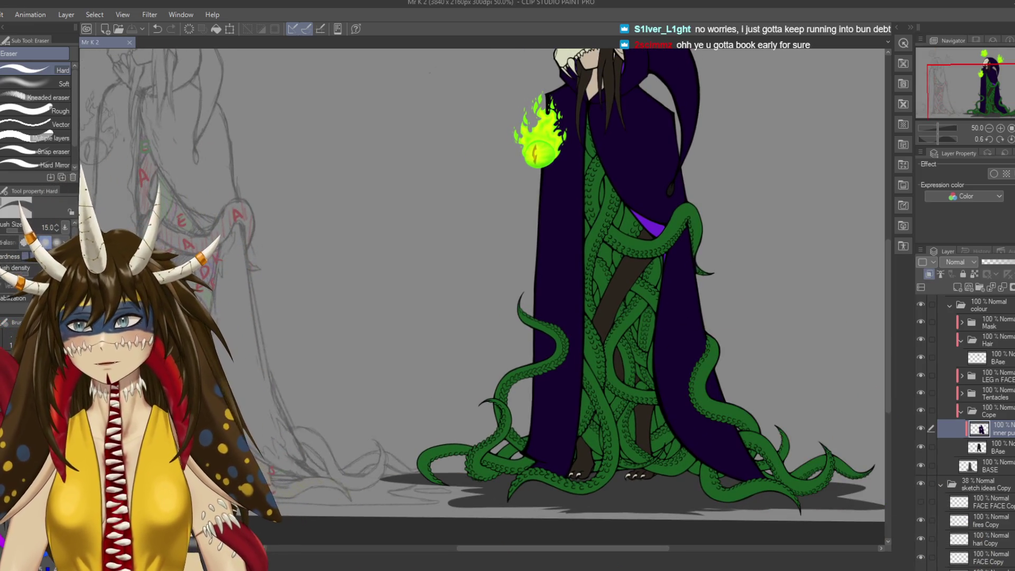
Redraw the black outline along the cloak's edge with the G-pen and save again.
key(p)
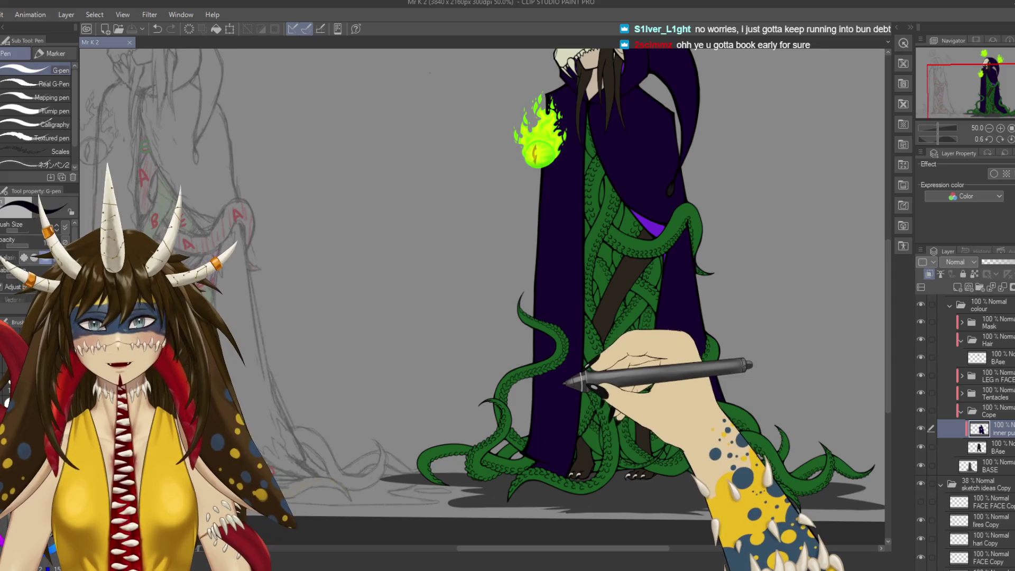
scroll(560, 383, up, 3)
scroll(623, 345, right, 3)
scroll(642, 238, up, 2)
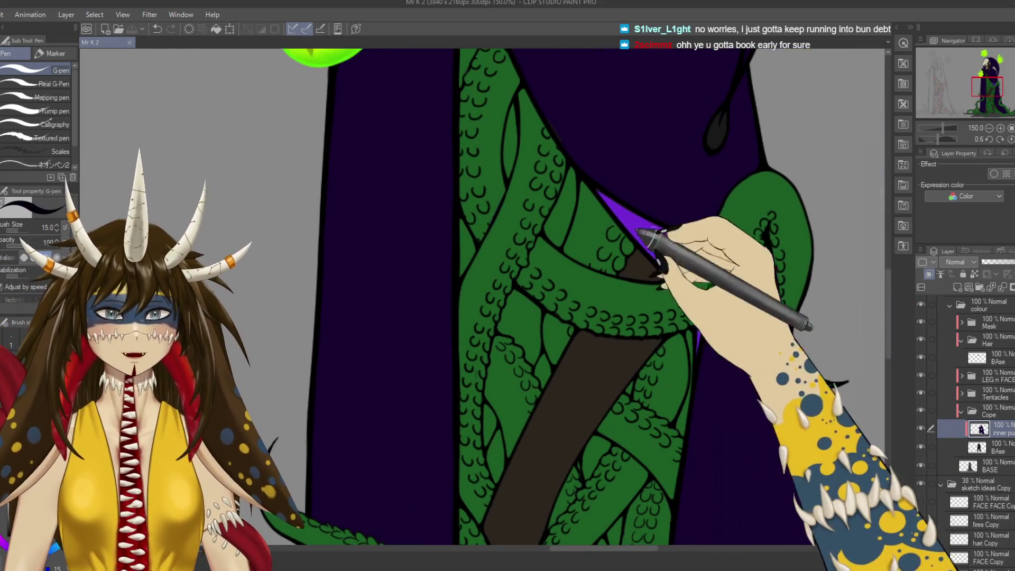
scroll(716, 188, up, 3)
drag(690, 203, 688, 224)
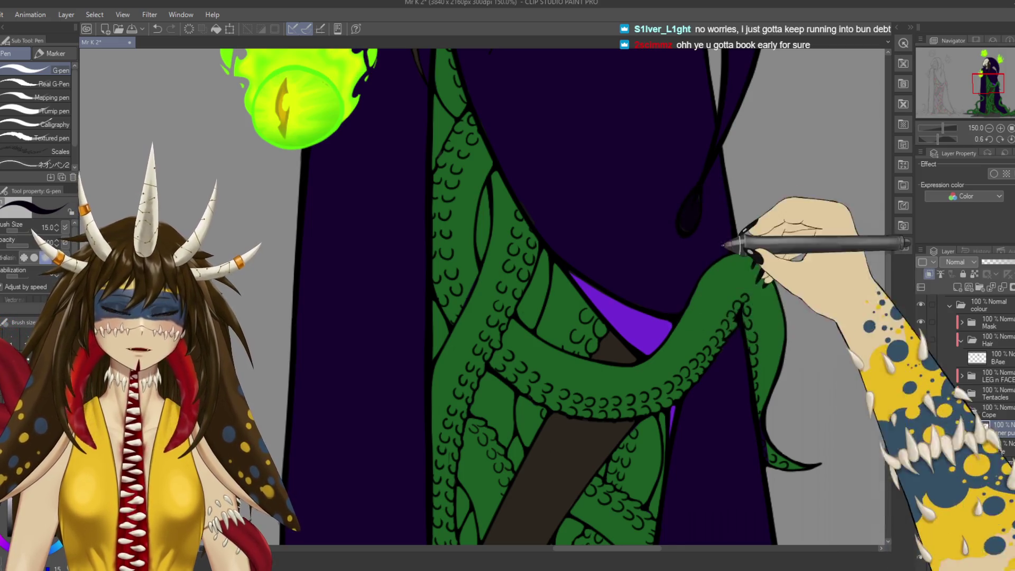
scroll(687, 296, up, 3)
scroll(687, 296, right, 2)
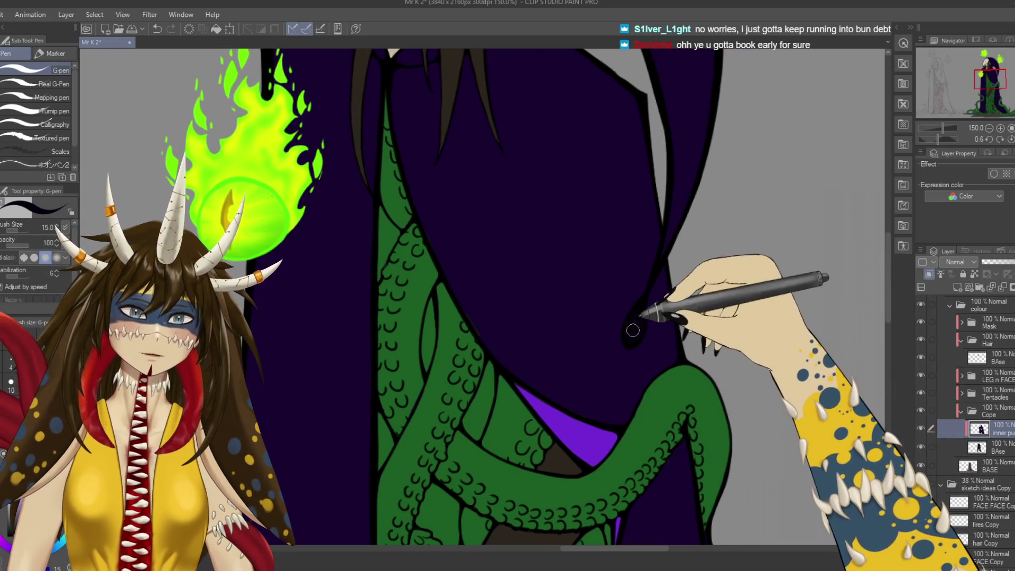
key(ctrl+s)
scroll(645, 317, down, 1)
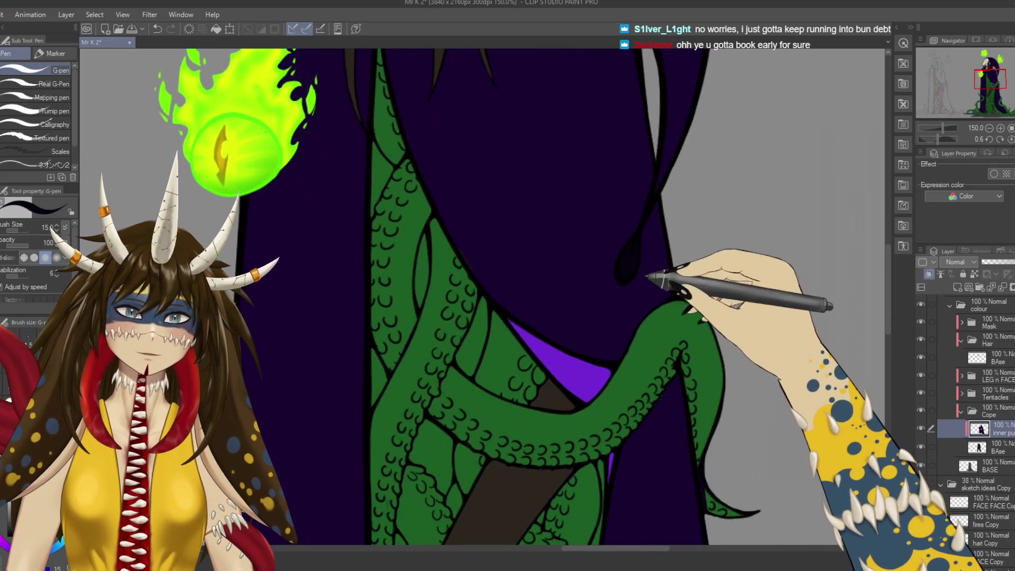
scroll(658, 282, down, 1)
scroll(658, 282, down, 3)
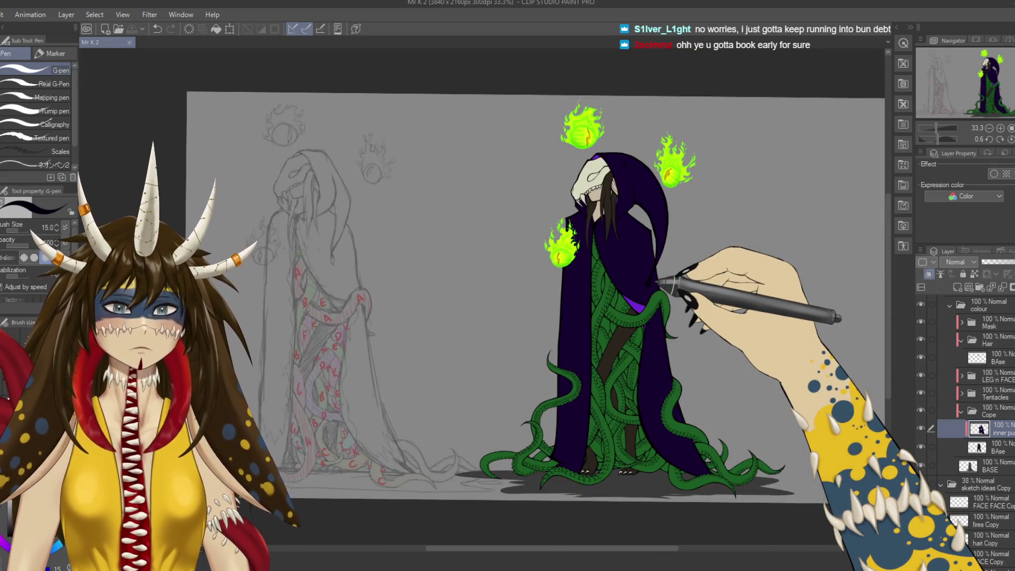
Collapse the Cope folder, create a new folder above it, and add an empty layer inside.
scroll(656, 285, up, 2)
scroll(655, 285, down, 2)
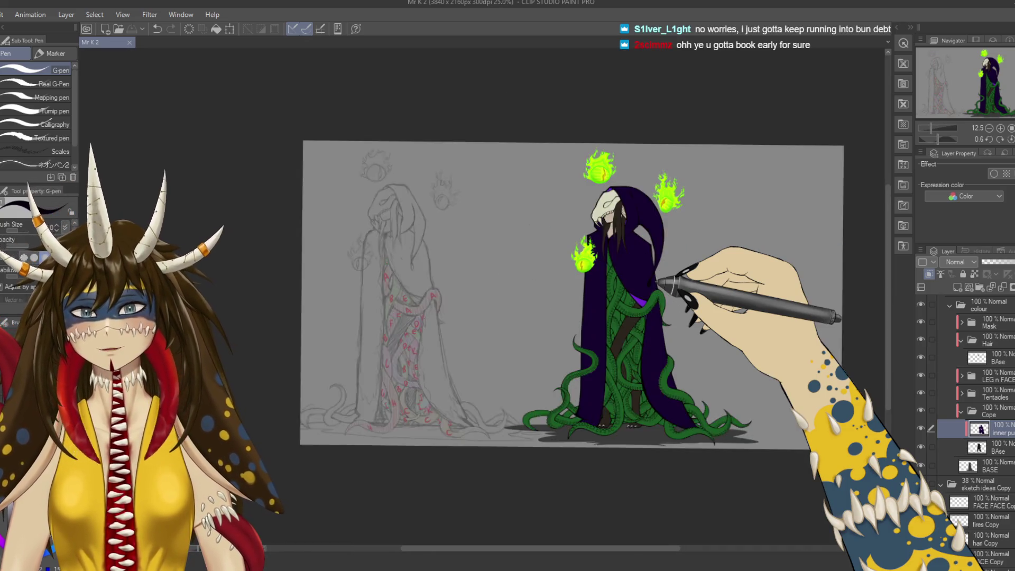
drag(654, 287, 408, 329)
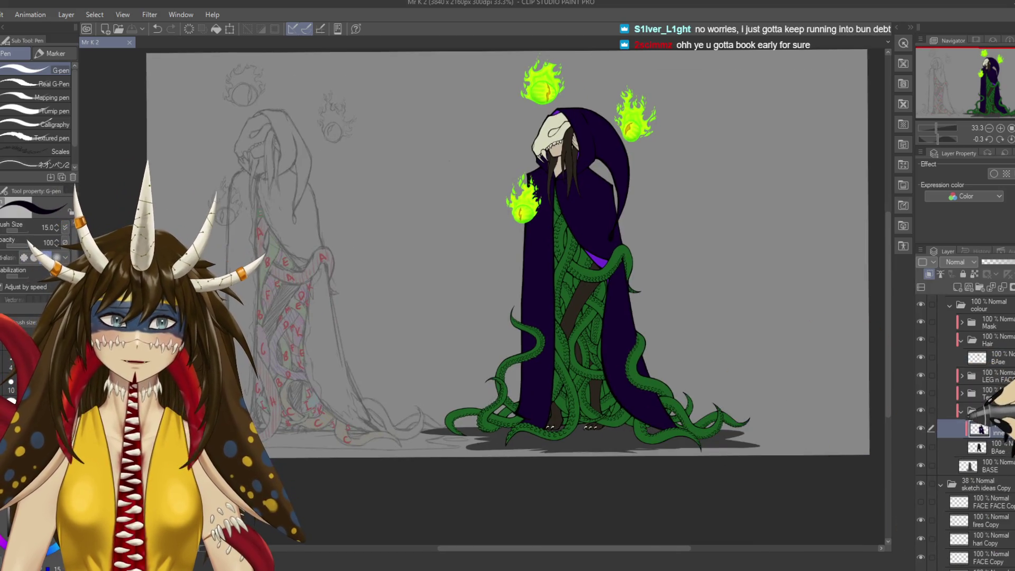
click(960, 410)
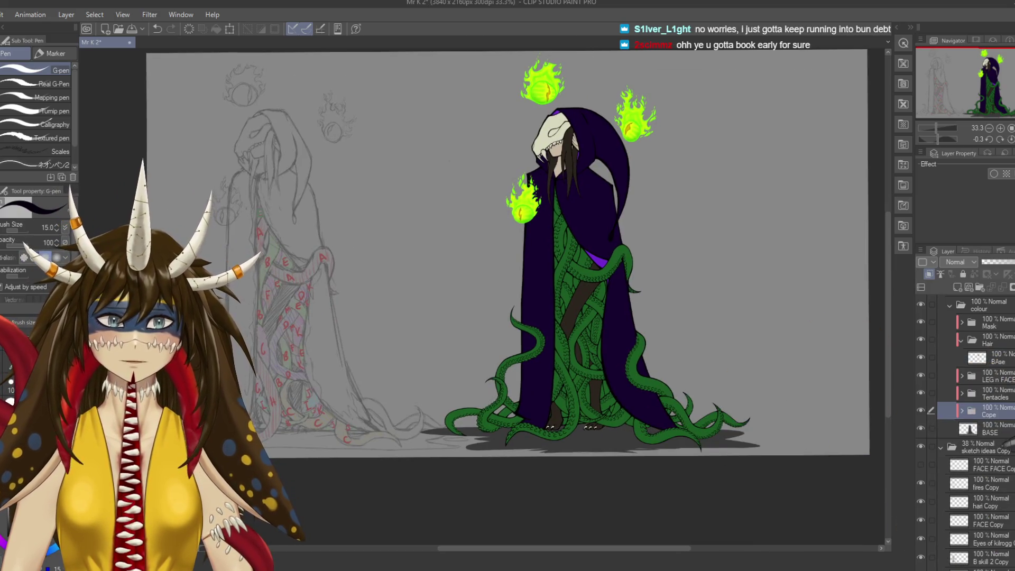
key(ctrl+g)
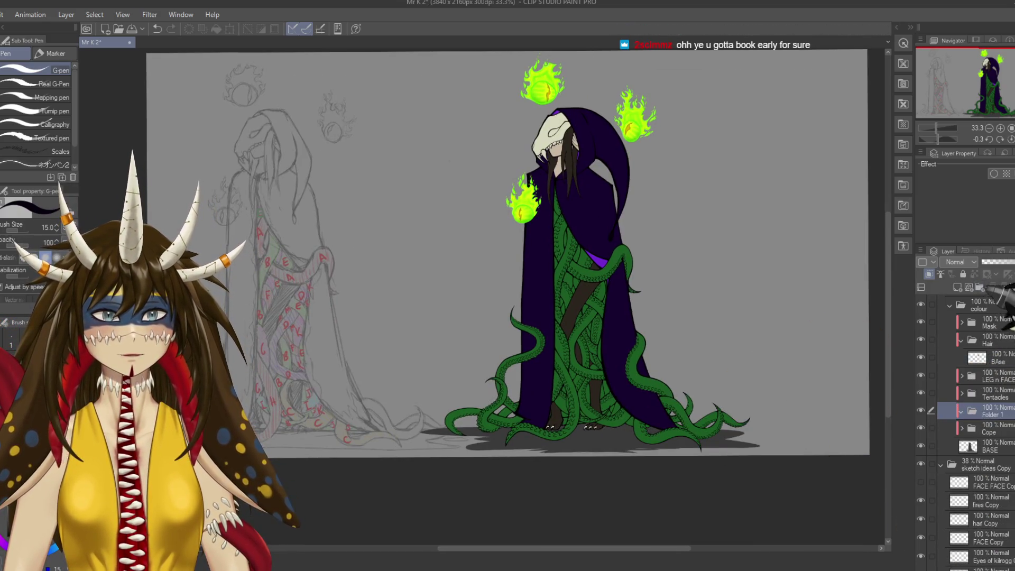
mouse_move(997, 432)
mouse_down()
mouse_move(998, 421)
mouse_move(1005, 430)
mouse_up()
key(ctrl+z)
click(959, 287)
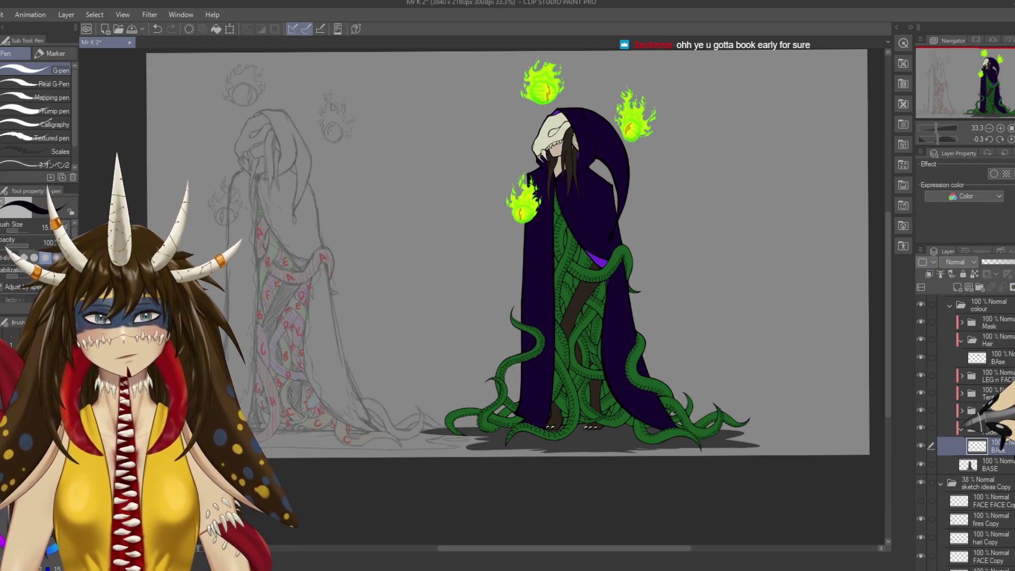
click(978, 428)
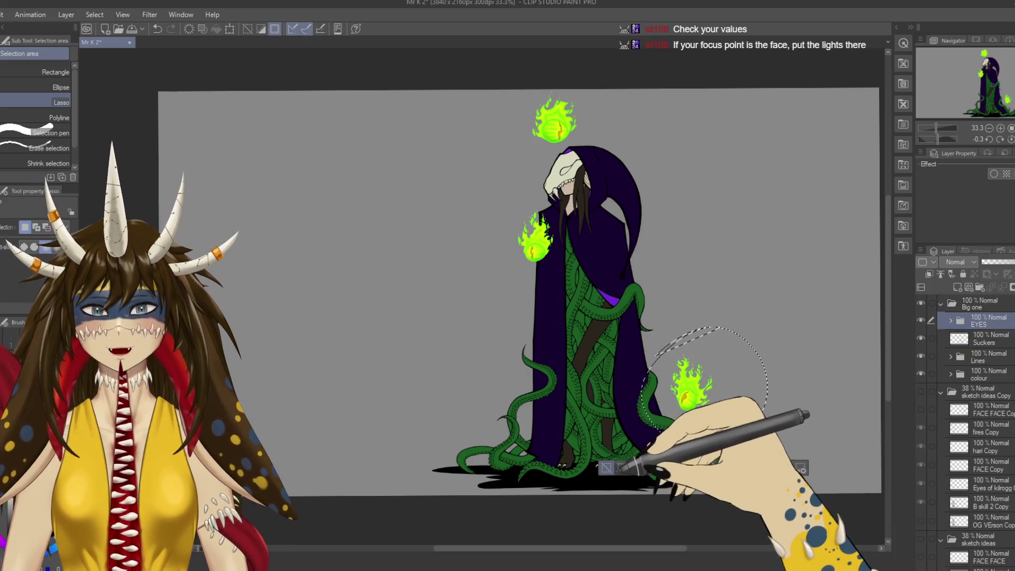
Move the flame on the figure's left over to the right of the hood.
drag(552, 200, 520, 199)
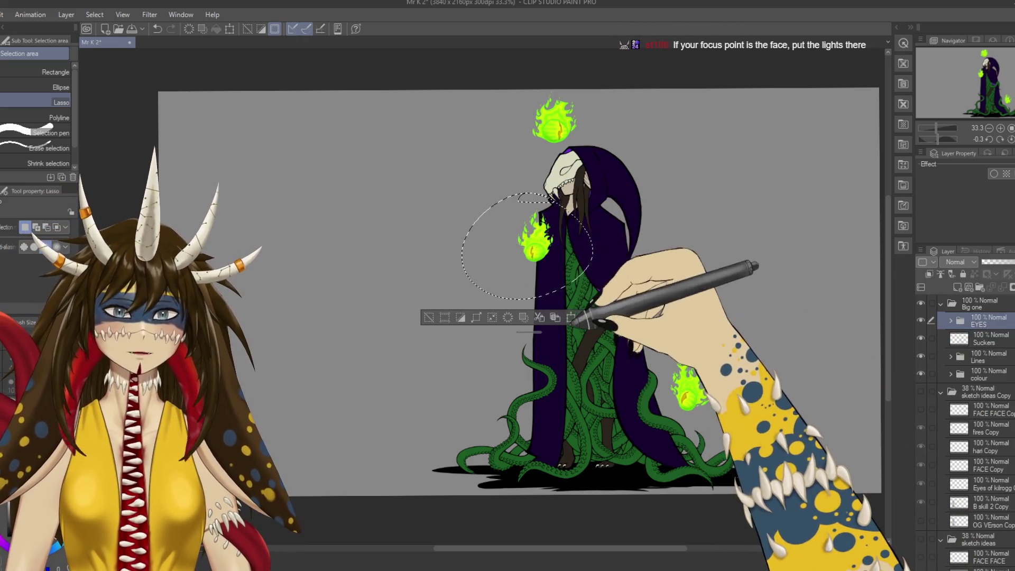
click(571, 317)
drag(555, 251, 691, 256)
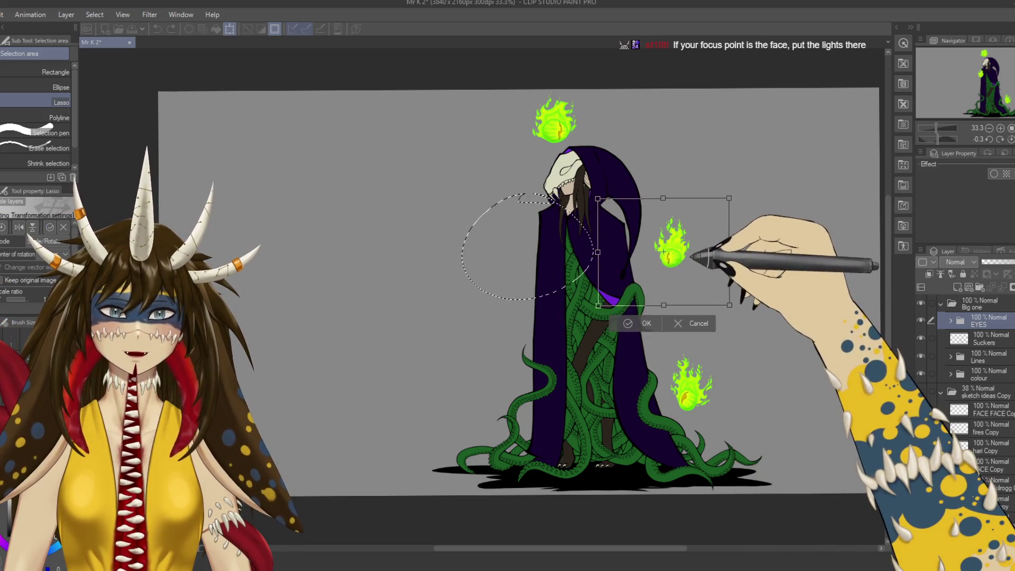
click(641, 323)
drag(655, 201, 651, 204)
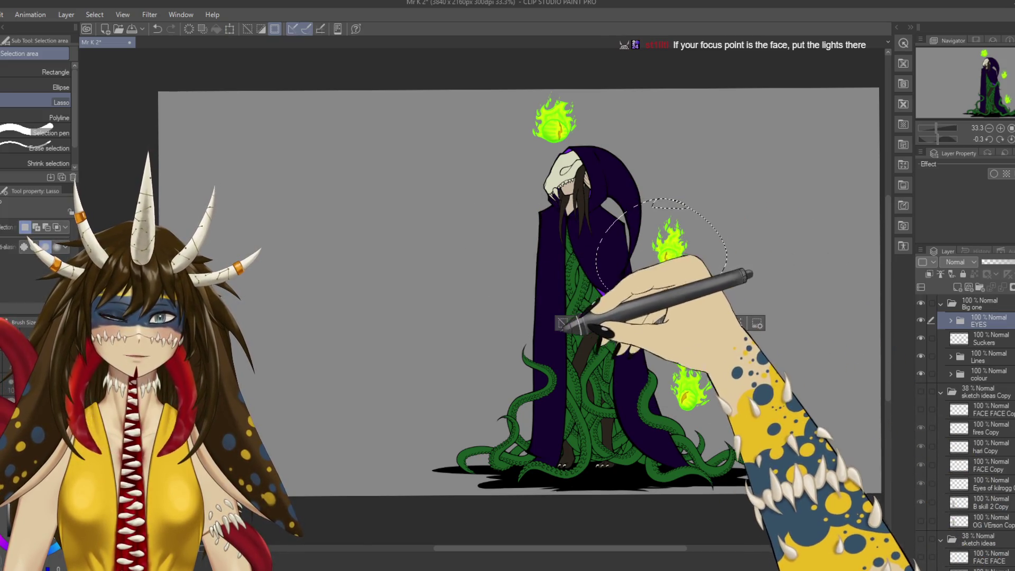
Move the flame above the skull down to the figure's left side.
mouse_move(597, 97)
mouse_down()
mouse_move(602, 161)
mouse_move(502, 361)
mouse_up()
click(588, 216)
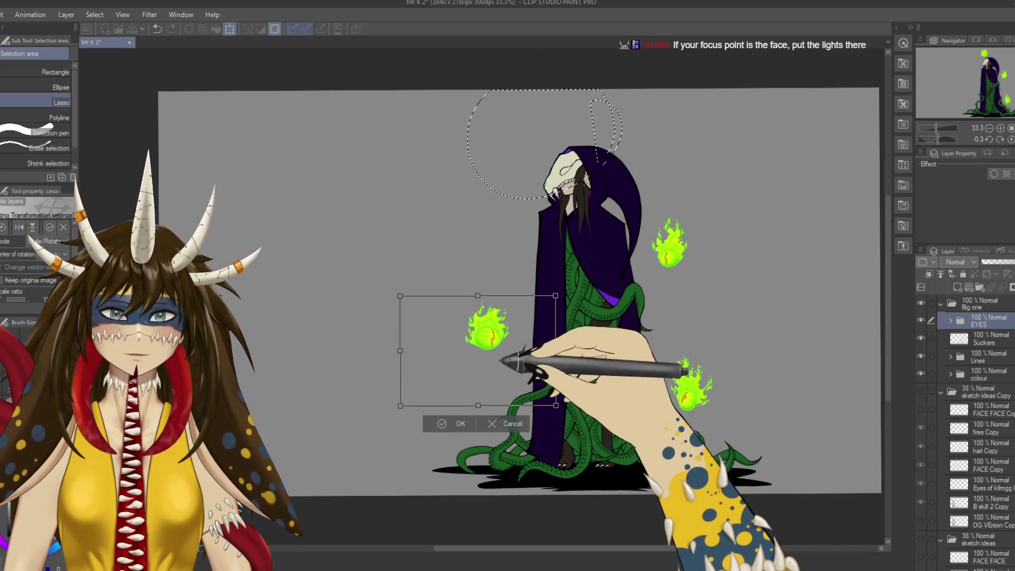
drag(487, 327, 500, 318)
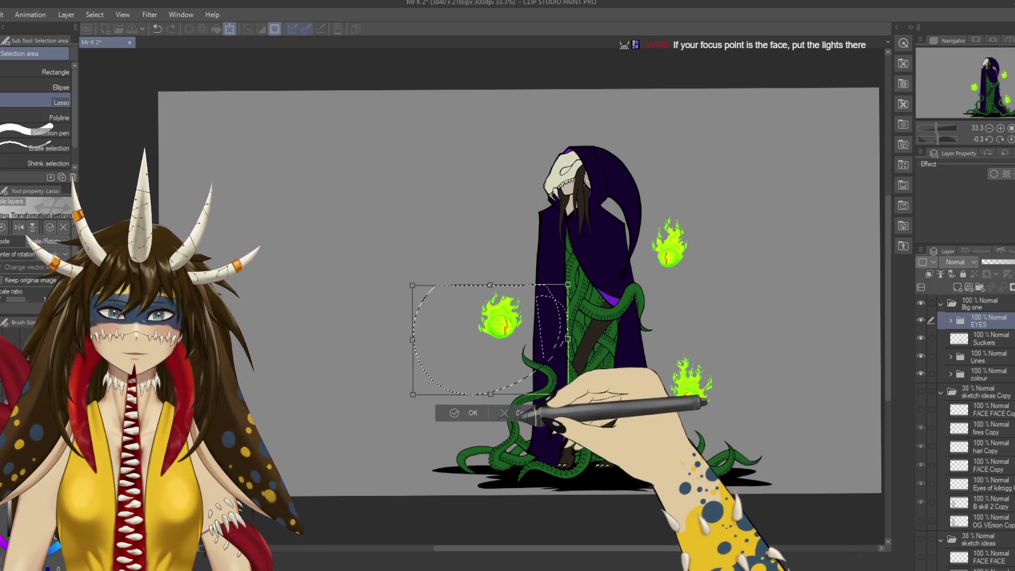
click(507, 413)
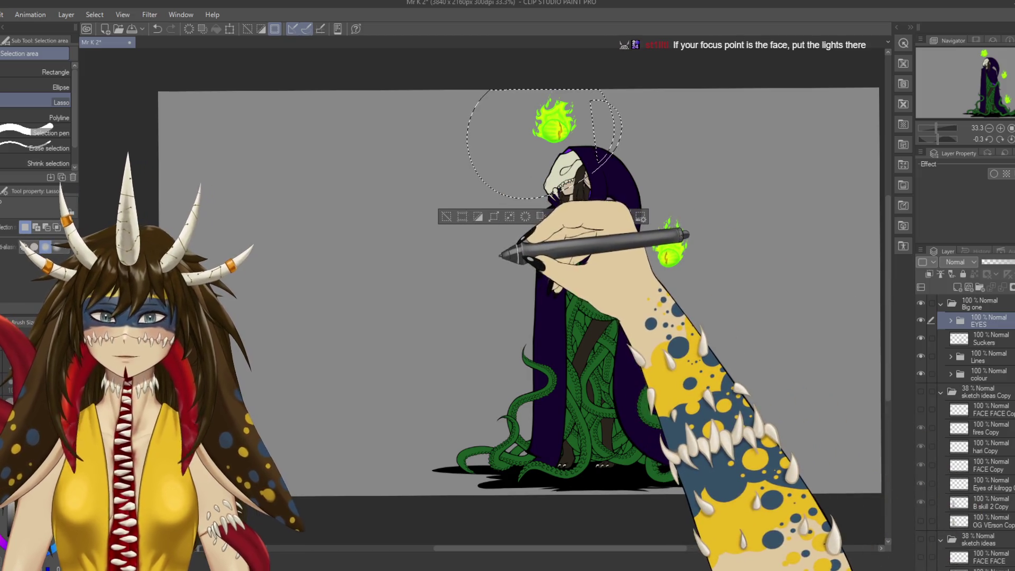
drag(615, 98, 592, 175)
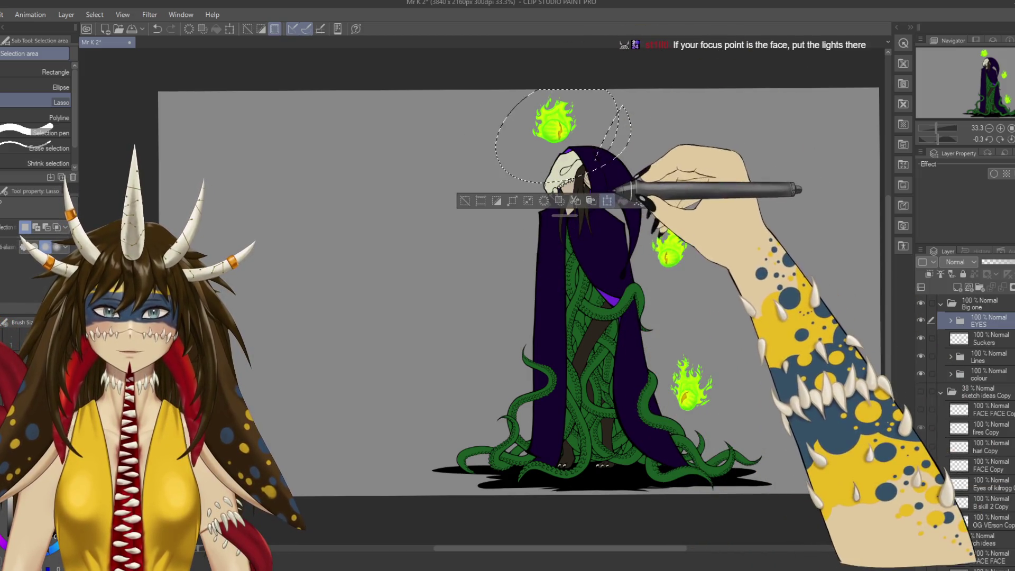
click(607, 201)
drag(590, 128, 538, 305)
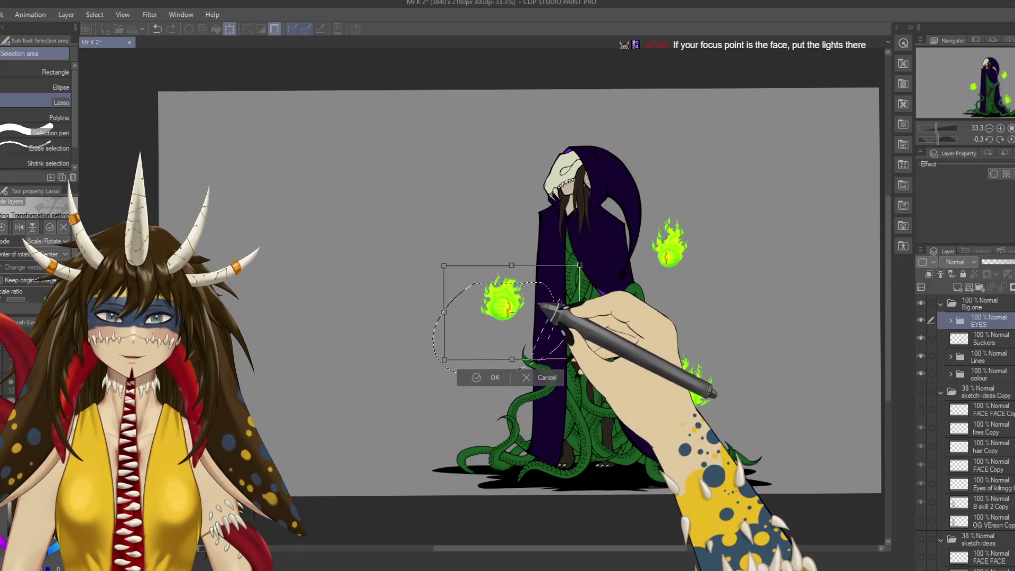
drag(510, 313, 508, 327)
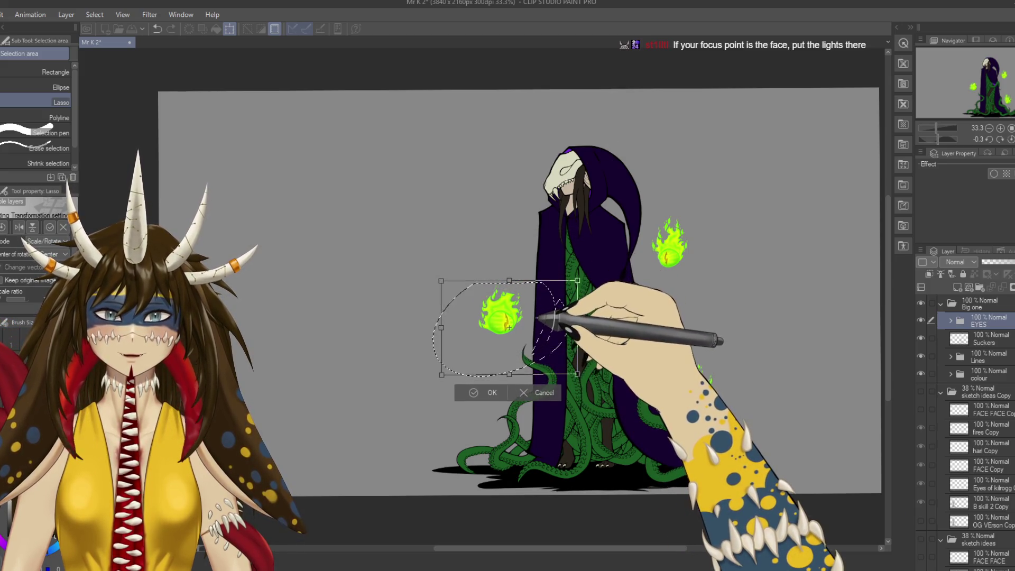
click(489, 392)
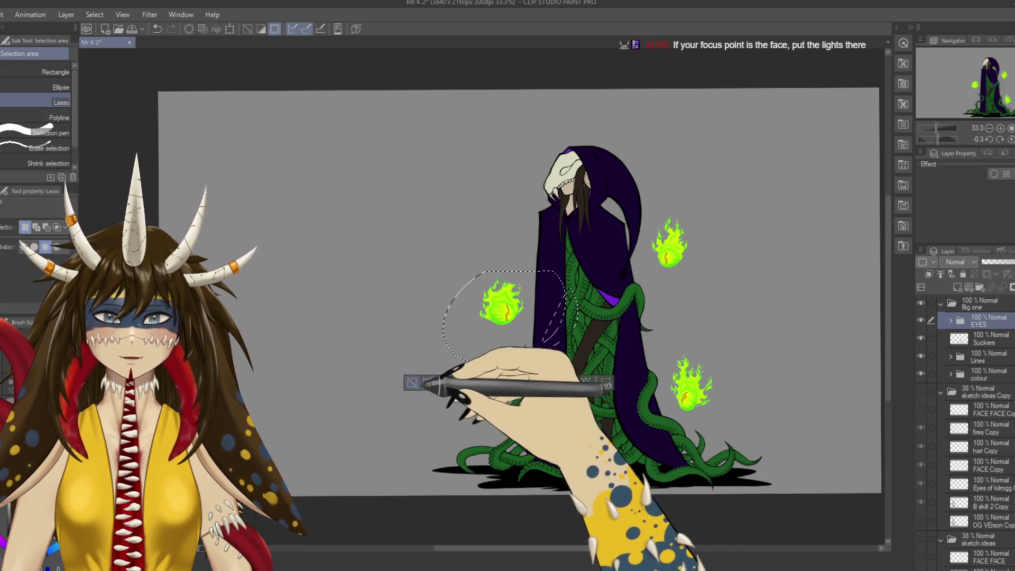
Raise the flame right of the hood slightly and clear the selection.
drag(671, 197, 656, 199)
click(712, 309)
drag(670, 240, 673, 207)
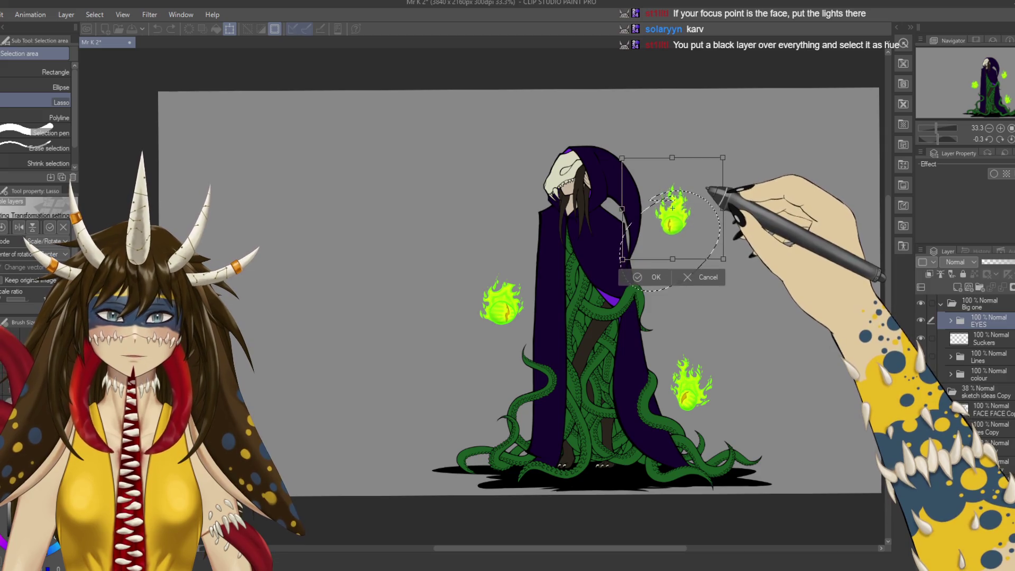
click(655, 277)
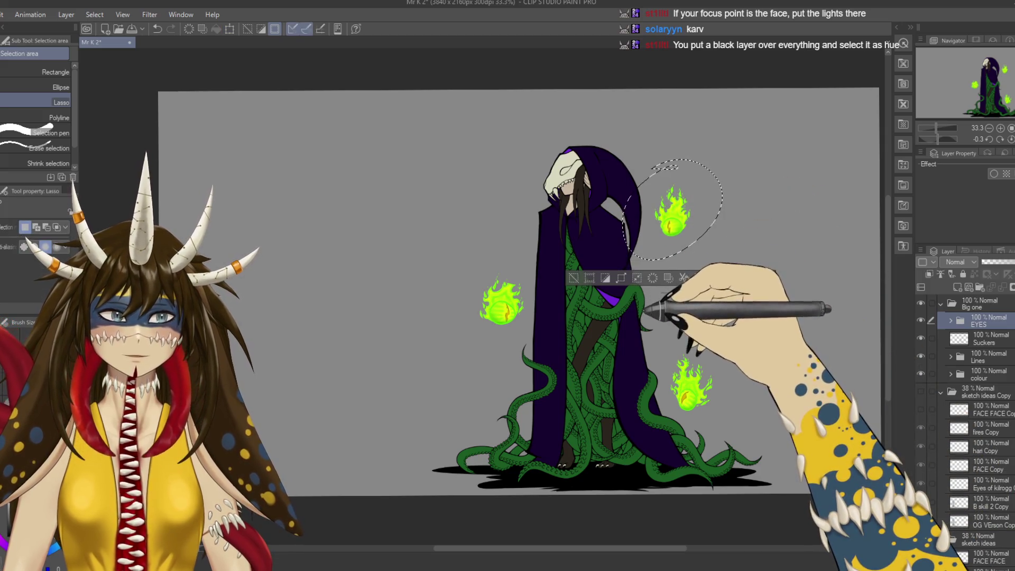
click(573, 277)
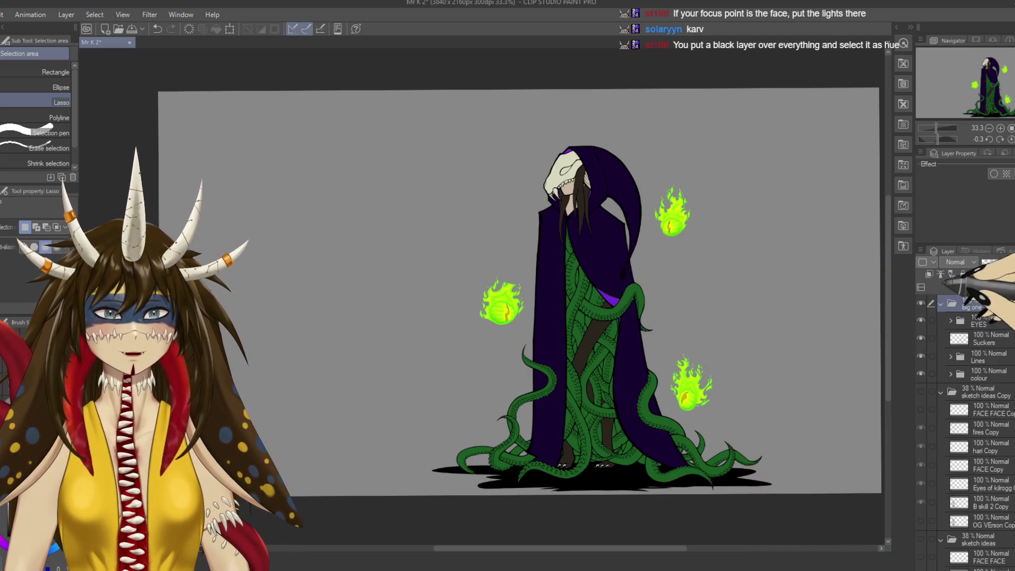
Add a top layer, paint it solid black with the G-pen, and set it to Hue mode.
key(ctrl+shift+n)
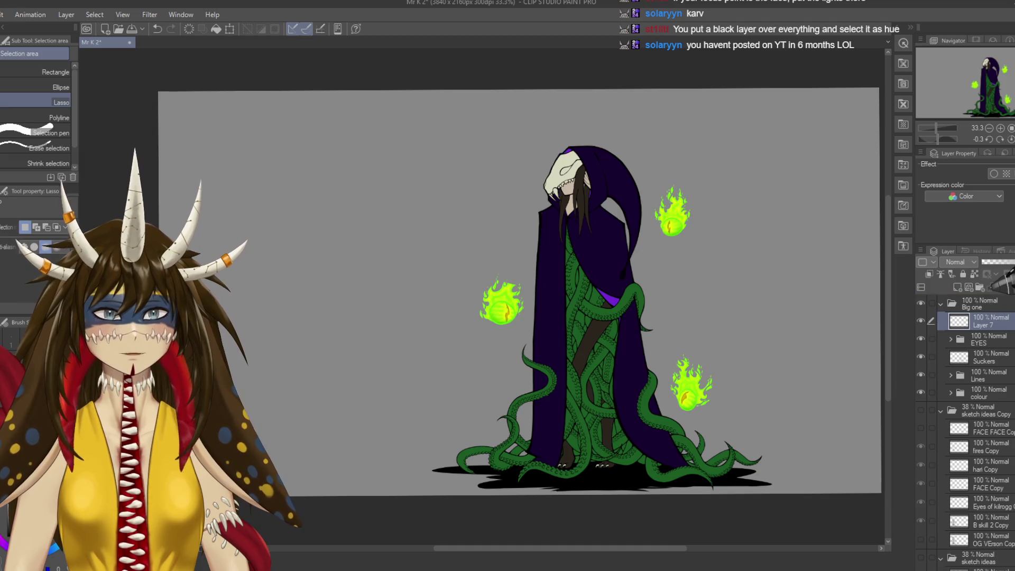
drag(983, 320, 983, 300)
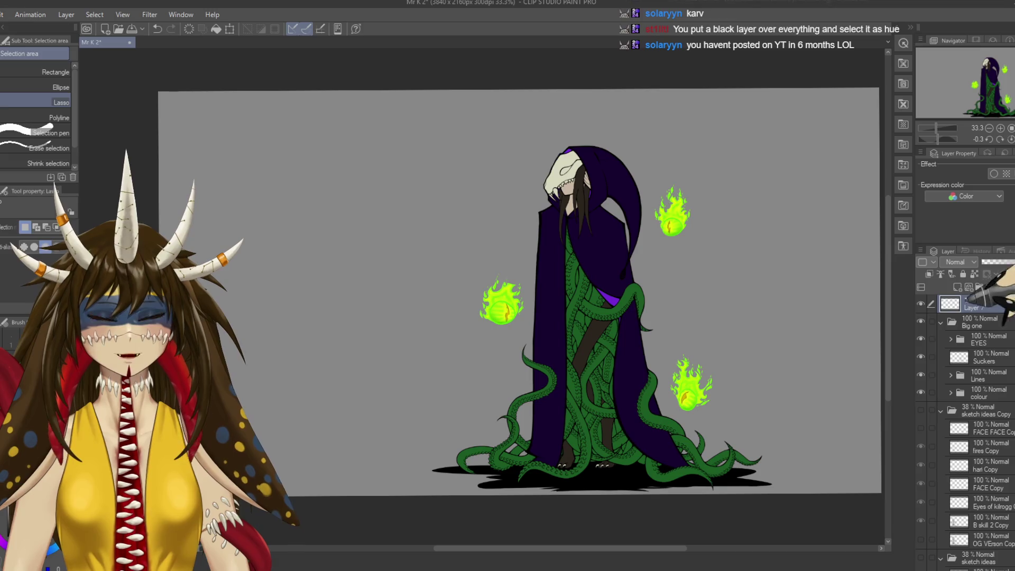
scroll(748, 385, down, 1)
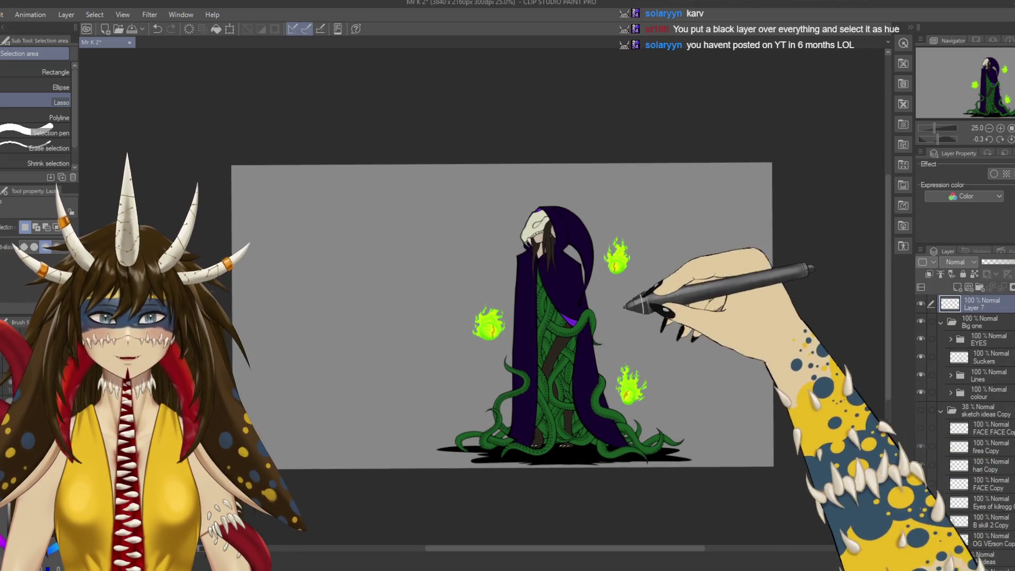
key(p)
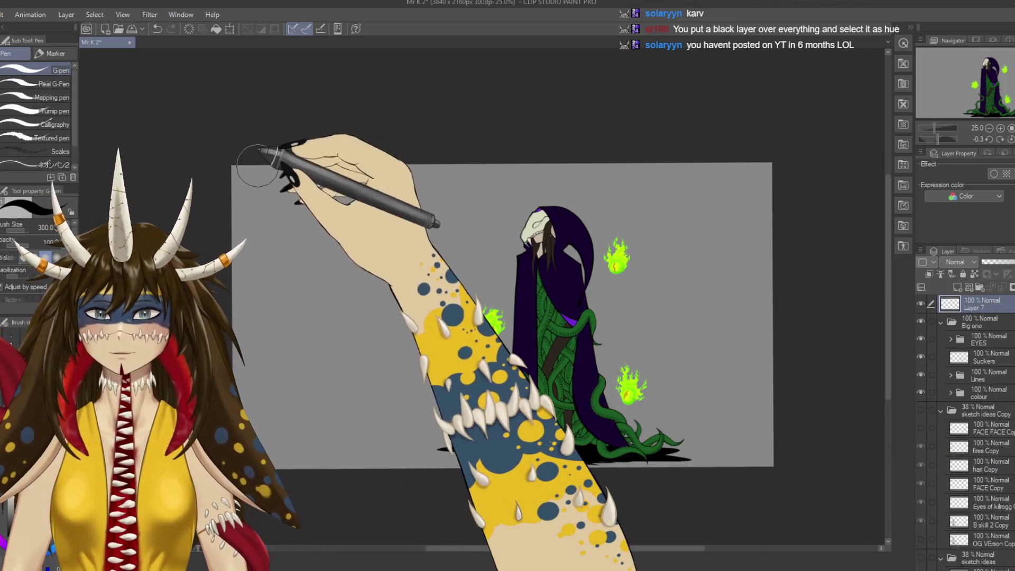
mouse_move(271, 169)
mouse_down()
mouse_move(670, 259)
mouse_move(680, 476)
mouse_up()
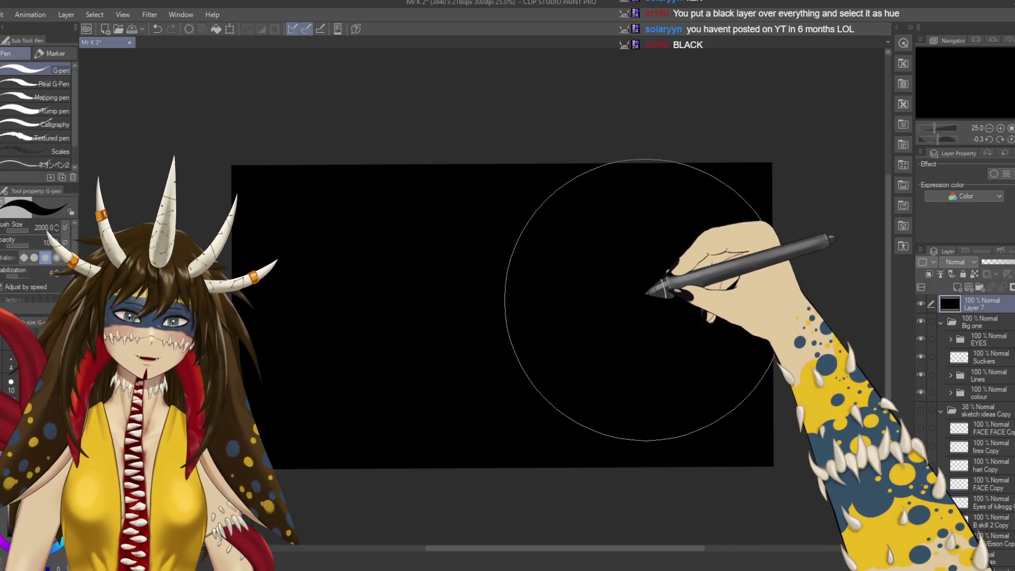
key(bracketleft)
key(bracketleft)
key(bracketleft)
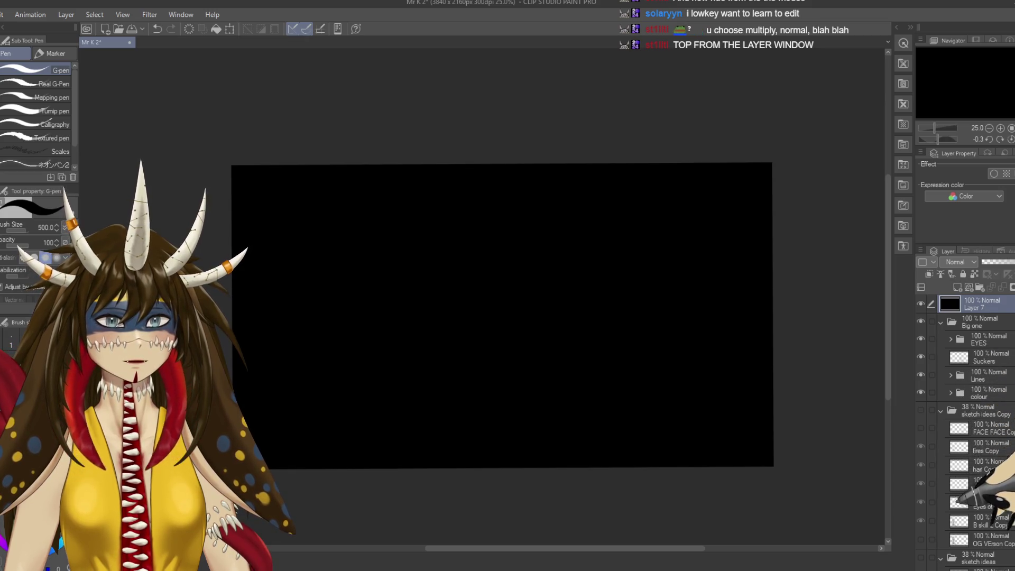
click(955, 261)
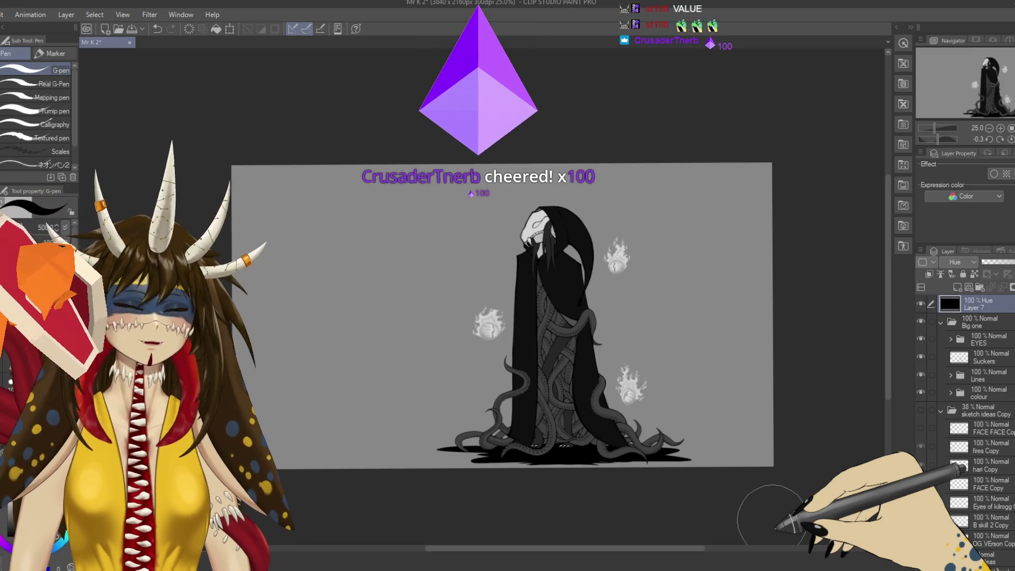
Toggle Layer 7's expression colour Monochrome then Color, save, and hide the Hue layer.
scroll(772, 476, up, 1)
key(ctrl+s)
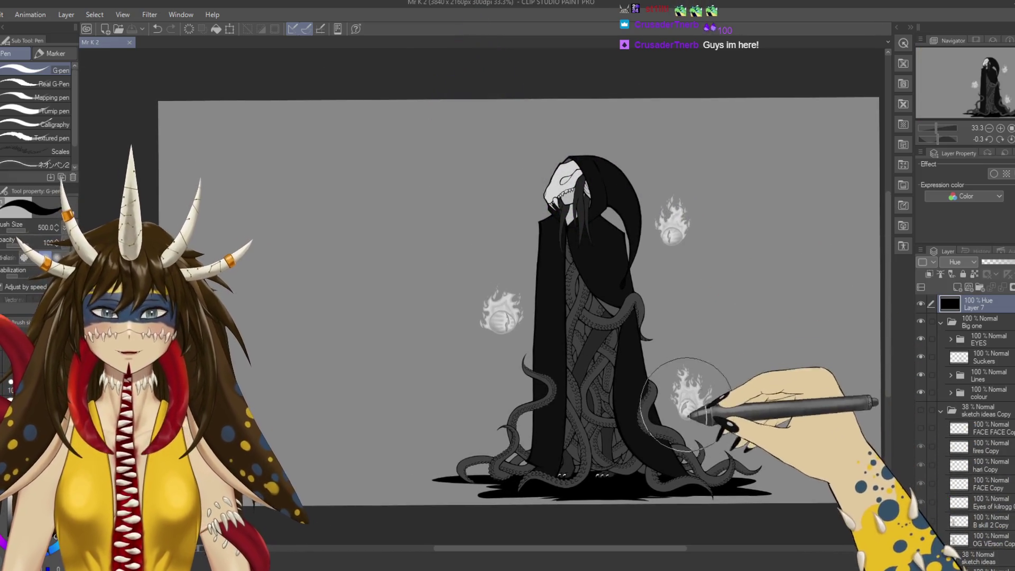
drag(698, 409, 686, 391)
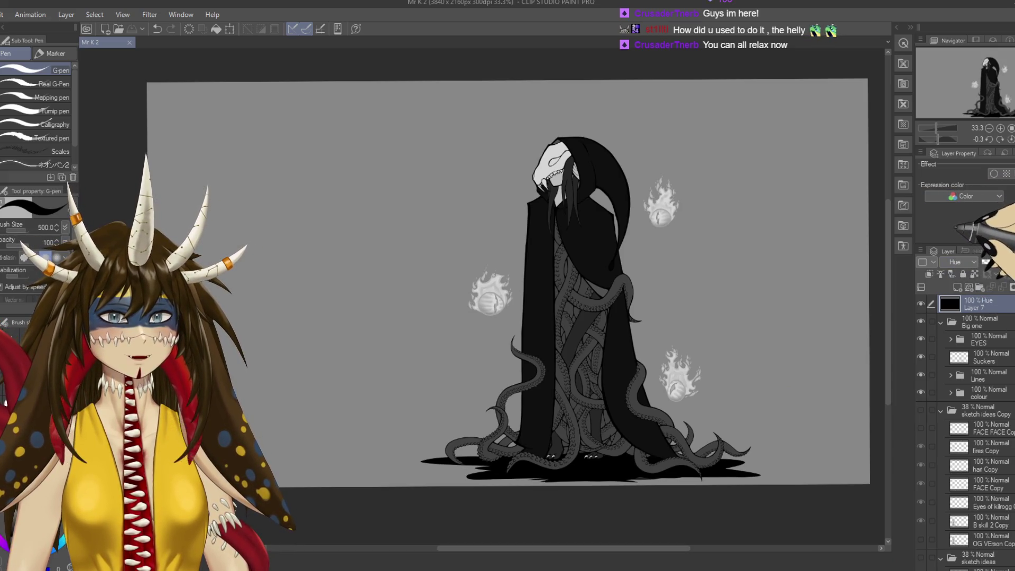
click(969, 196)
click(969, 208)
click(969, 196)
click(967, 207)
key(ctrl+s)
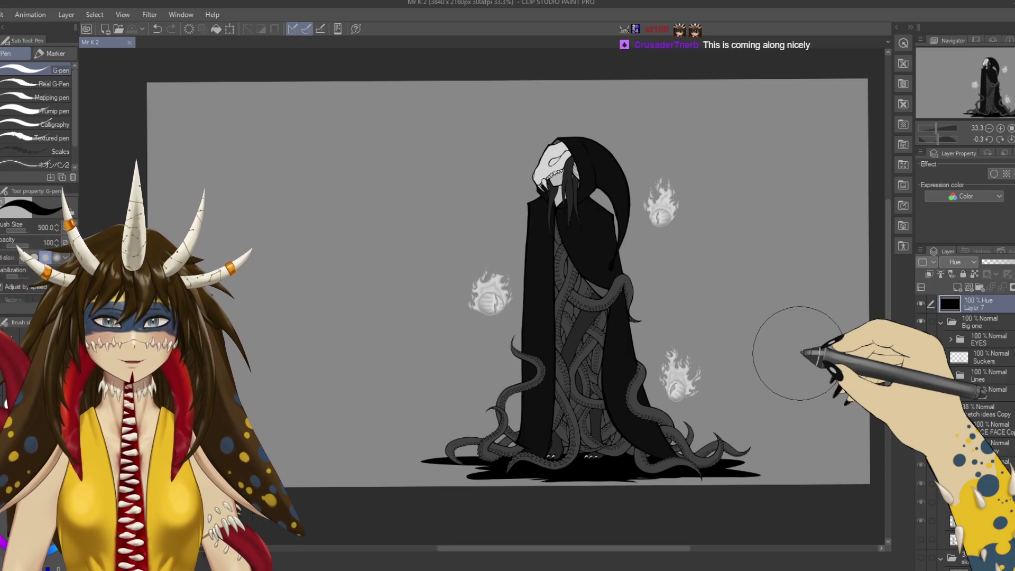
click(919, 304)
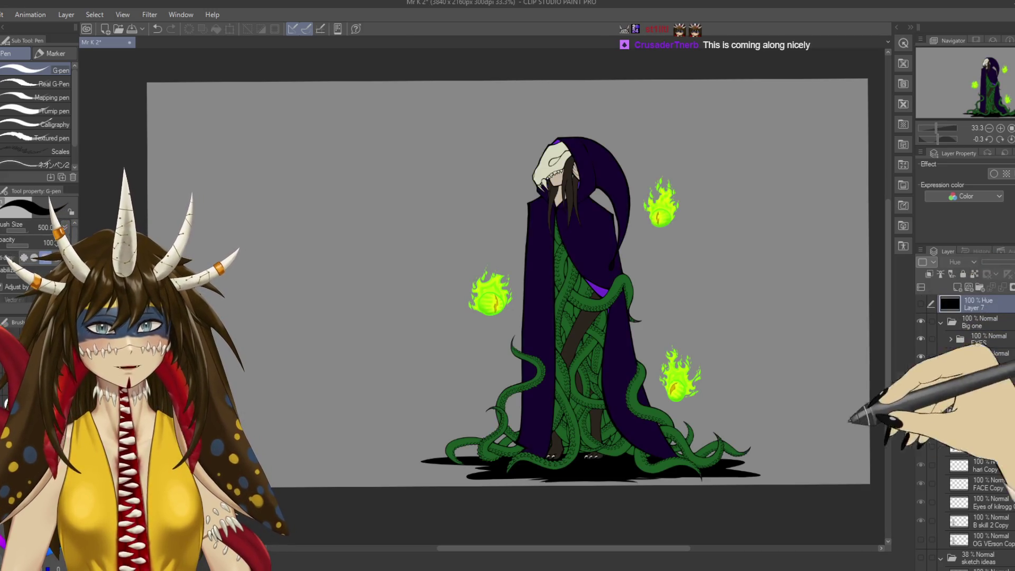
Collapse sketch ideas Copy, open colour > Tentacles > TA, add a layer above bas, and zoom in.
drag(638, 304, 625, 274)
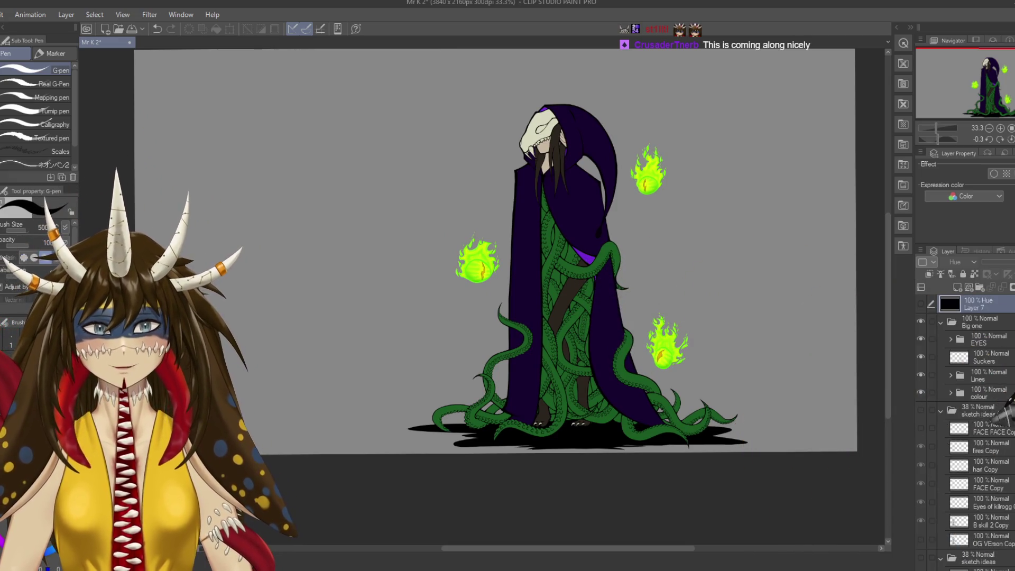
click(940, 410)
click(978, 375)
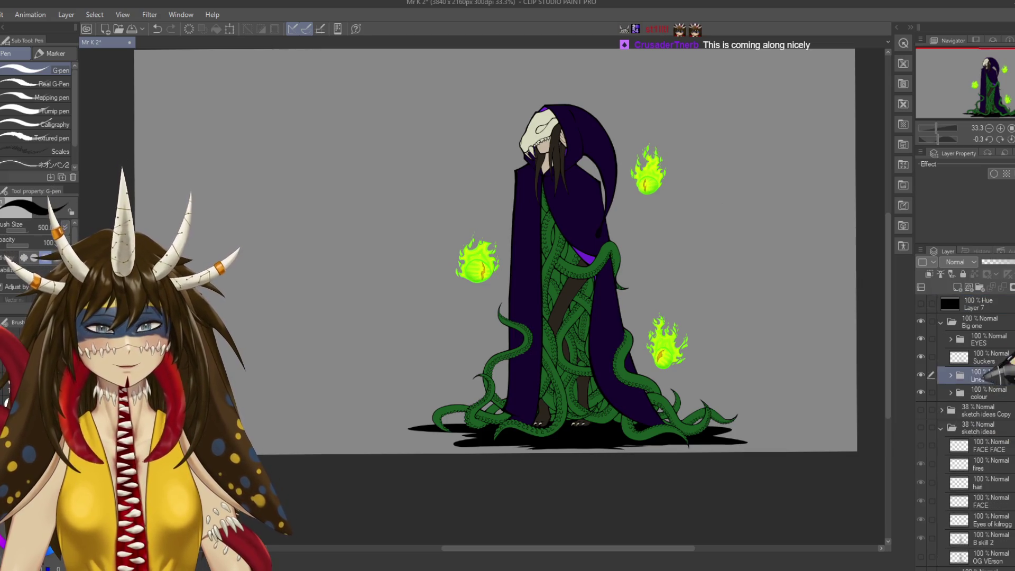
click(949, 393)
click(988, 515)
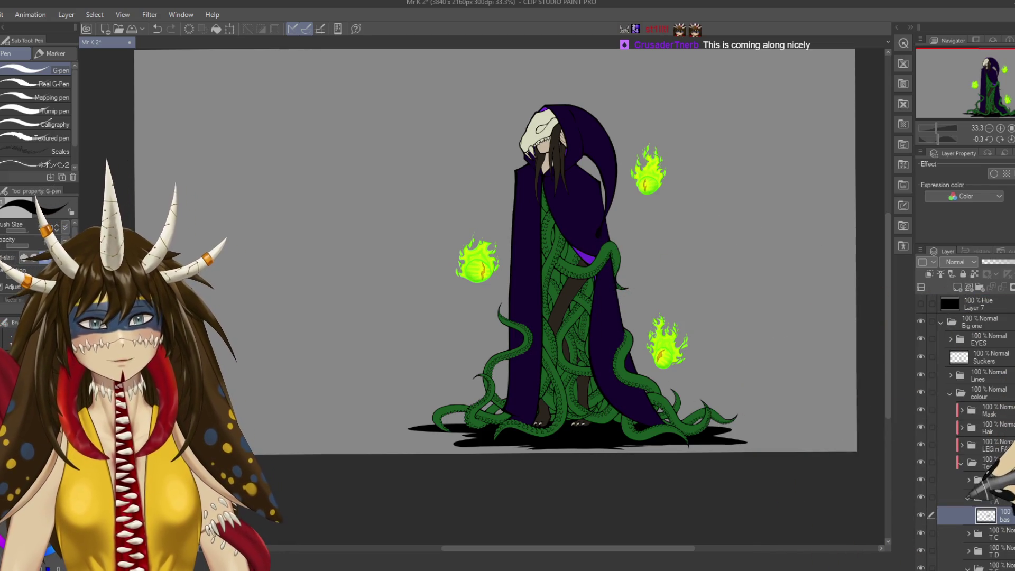
click(957, 287)
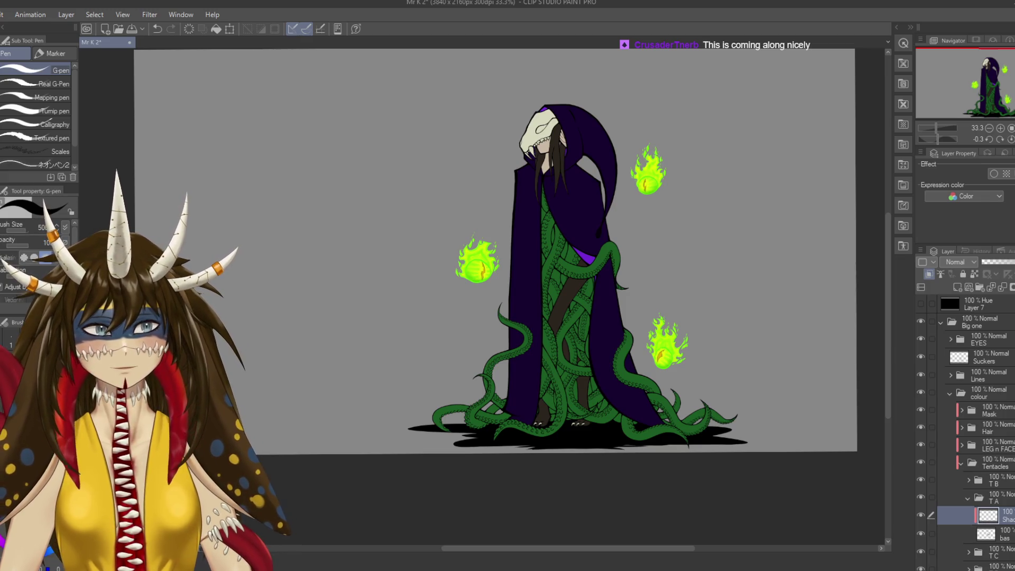
key(ctrl+plus)
key(ctrl+plus)
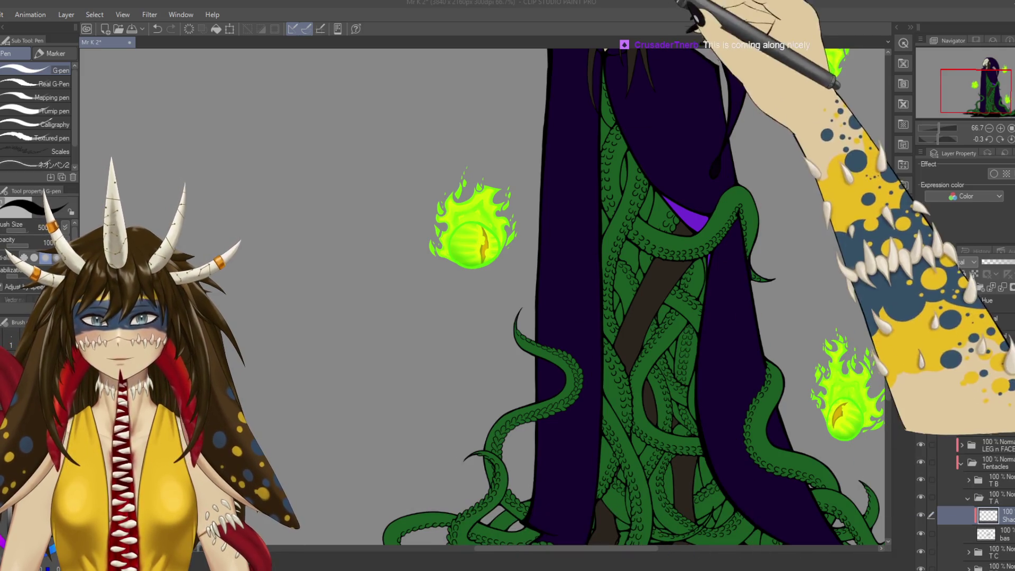
Try and undo a darker tentacle stroke, then shrink the brush to size 120.
drag(629, 192, 549, 264)
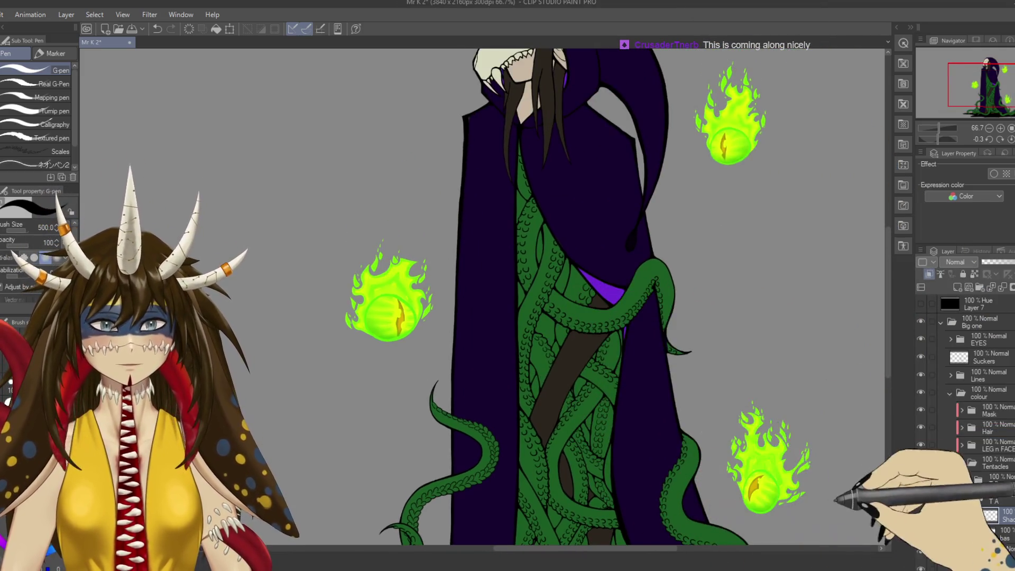
scroll(483, 296, down, 2)
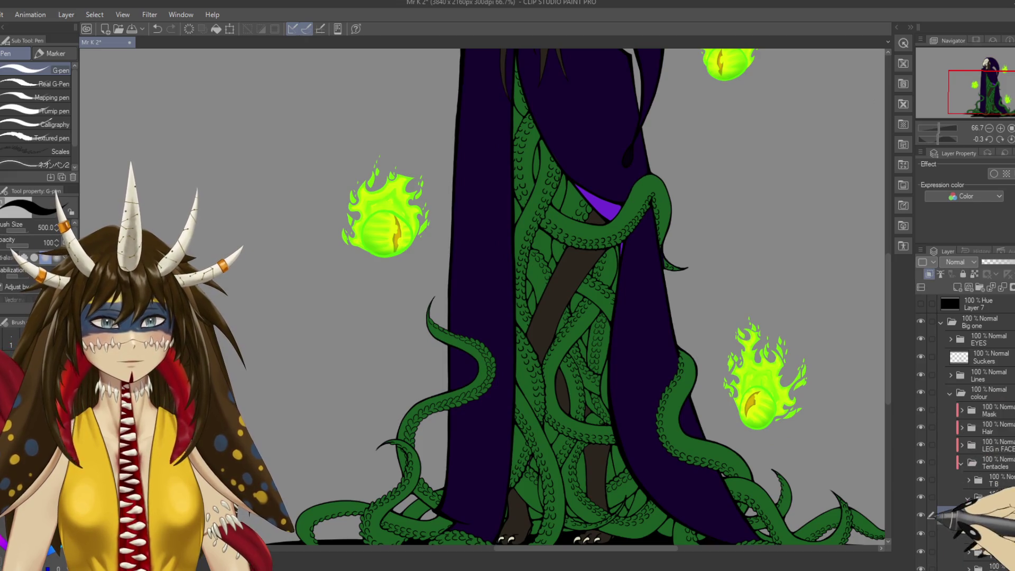
drag(544, 180, 666, 243)
key(ctrl+z)
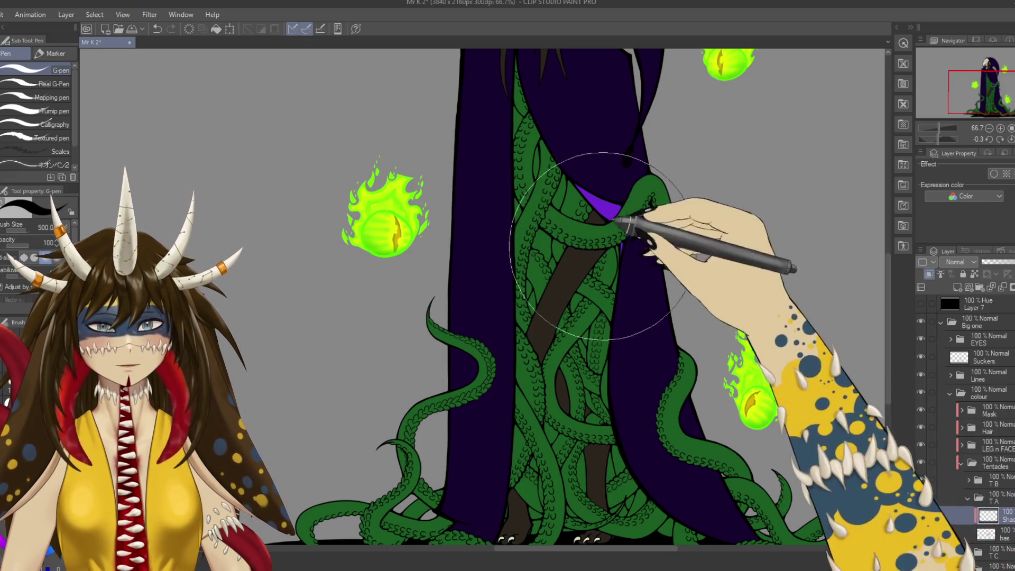
key(bracketleft)
key(bracketleft)
key(bracketleft)
key(bracketleft)
key(bracketleft)
key(bracketleft)
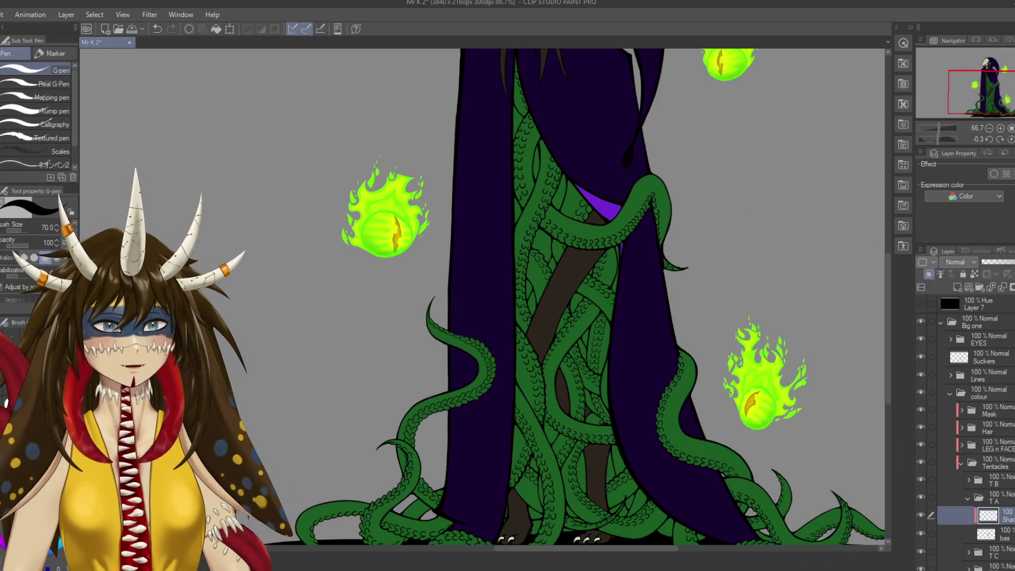
scroll(965, 433, down, 10)
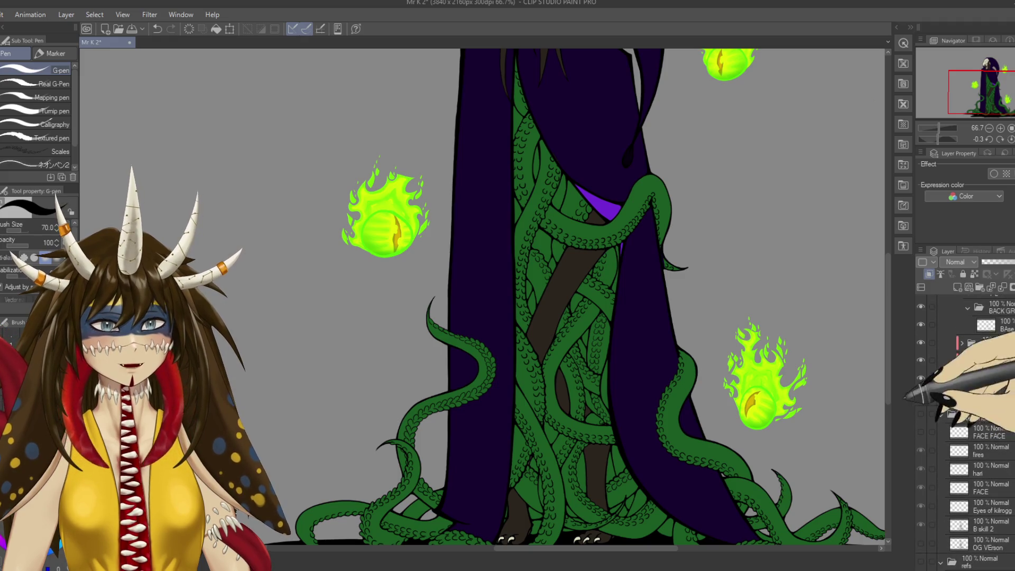
scroll(972, 407, up, 10)
Select the tentacles' Shad layer, test and undo a shading stroke, then pick Rough wash.
click(988, 434)
mouse_move(492, 285)
mouse_down()
mouse_move(603, 346)
mouse_move(594, 344)
mouse_up()
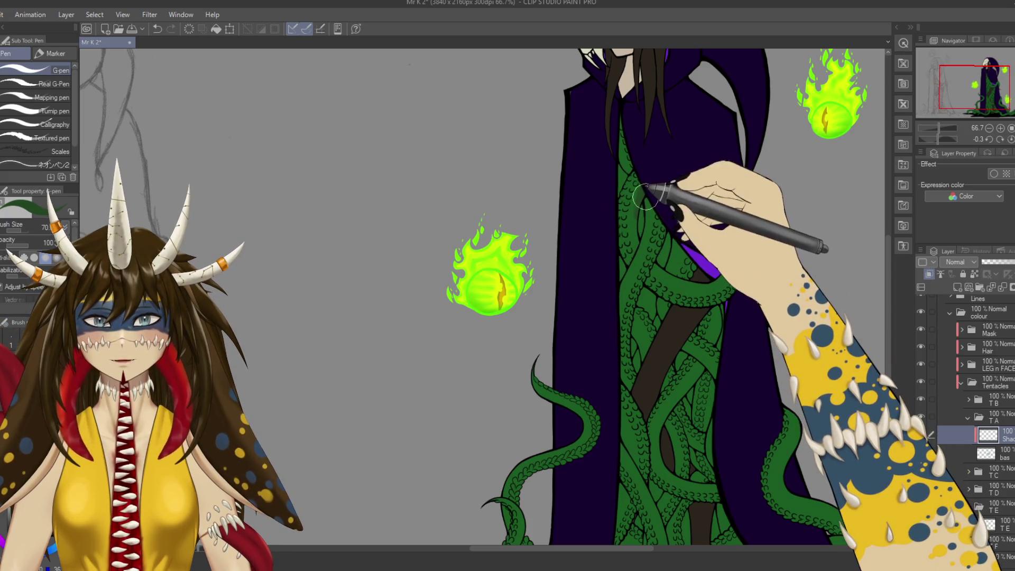
drag(637, 206, 634, 246)
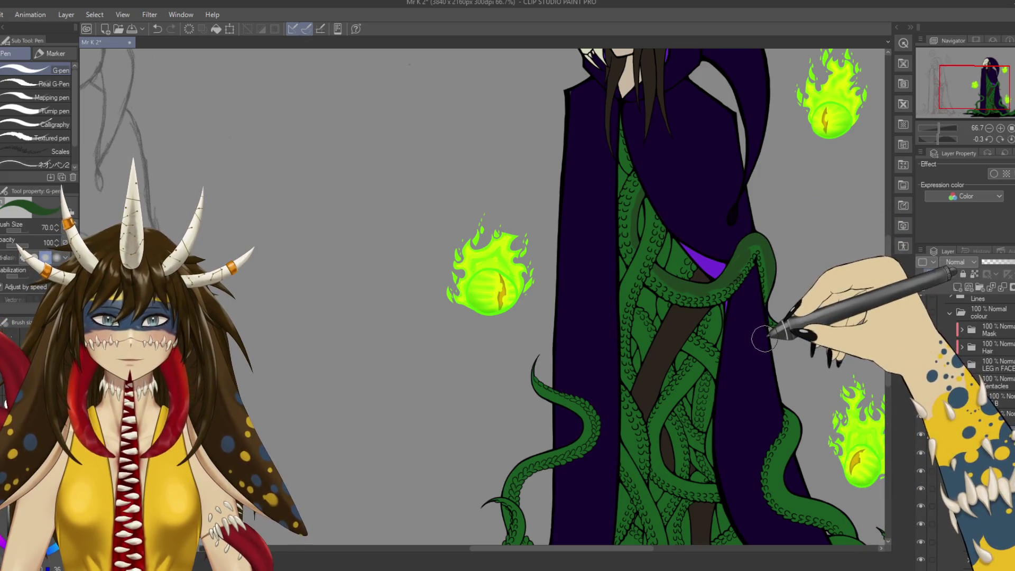
key(ctrl+z)
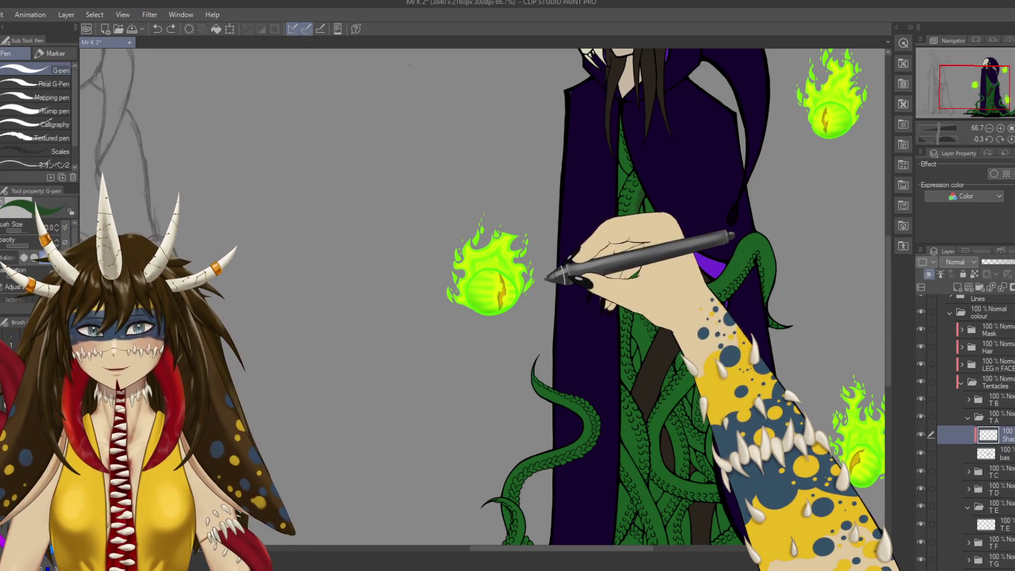
key(b)
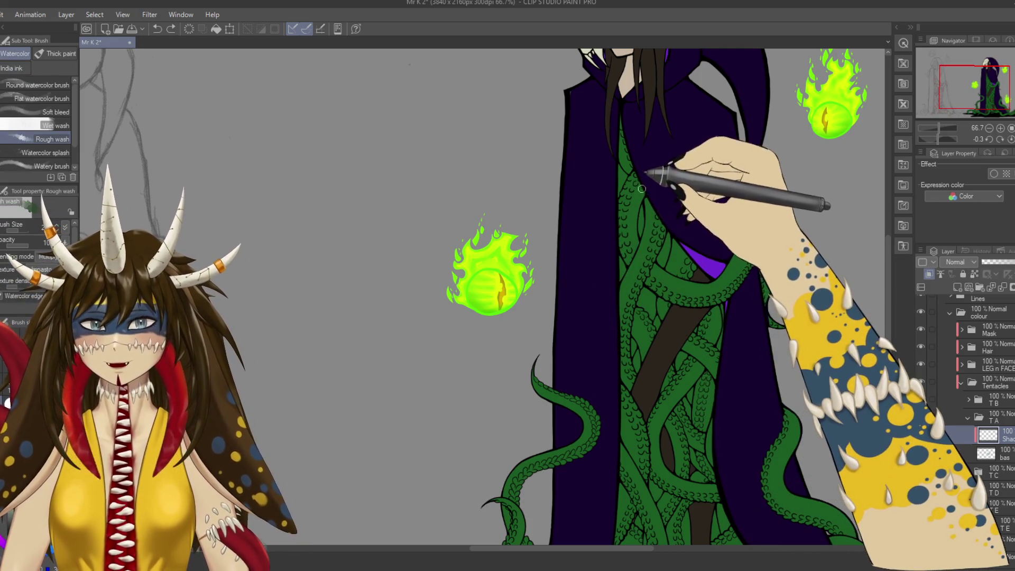
At brush size 60 on the Shad layer, wash darker green along the upper tentacle and save.
key(bracketright)
key(bracketright)
key(bracketright)
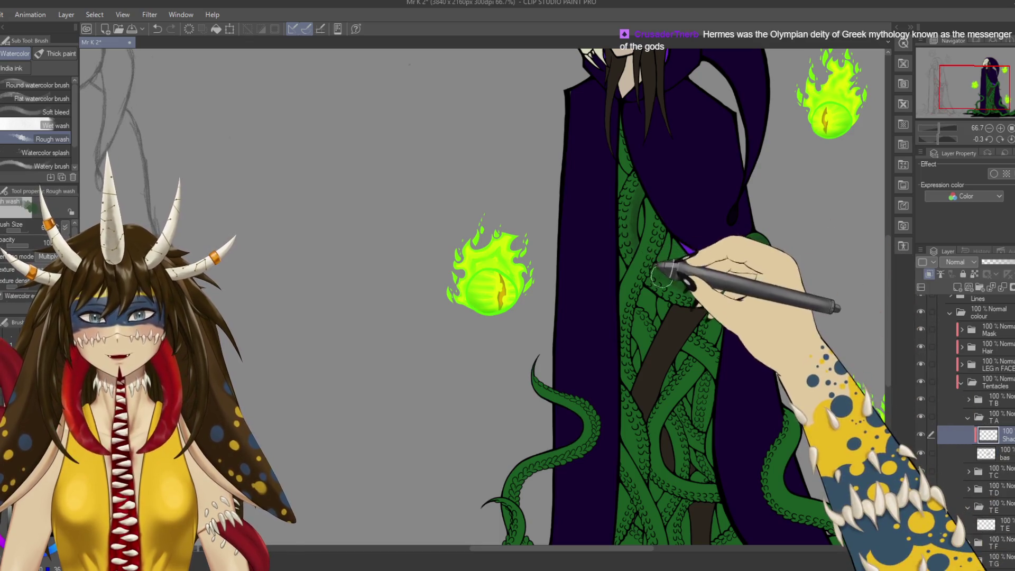
drag(685, 246, 711, 272)
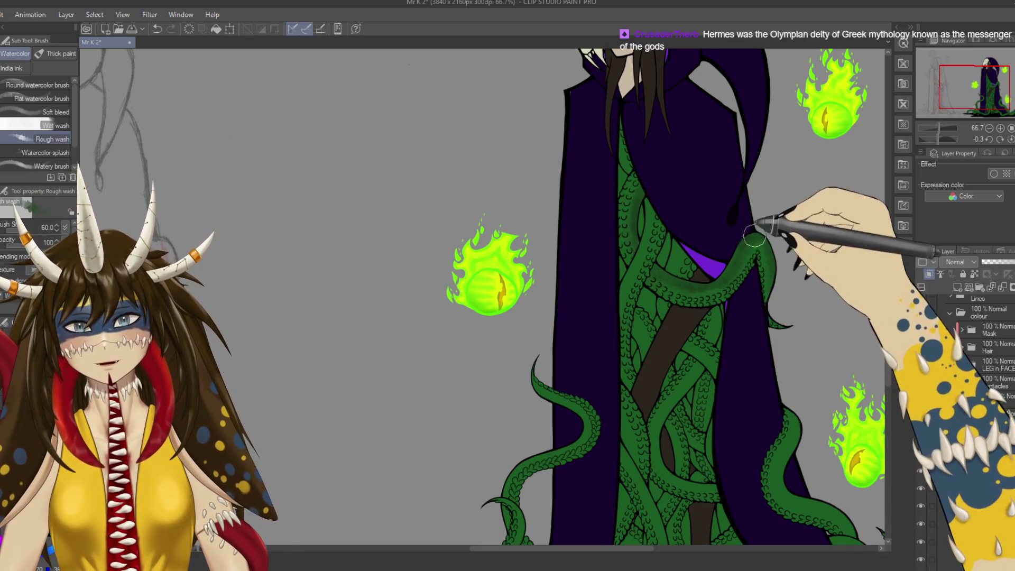
ctrl+shift+click(646, 263)
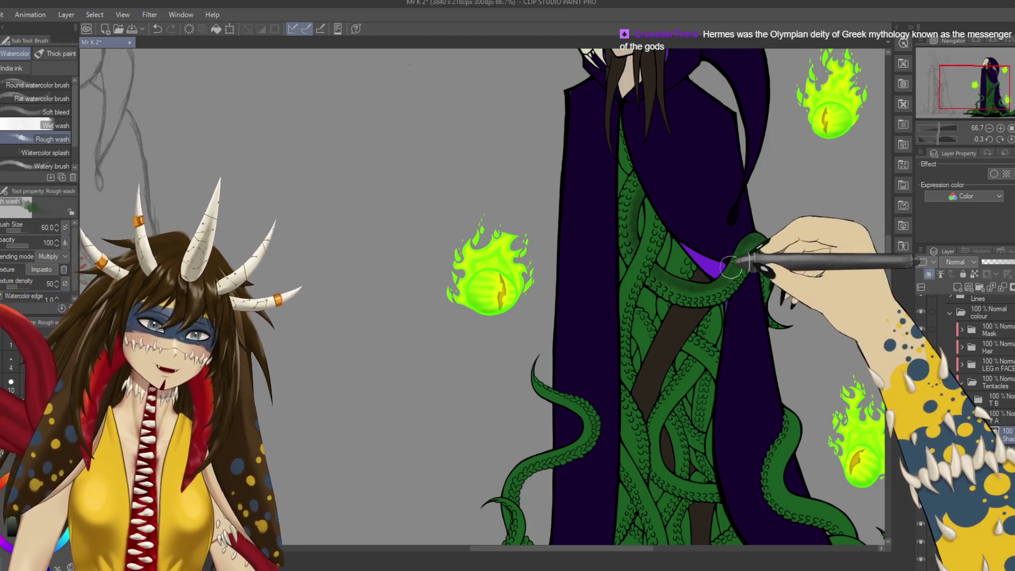
drag(693, 288, 785, 339)
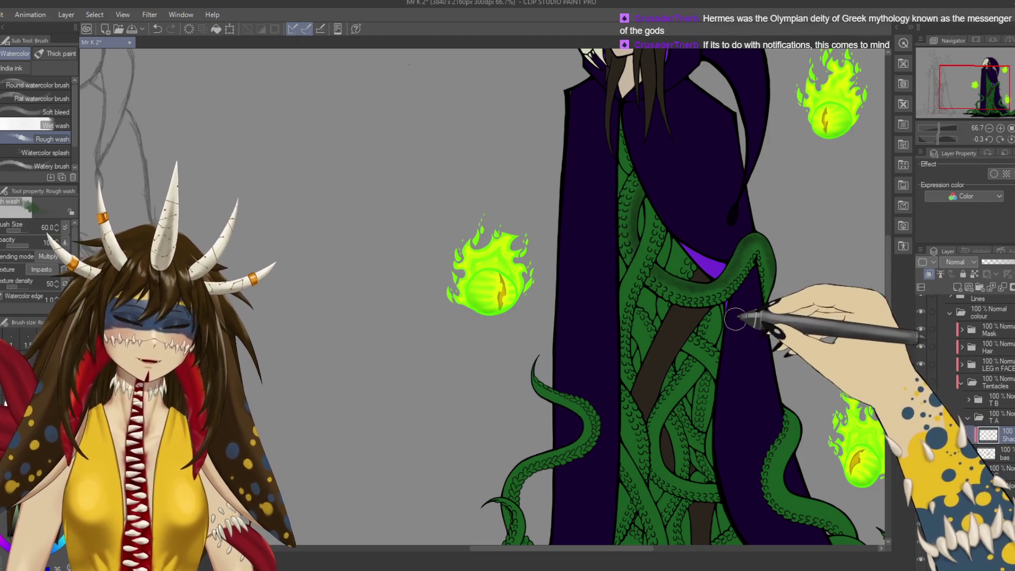
drag(770, 342, 748, 351)
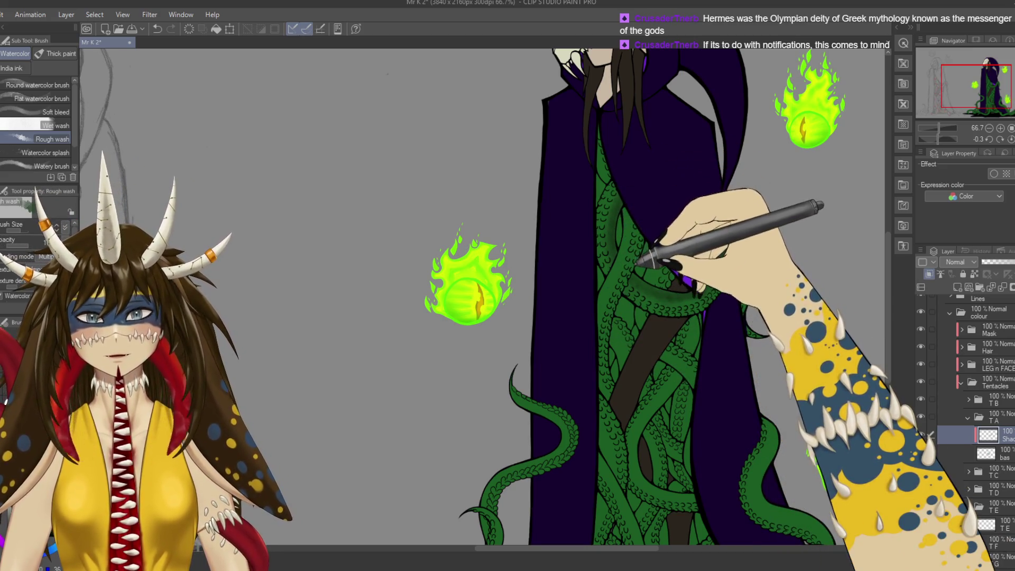
key(ctrl+s)
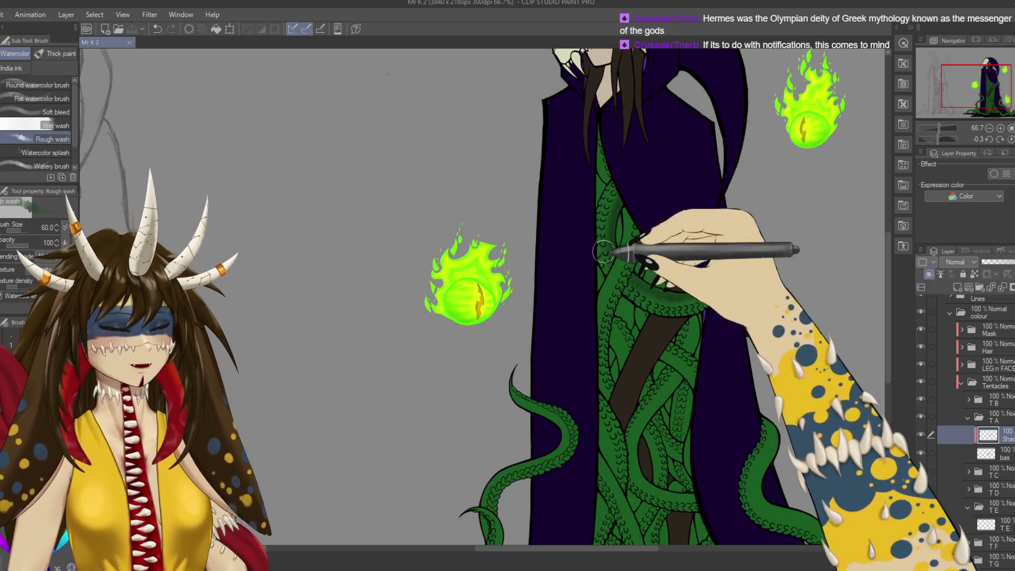
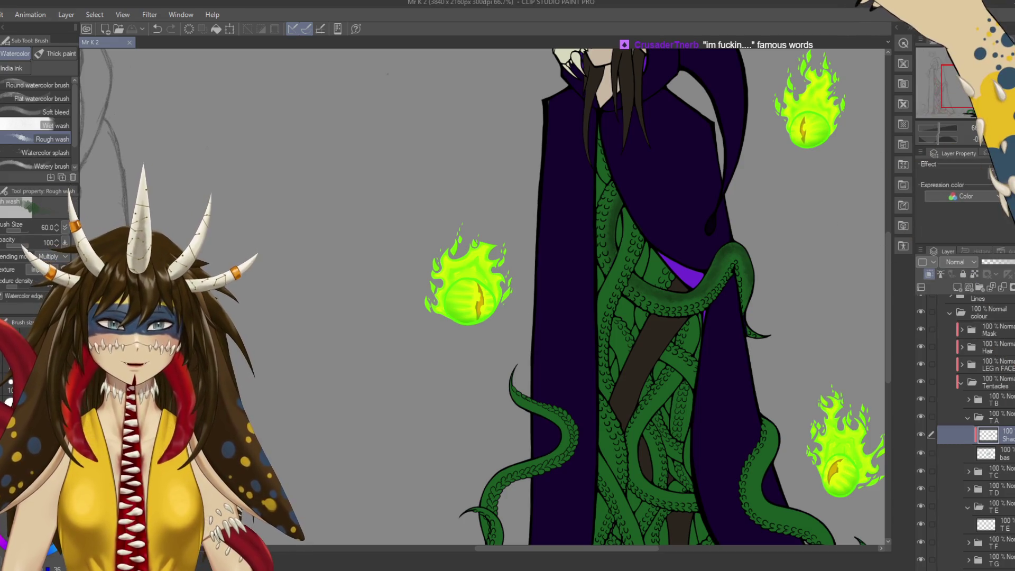
Zoom in on the curling tentacle and shade its lower-right edge darker with Rough wash.
mouse_move(737, 253)
mouse_down()
mouse_move(666, 216)
mouse_move(629, 243)
mouse_move(642, 224)
mouse_up()
scroll(629, 242, up, 4)
drag(659, 340, 658, 362)
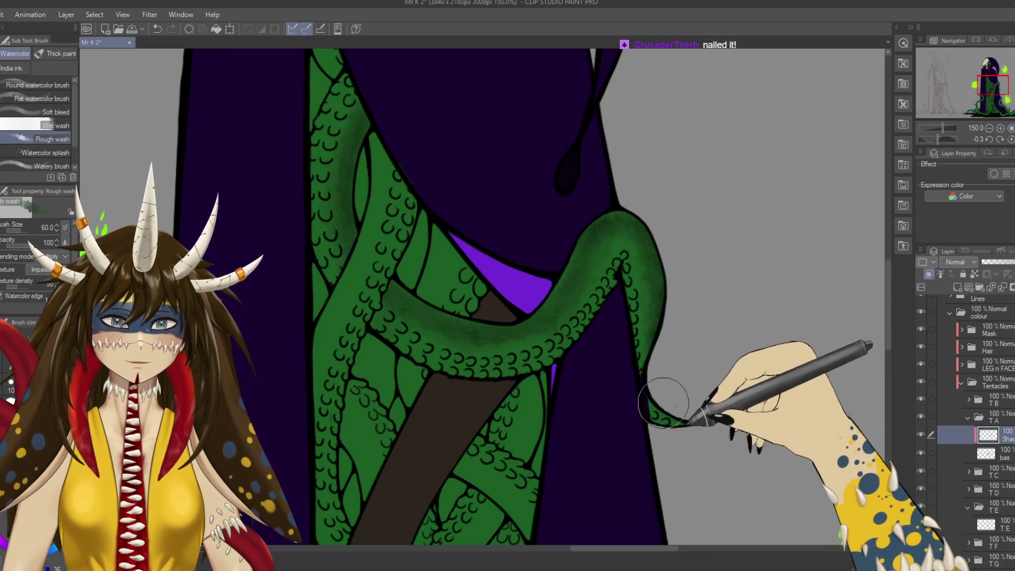
drag(680, 442, 701, 361)
Erase parts of the tentacle's black outline on the BASE line layer with a small eraser.
key(e)
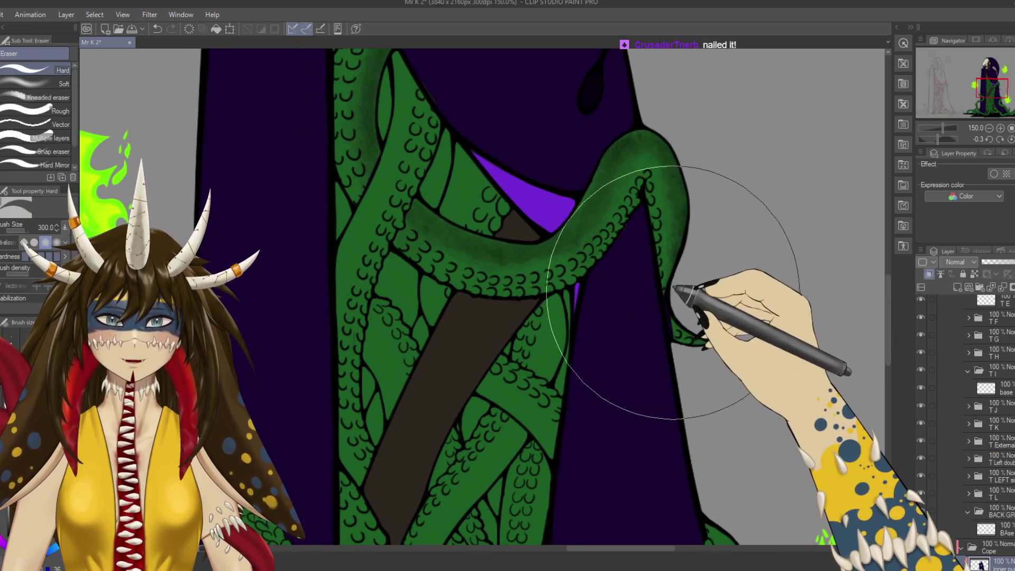
key(bracketleft)
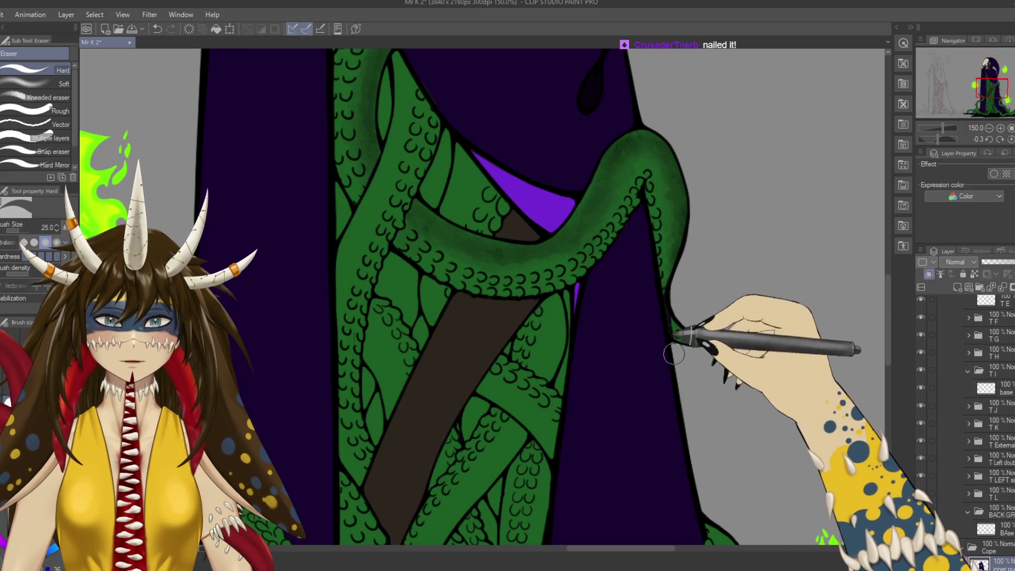
ctrl+shift+click(669, 312)
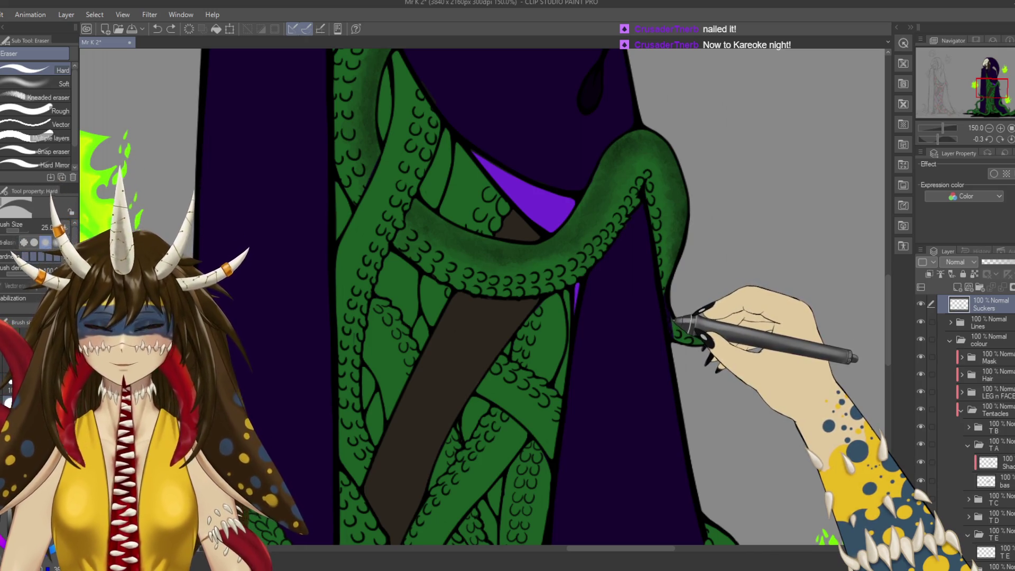
ctrl+shift+click(667, 312)
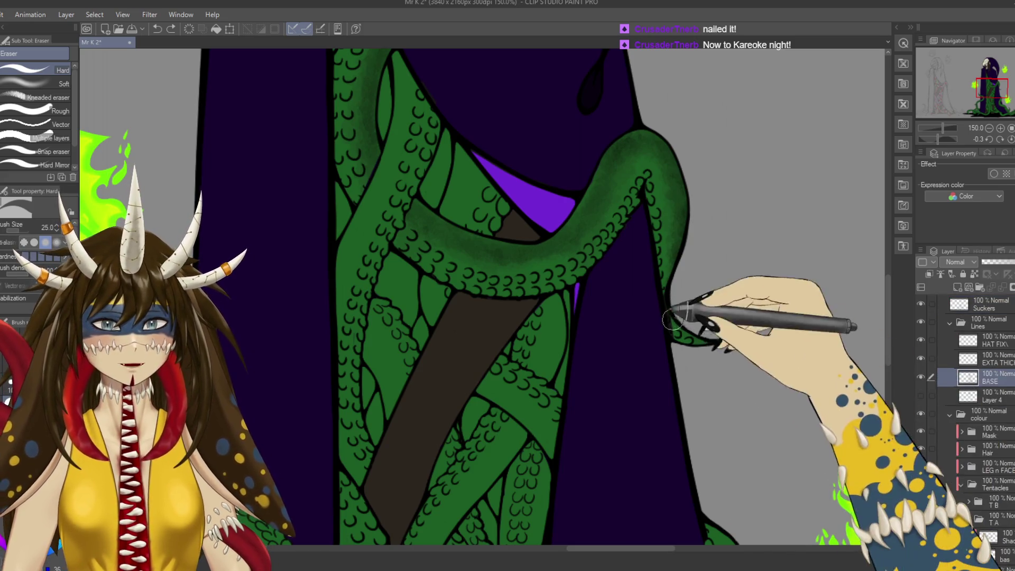
scroll(694, 252, up, 5)
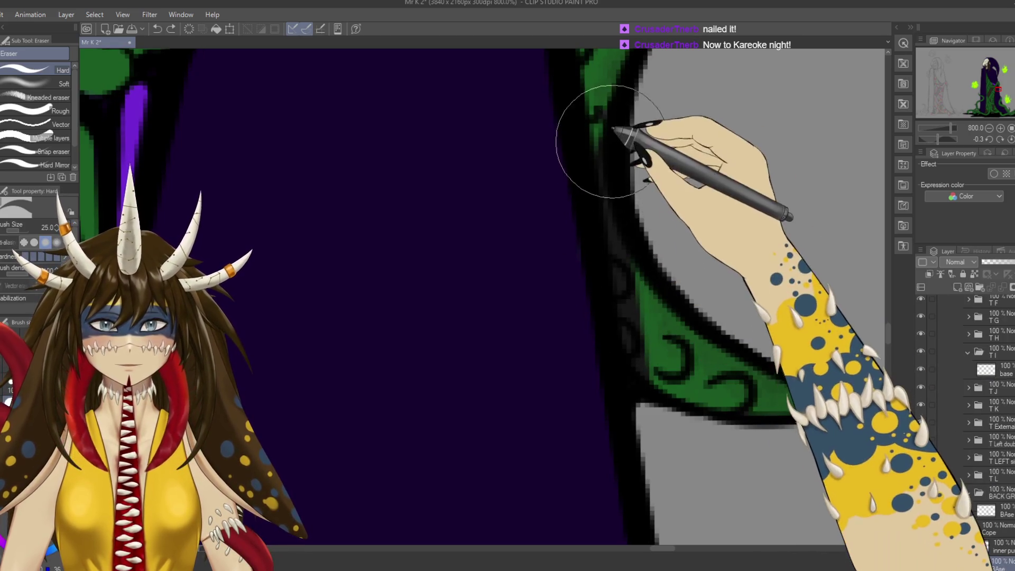
mouse_move(640, 305)
mouse_down()
mouse_move(654, 369)
mouse_move(702, 351)
mouse_up()
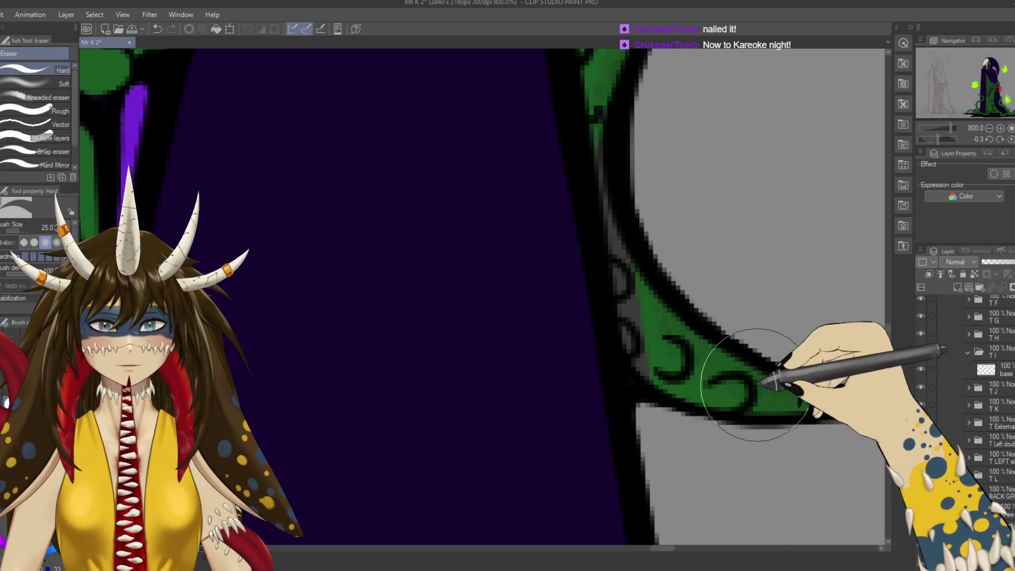
drag(754, 369, 708, 398)
Return to the Suckers layer, undo the outline erasing and zoom out.
ctrl+click(687, 364)
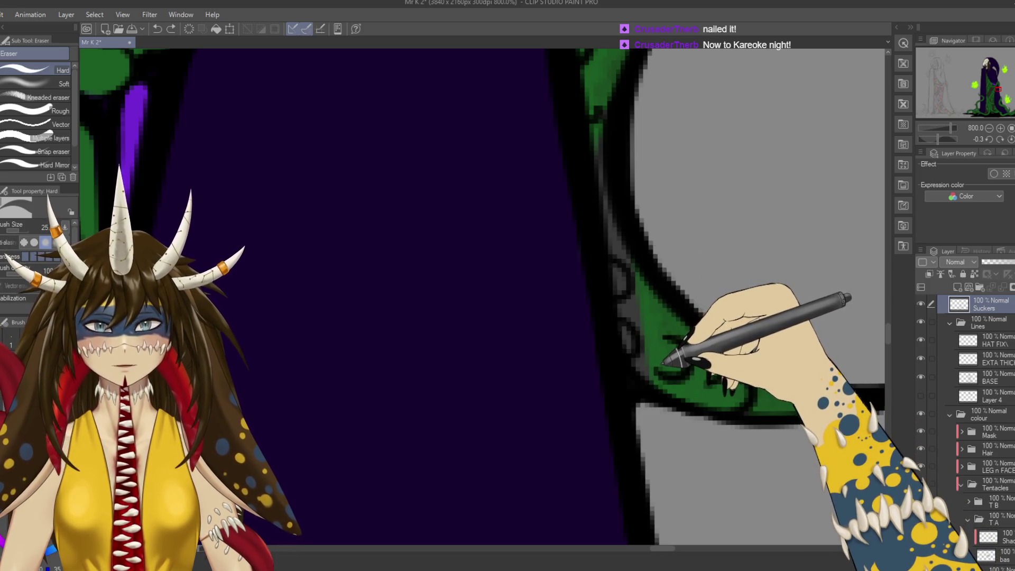
key(ctrl+z)
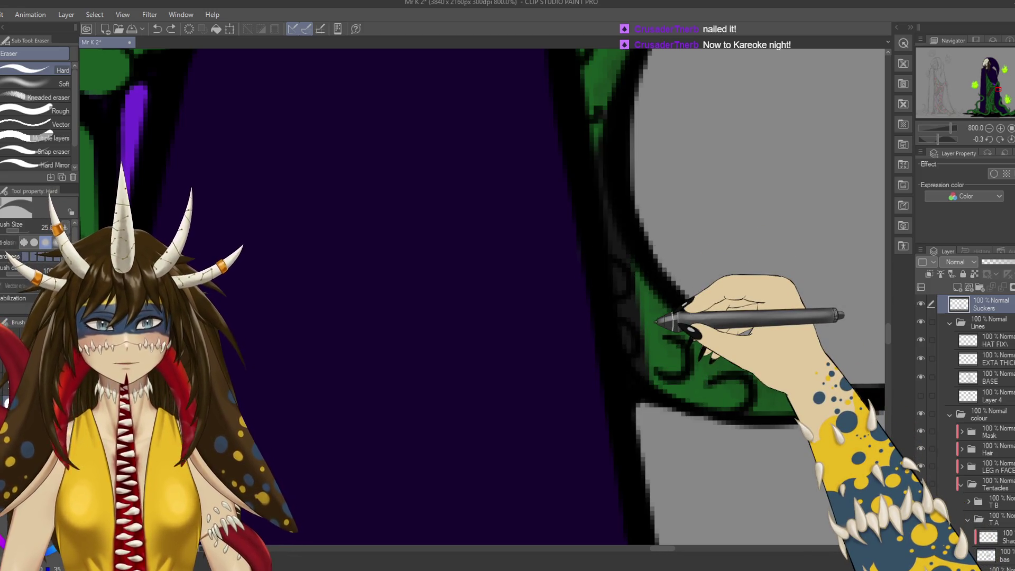
key(ctrl+minus)
scroll(483, 295, down, 2)
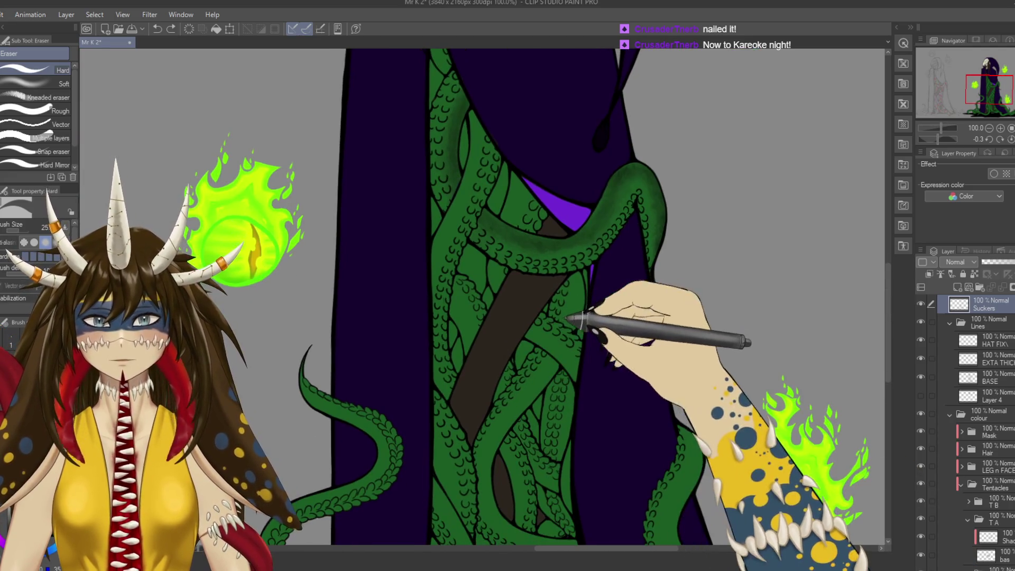
Centre the view on the upper looping tentacle with the inking pen selected.
scroll(484, 296, right, 2)
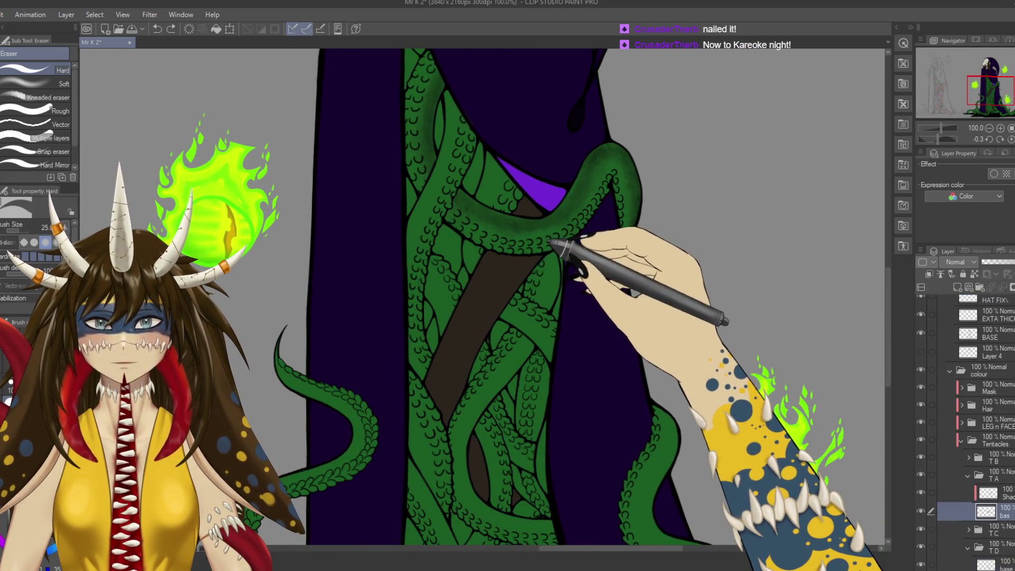
drag(637, 273, 565, 253)
key(p)
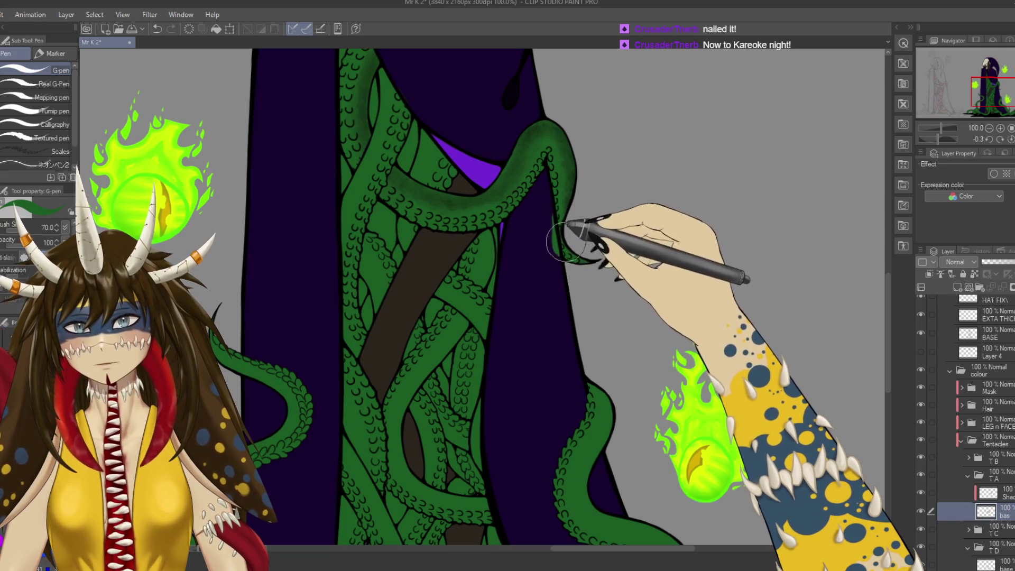
scroll(576, 267, down, 1)
scroll(581, 270, down, 1)
scroll(607, 284, down, 1)
scroll(608, 286, up, 2)
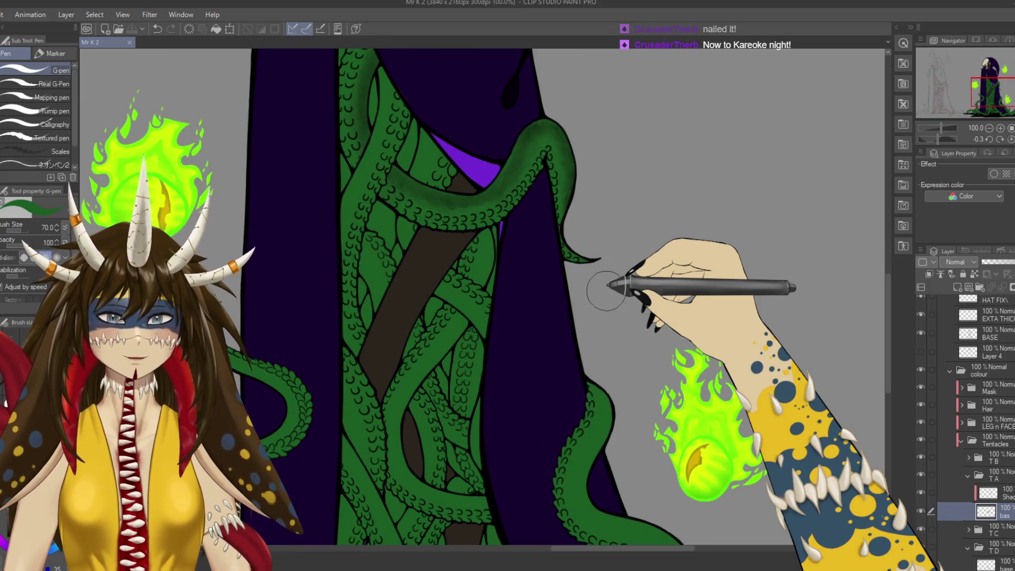
drag(606, 290, 644, 305)
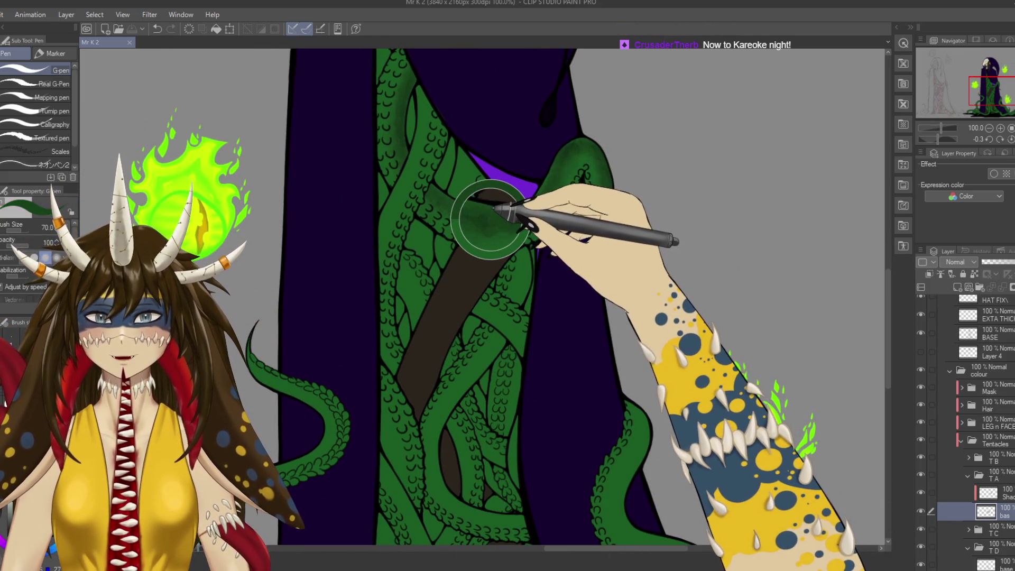
Cycle brushes back to Watercolor Rough wash and add a new empty Layer 8.
key(b)
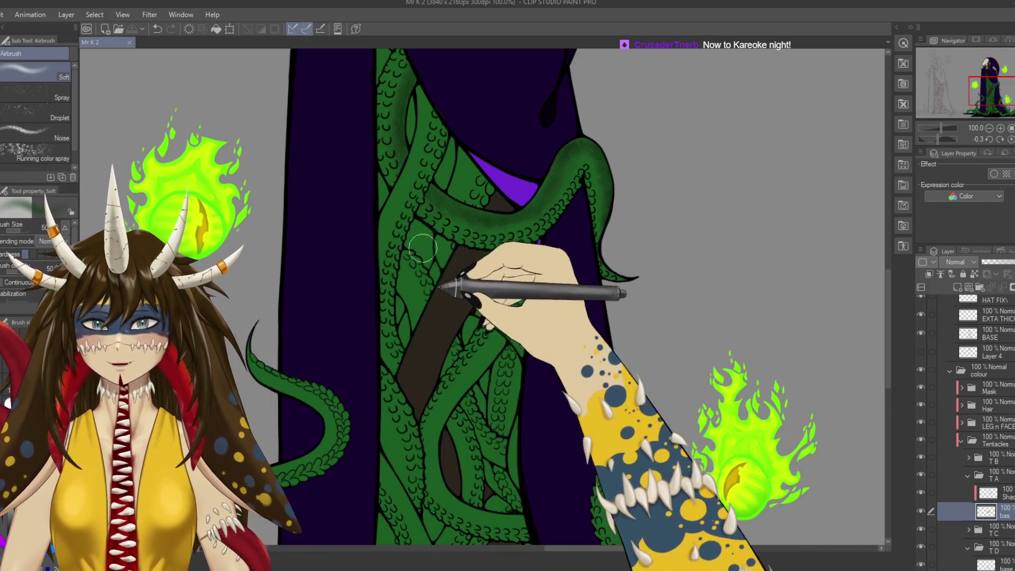
key(b)
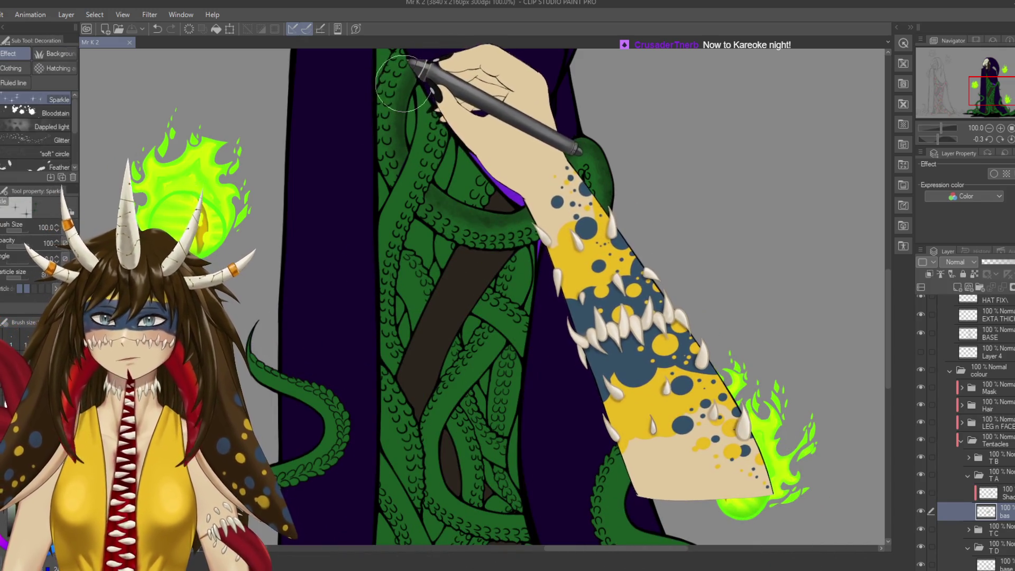
key(b)
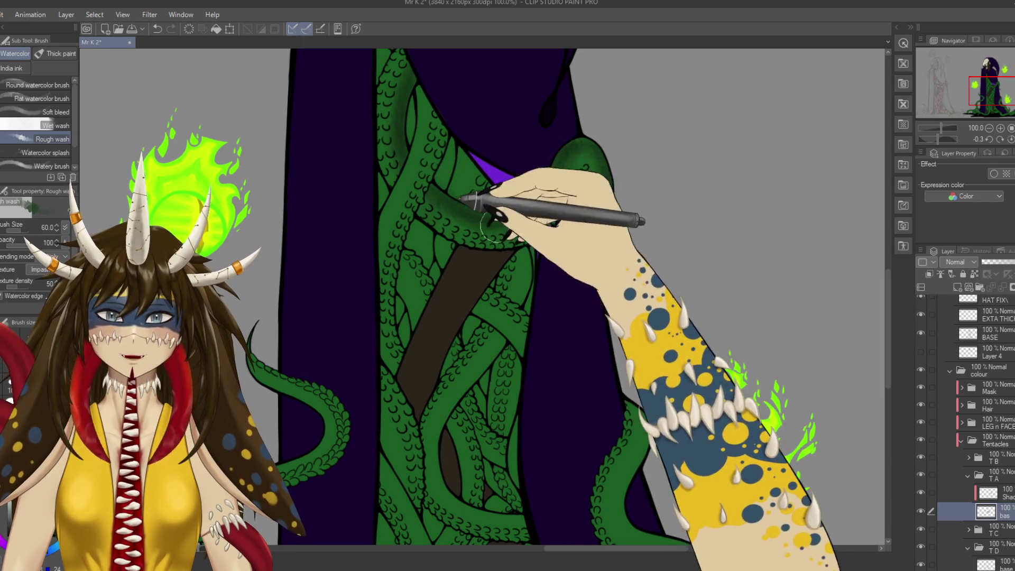
mouse_move(674, 190)
mouse_down()
mouse_move(732, 325)
mouse_move(716, 225)
mouse_up()
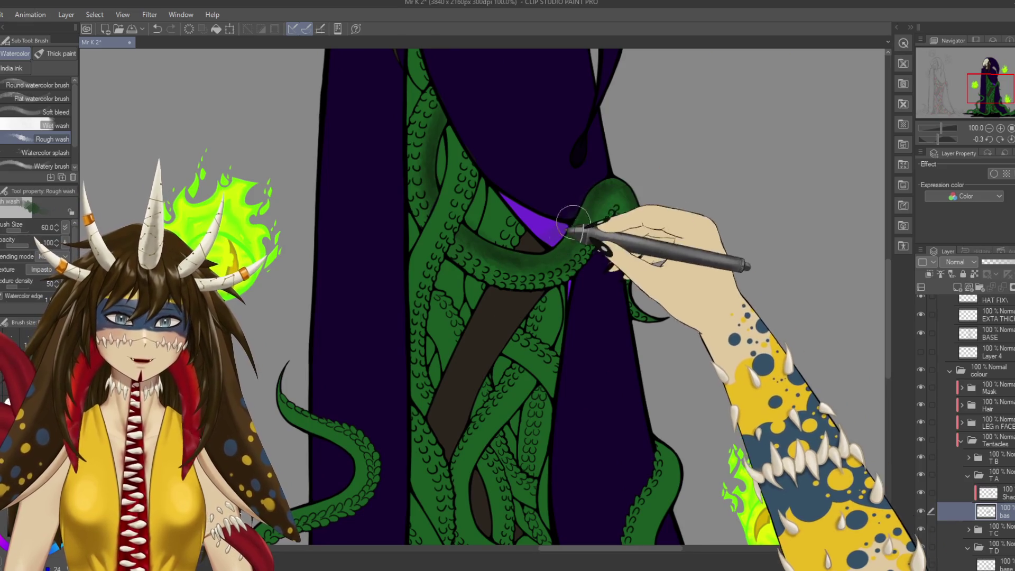
scroll(983, 370, up, 3)
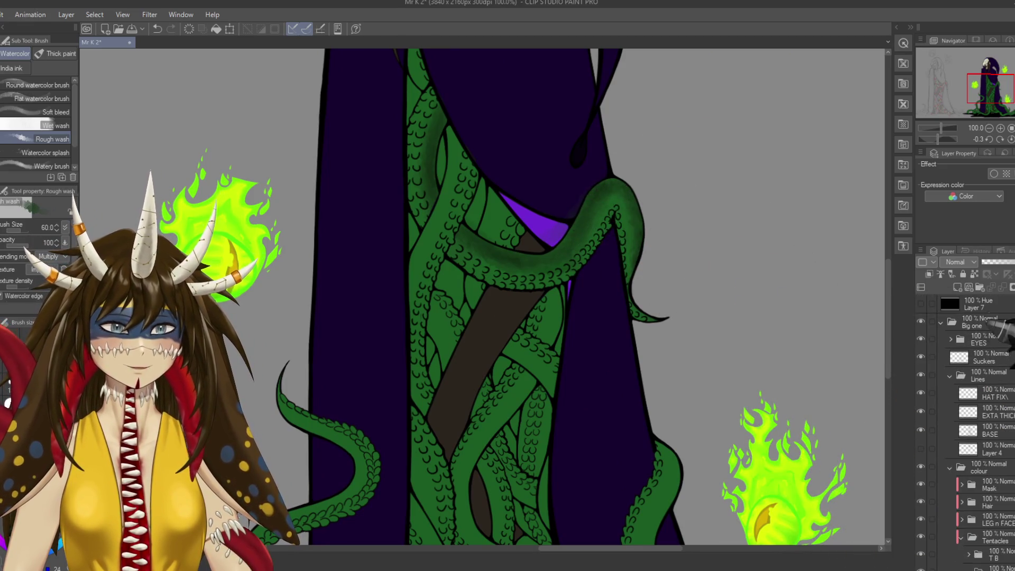
click(956, 286)
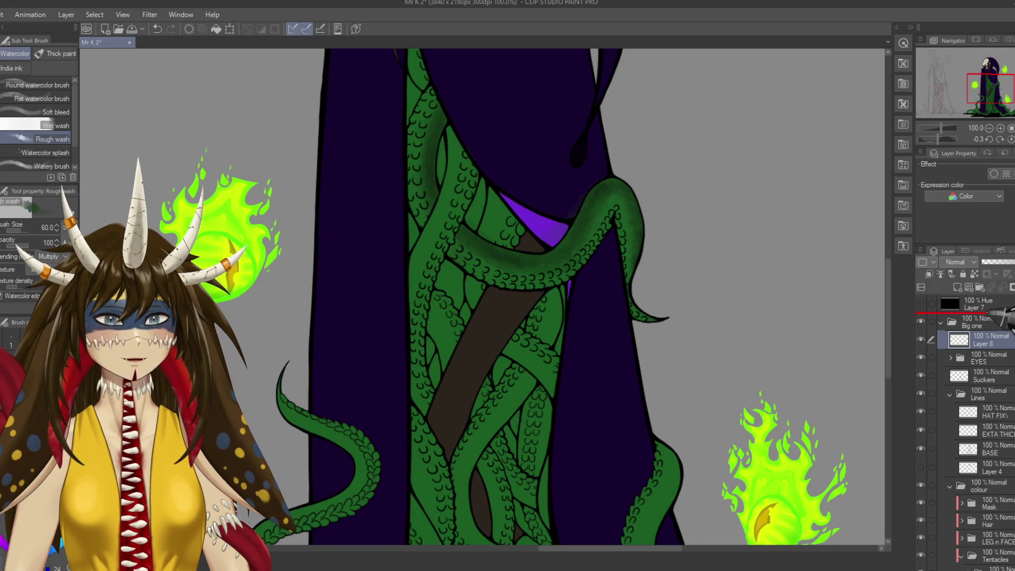
Move the new layer above the Big one folder and paint dark green X swatches with the G-pen.
drag(1004, 316, 1005, 322)
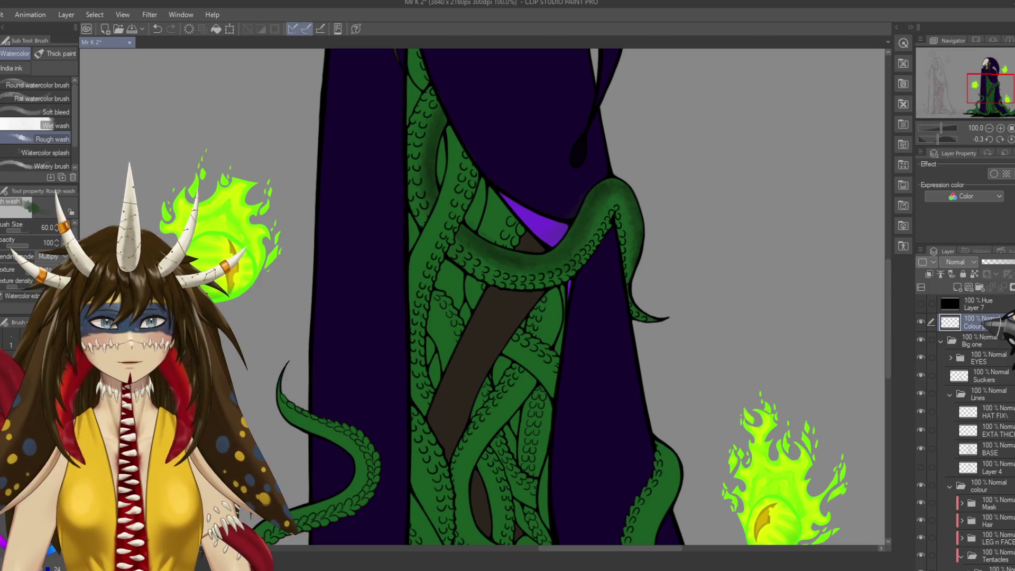
key(p)
drag(711, 264, 724, 299)
drag(764, 240, 700, 295)
drag(703, 417, 690, 327)
mouse_move(726, 233)
mouse_down()
mouse_move(787, 182)
mouse_move(775, 213)
mouse_up()
Sample the fireballs' yellow-green colours and paint bright yellow-green X swatches to the right.
scroll(788, 182, down, 3)
alt+click(775, 333)
scroll(782, 327, up, 3)
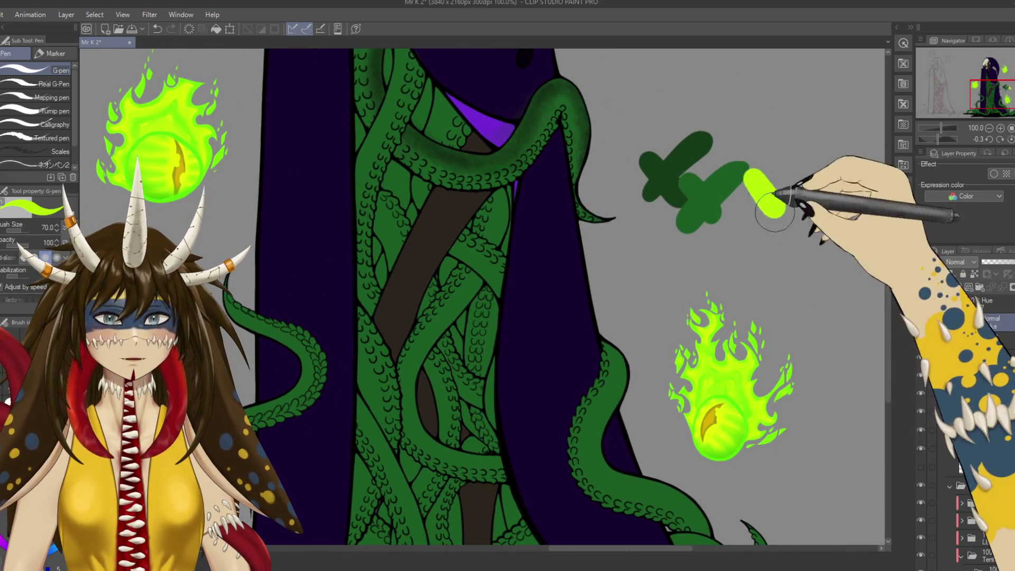
drag(793, 174, 748, 209)
alt+click(737, 439)
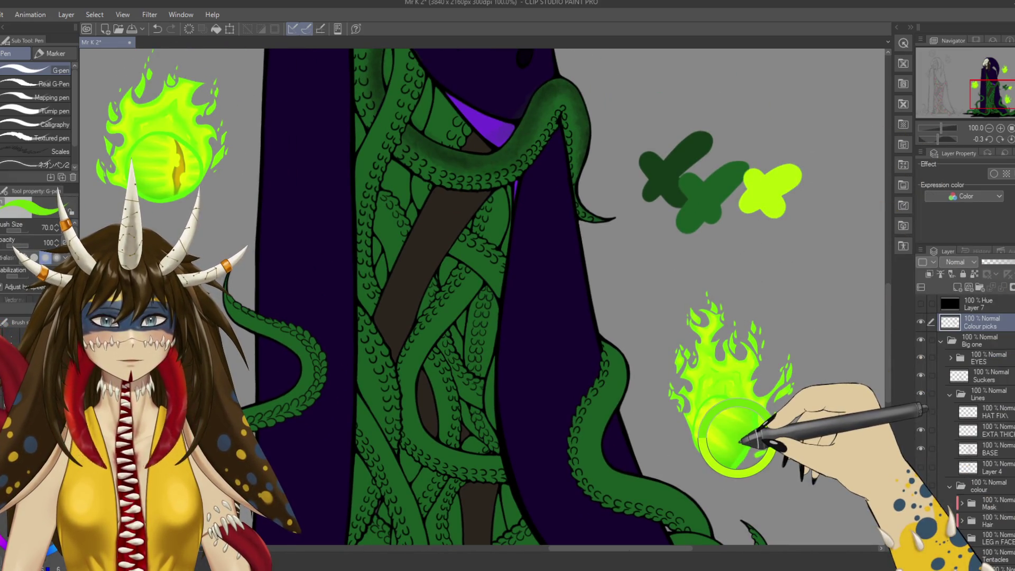
drag(792, 180, 845, 232)
drag(848, 177, 790, 235)
scroll(846, 206, down, 2)
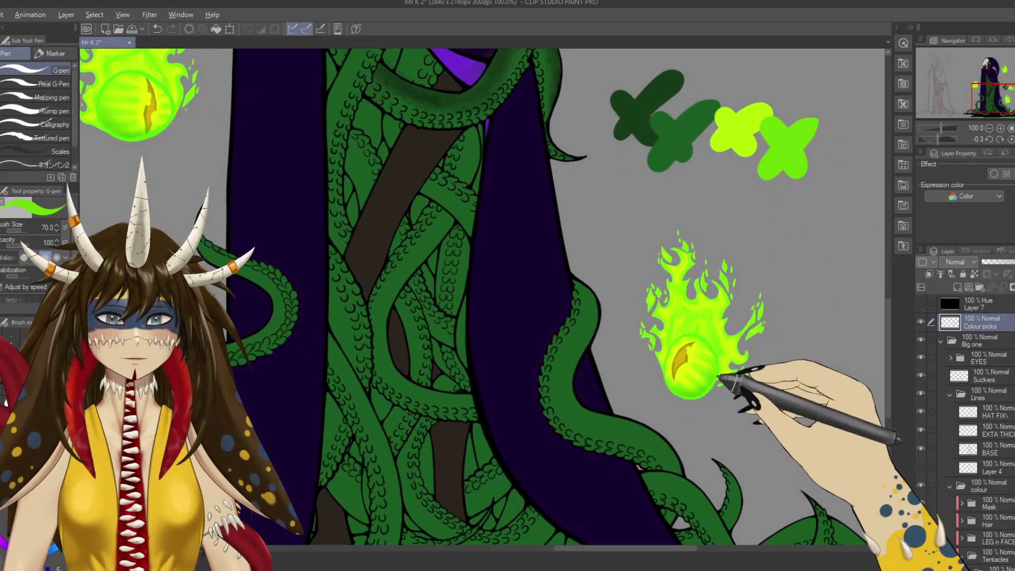
alt+click(716, 377)
scroll(718, 359, up, 3)
drag(732, 359, 766, 296)
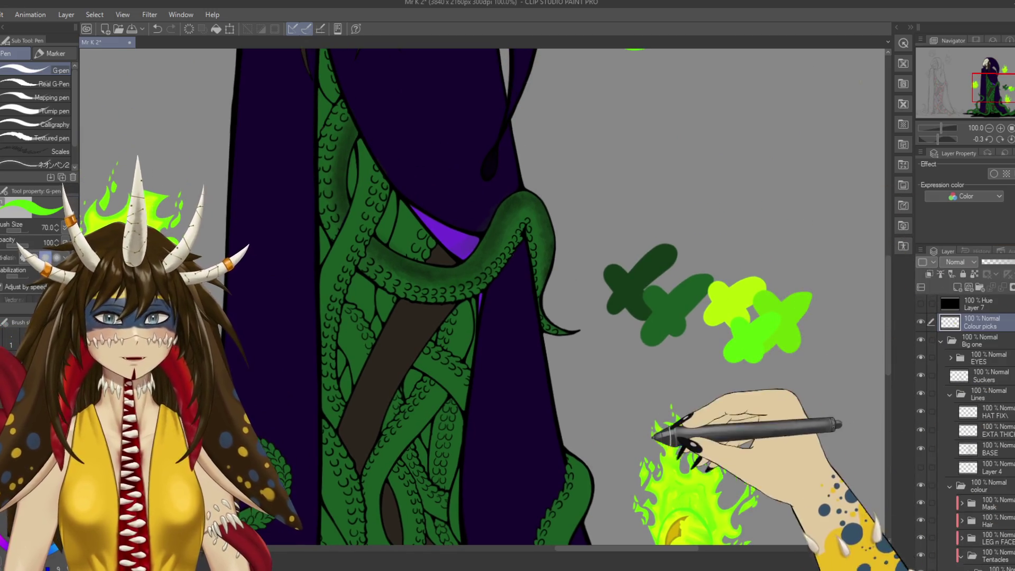
Shade the underside of the looping tentacle with the Rough wash brush.
scroll(679, 430, down, 1)
scroll(679, 430, left, 2)
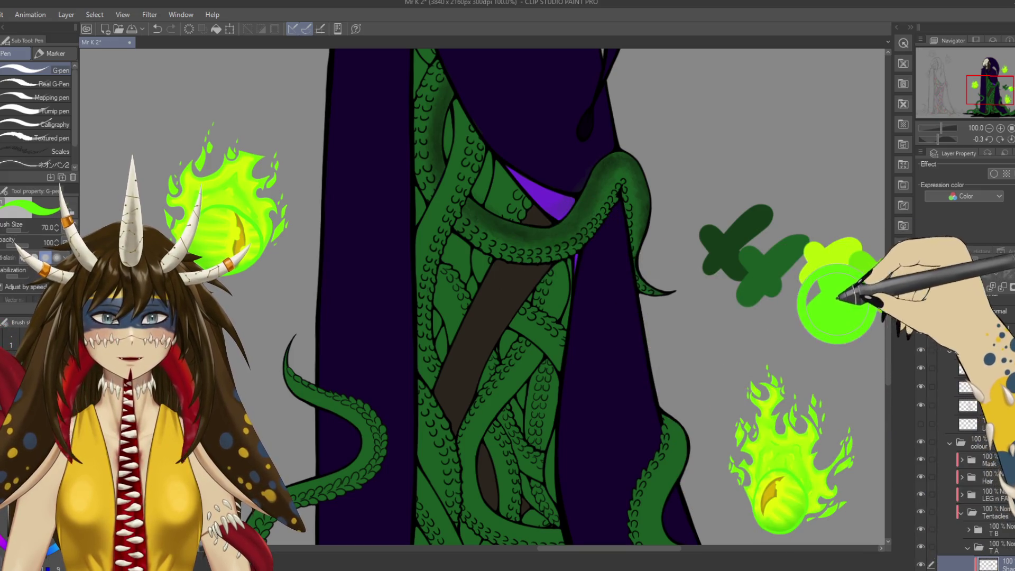
key(b)
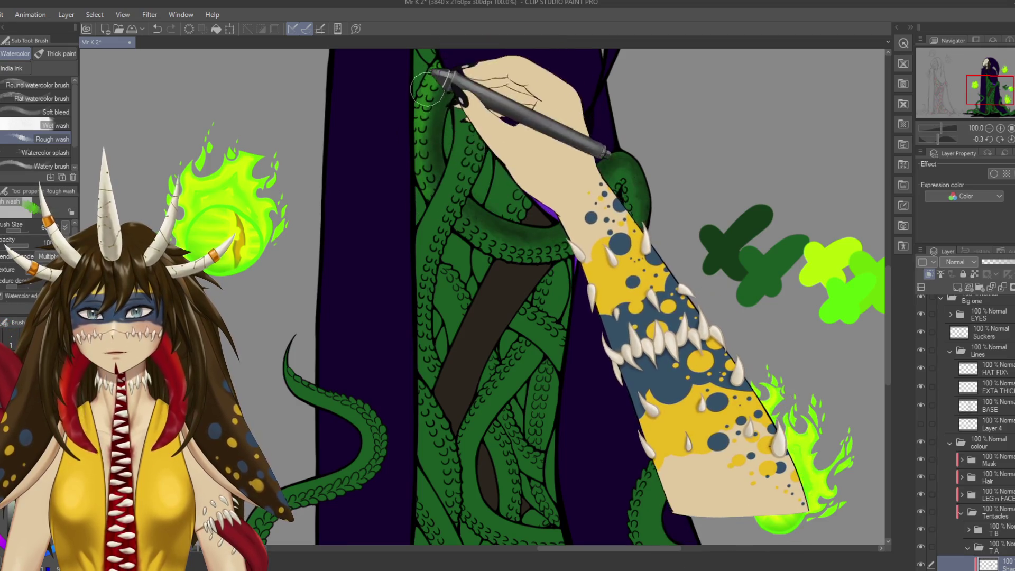
drag(502, 227, 454, 217)
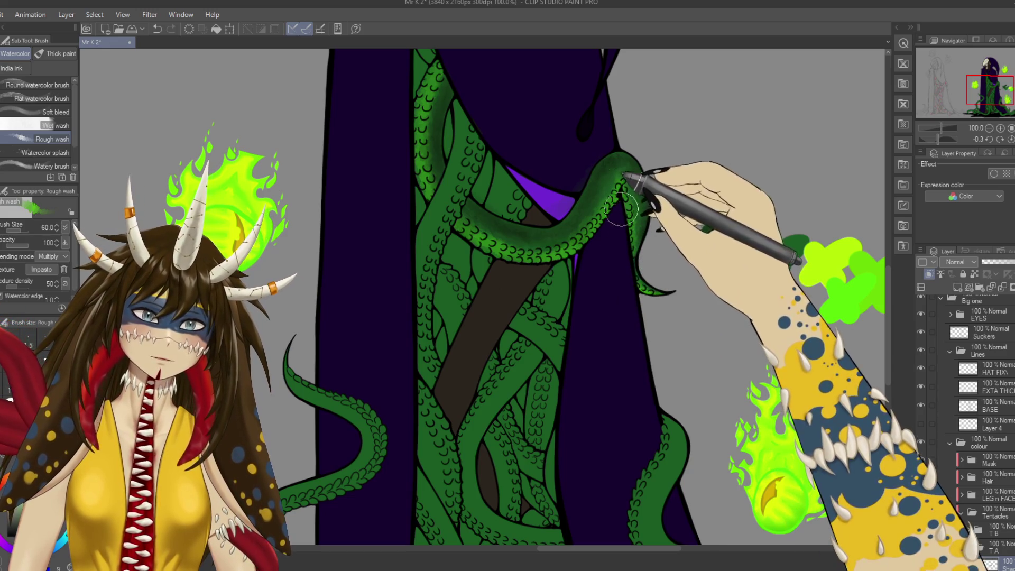
Save the painting with Ctrl+S.
scroll(608, 211, up, 3)
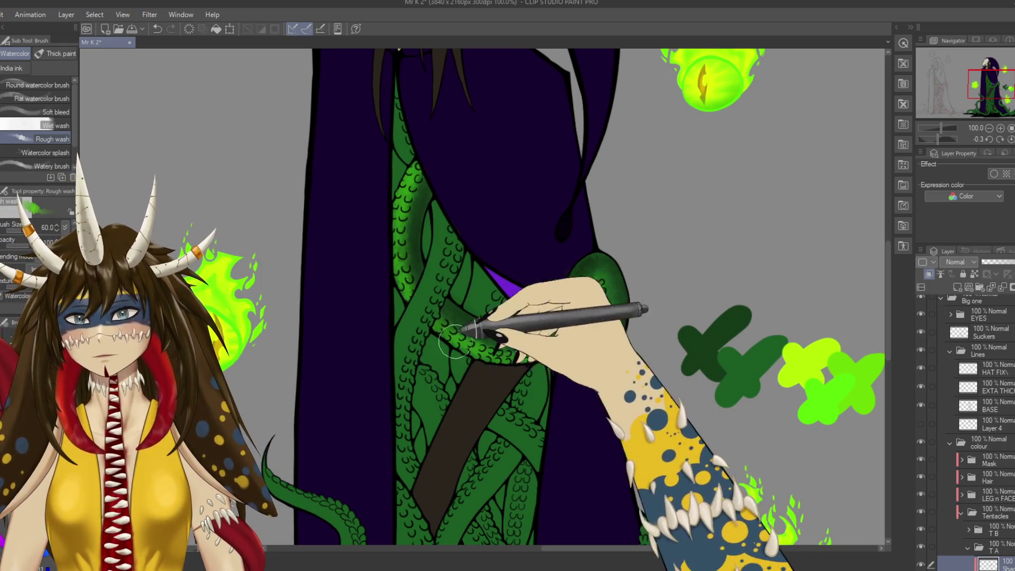
key(ctrl+s)
scroll(619, 237, down, 3)
scroll(619, 236, down, 2)
scroll(620, 236, up, 2)
scroll(619, 236, up, 1)
scroll(620, 236, up, 2)
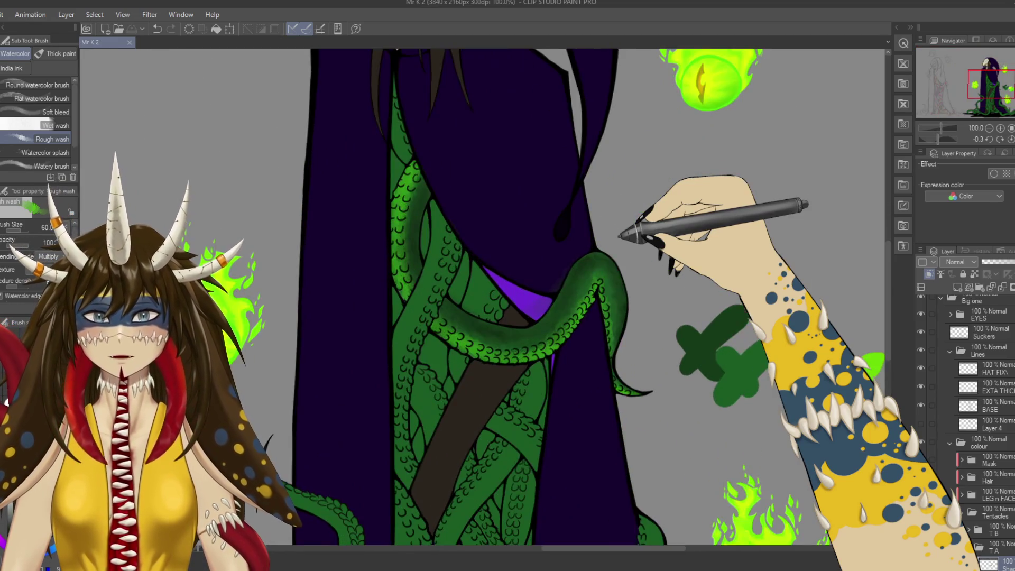
scroll(618, 246, up, 2)
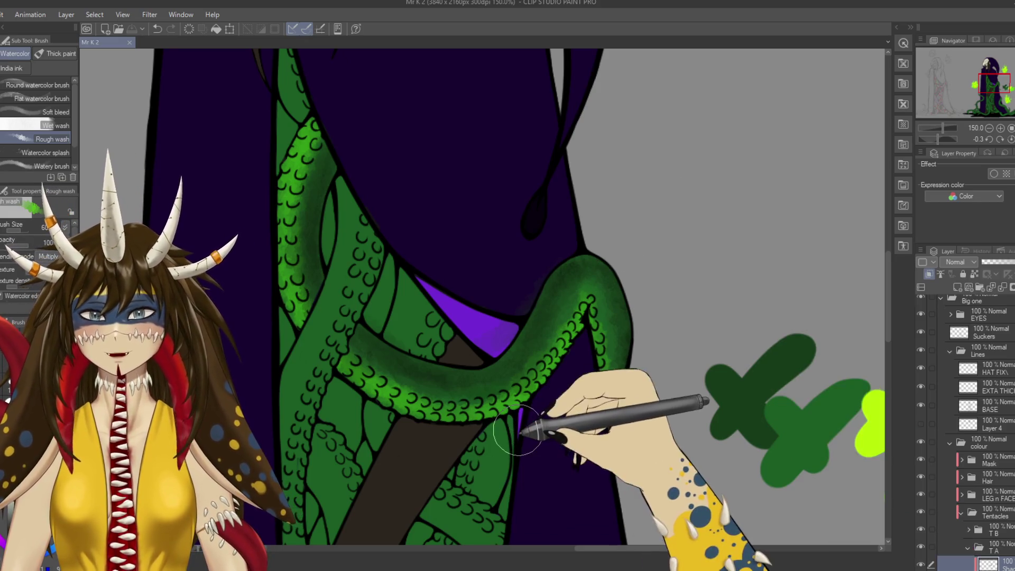
scroll(521, 431, down, 1)
Shade the left vertical tentacle and the horizontal front tentacle toward its tip.
mouse_move(520, 431)
mouse_down()
mouse_move(600, 431)
mouse_move(598, 421)
mouse_up()
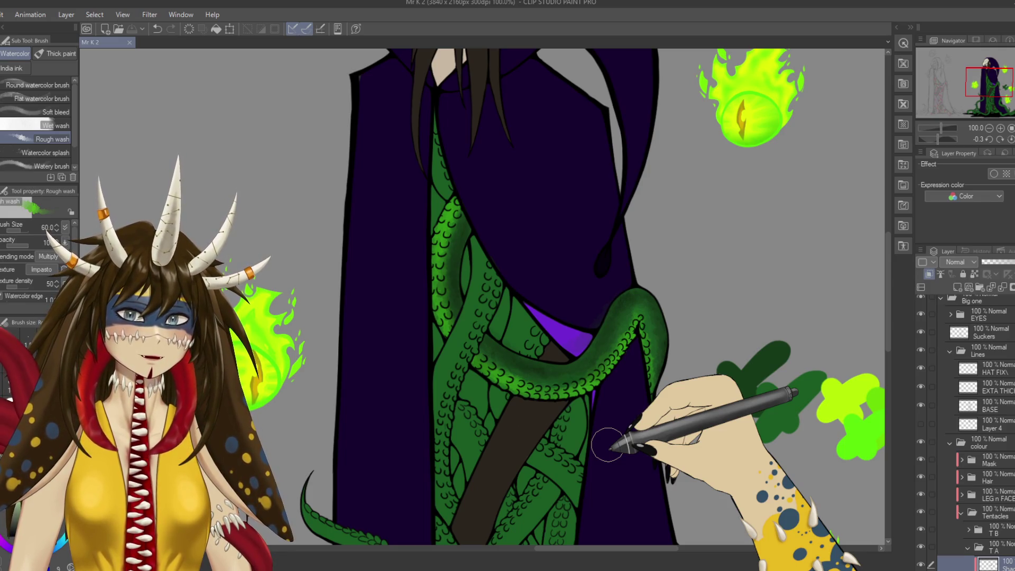
drag(606, 444, 554, 417)
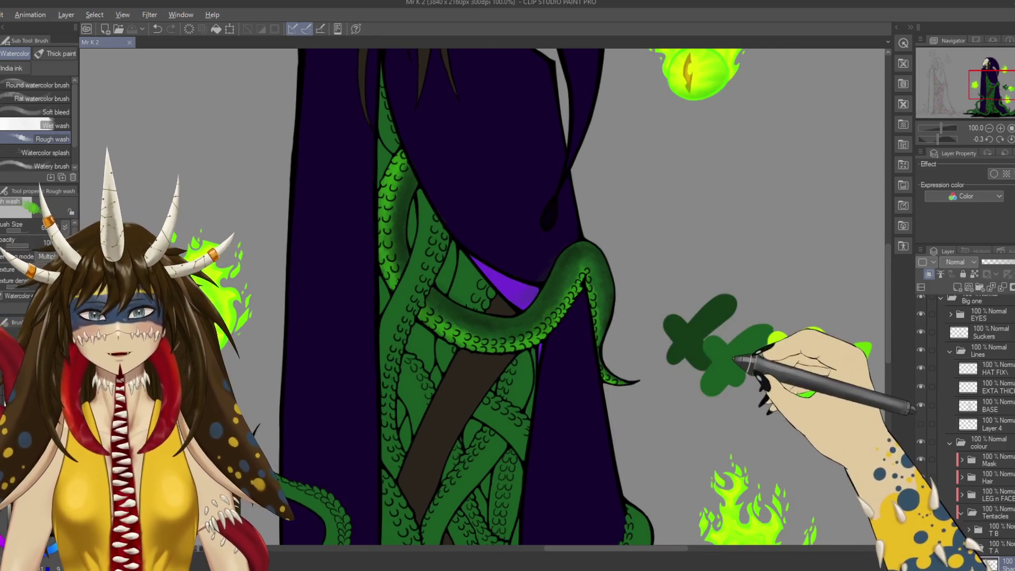
mouse_move(401, 165)
mouse_down()
mouse_move(398, 241)
mouse_move(392, 172)
mouse_move(373, 203)
mouse_up()
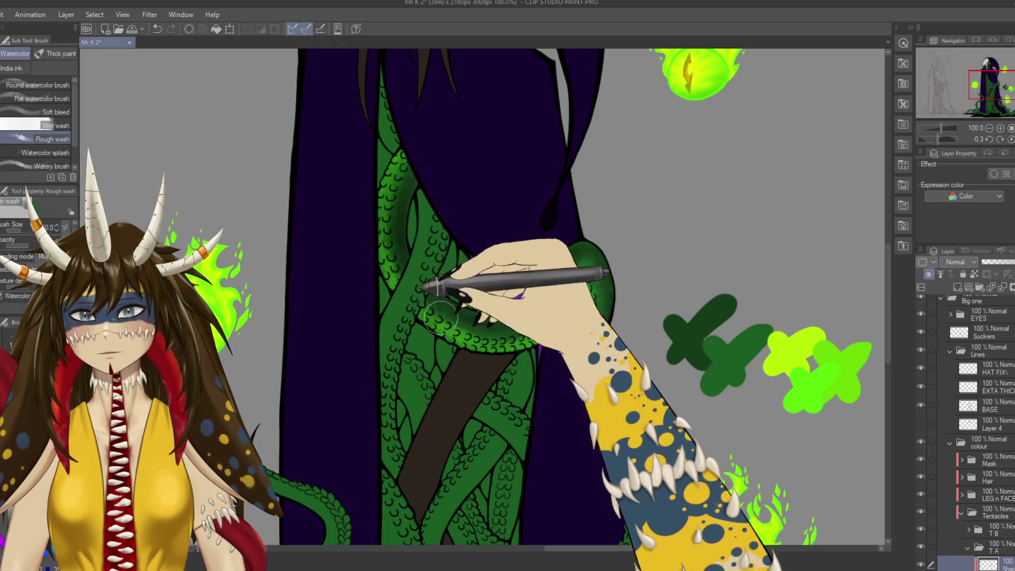
drag(484, 338, 607, 254)
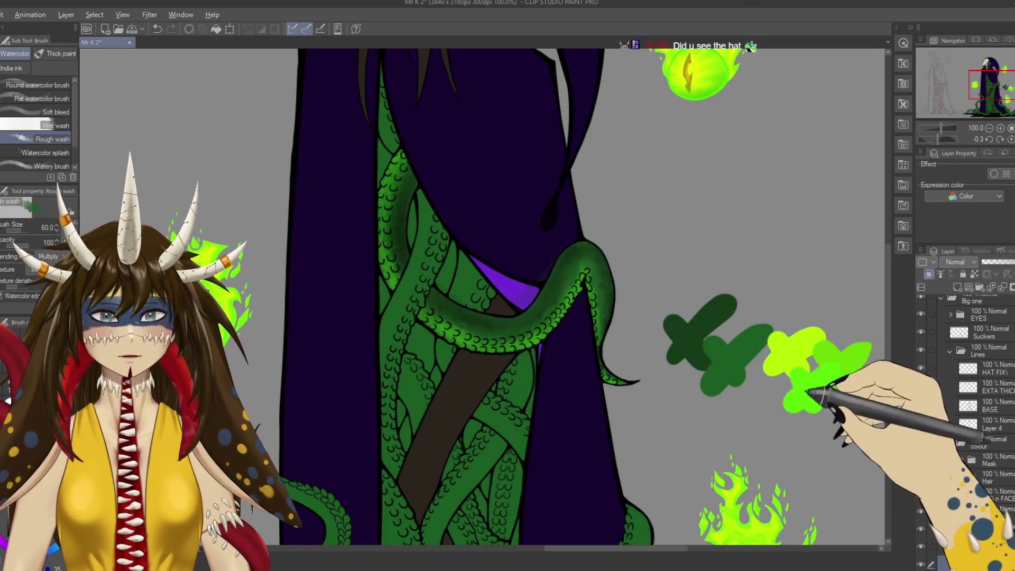
key(b)
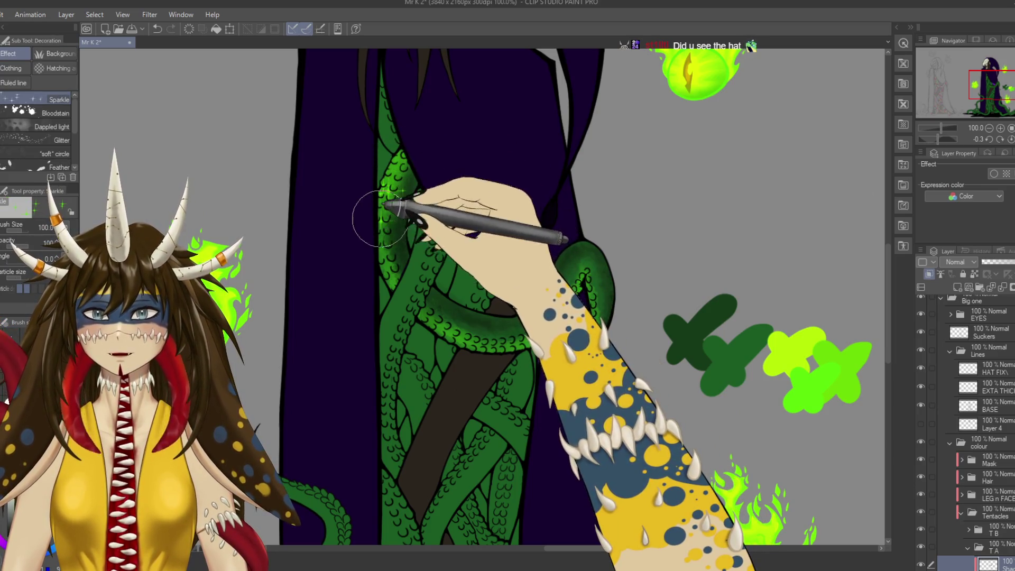
Paint bright green Rough wash highlights down the left tentacle and along the horizontal tentacle.
key(b)
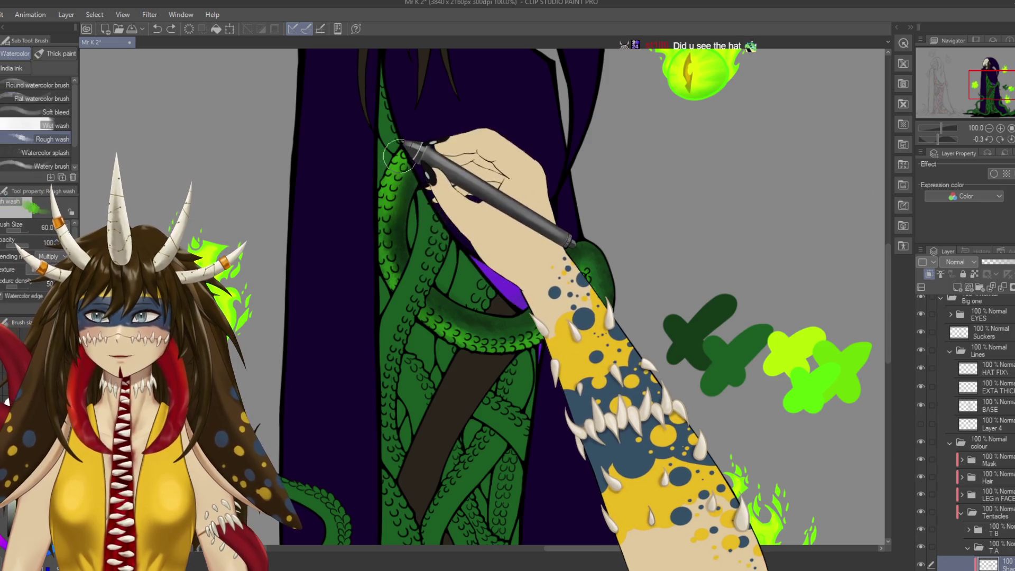
drag(388, 194, 387, 201)
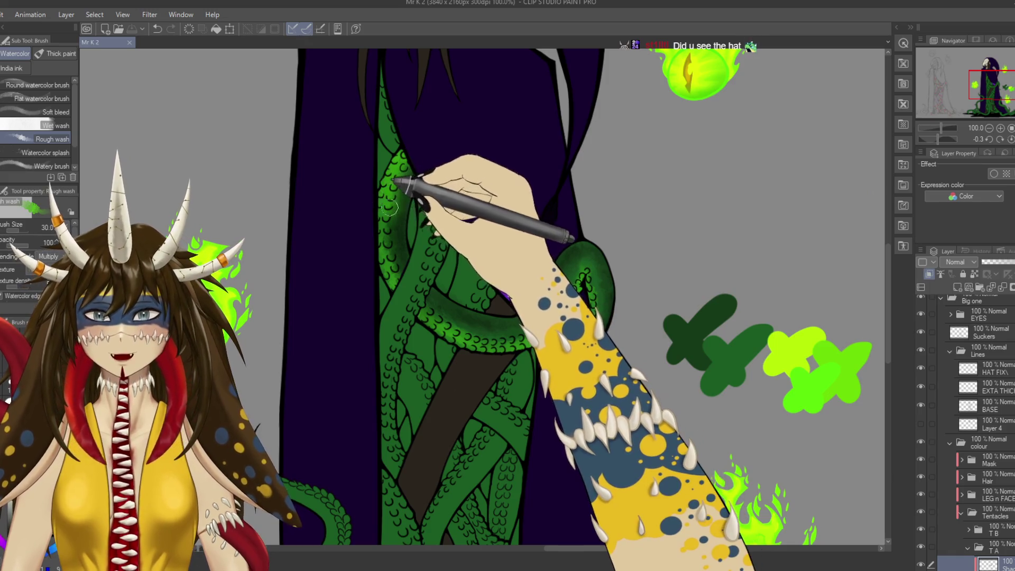
mouse_move(383, 191)
mouse_down()
mouse_move(390, 279)
mouse_move(471, 338)
mouse_move(581, 283)
mouse_up()
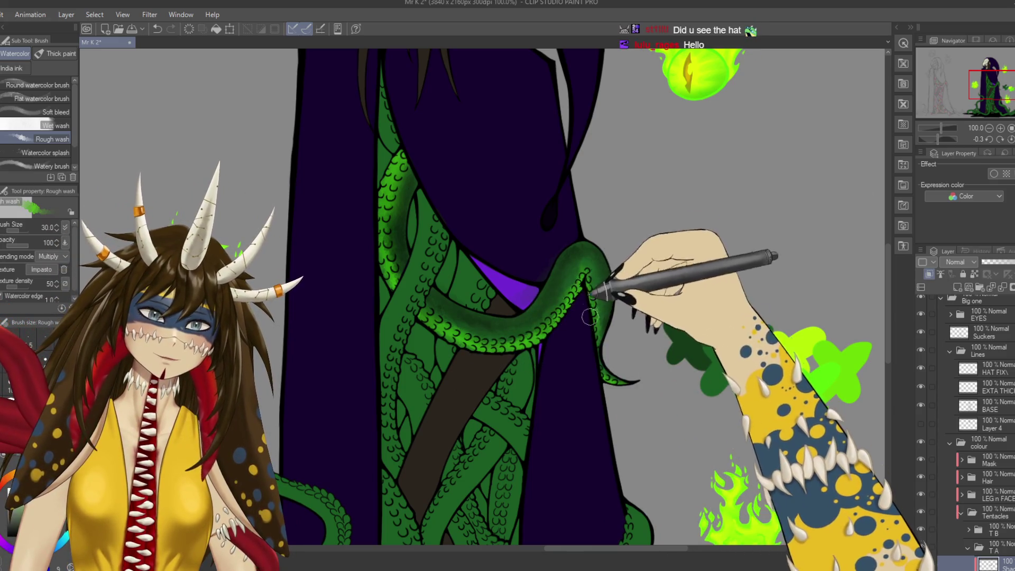
mouse_move(579, 284)
mouse_down()
mouse_move(625, 382)
mouse_move(578, 332)
mouse_up()
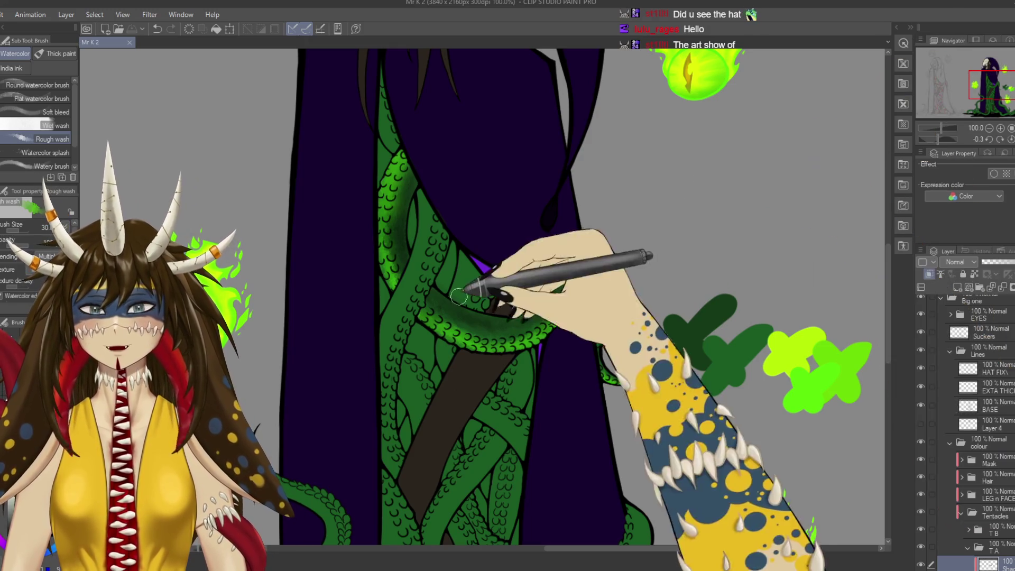
mouse_move(460, 298)
mouse_down()
mouse_move(450, 303)
mouse_move(460, 324)
mouse_move(551, 263)
mouse_move(610, 289)
mouse_move(600, 234)
mouse_move(539, 265)
mouse_move(534, 310)
mouse_move(516, 312)
mouse_up()
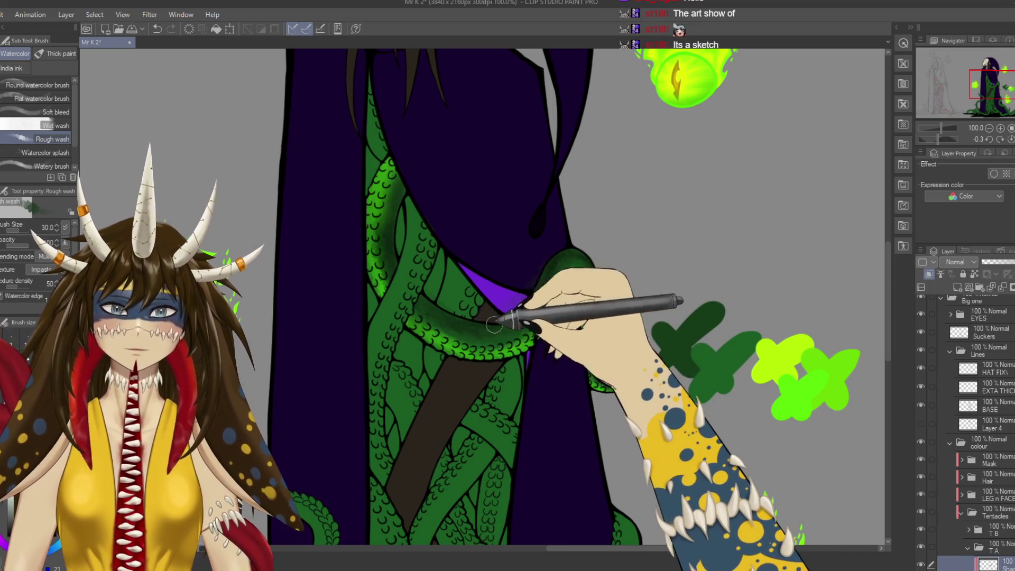
mouse_move(435, 310)
mouse_down()
mouse_move(391, 264)
mouse_move(408, 179)
mouse_up()
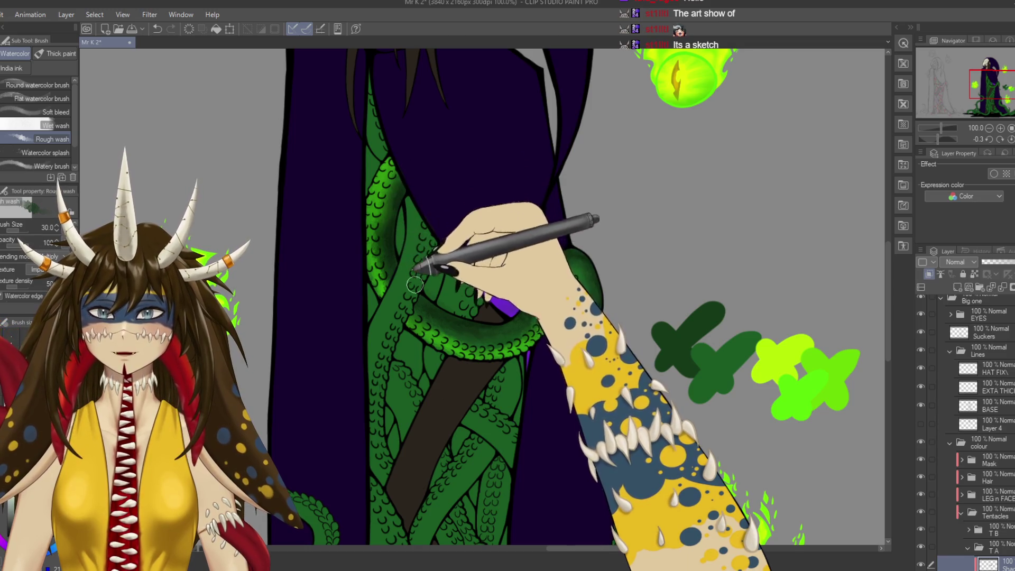
drag(449, 314, 475, 320)
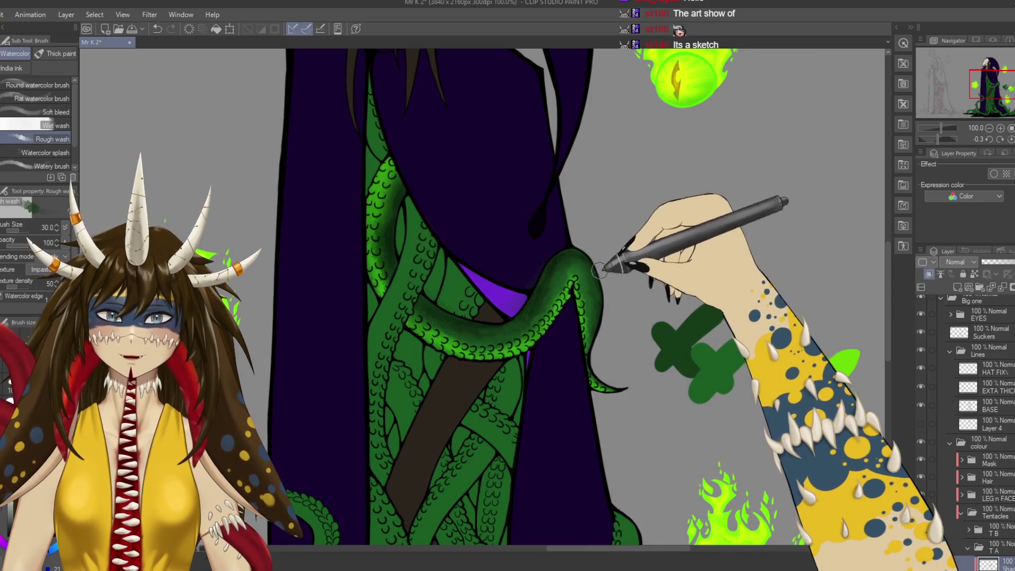
drag(636, 308, 683, 293)
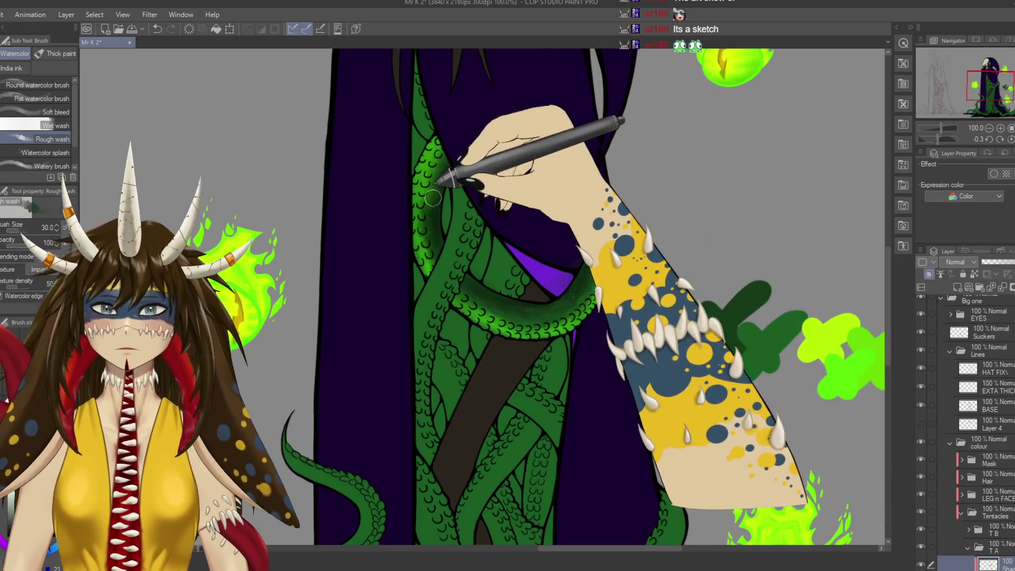
Save the painting with Ctrl+S.
key(ctrl+s)
scroll(482, 296, down, 6)
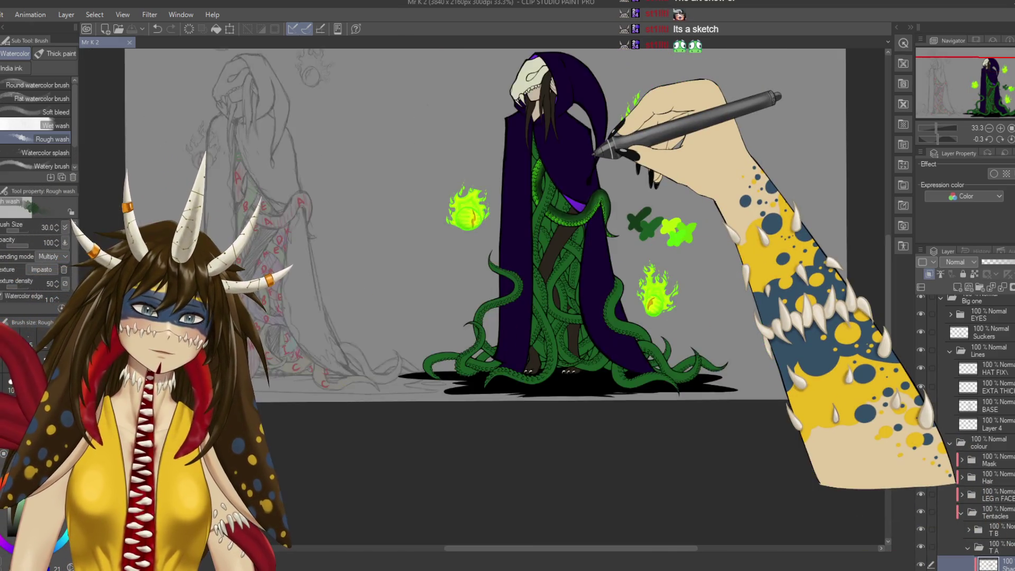
scroll(482, 296, up, 8)
scroll(594, 153, down, 5)
scroll(724, 359, right, 8)
scroll(761, 306, left, 5)
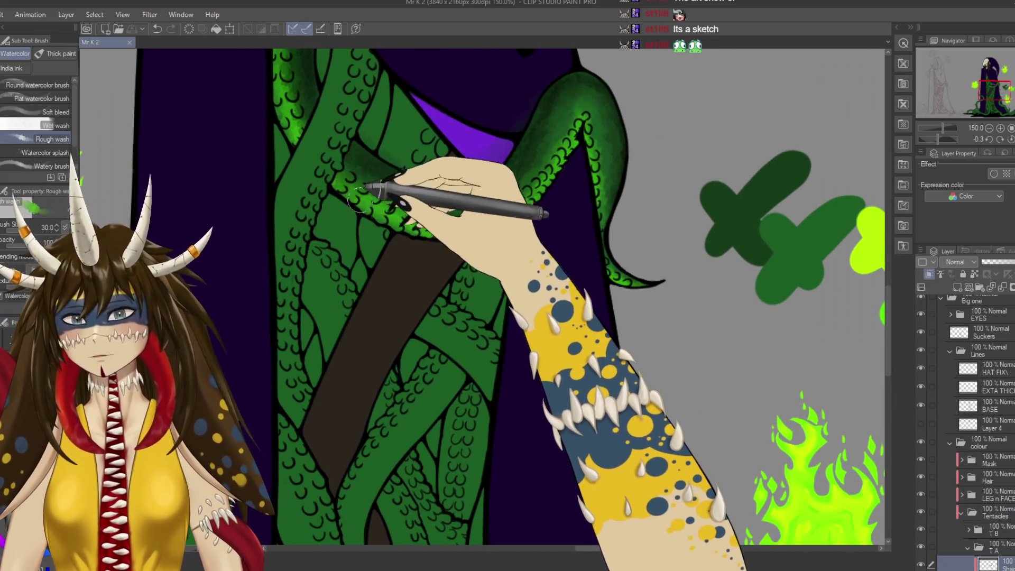
Add a soft airbrush green glow to the horizontal tentacle and pick a smaller airbrush.
key(b)
drag(391, 222, 464, 245)
key(b)
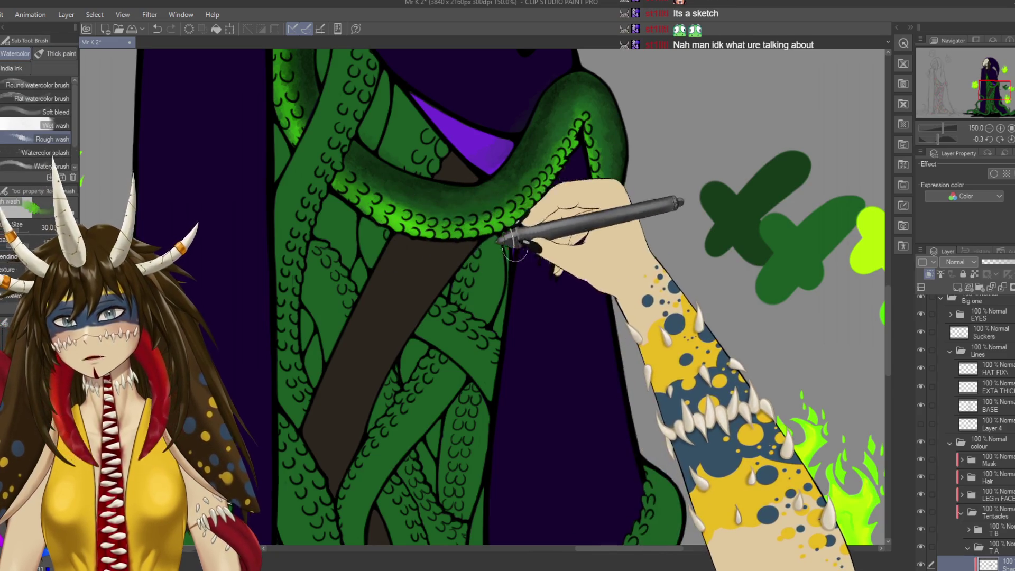
key(b)
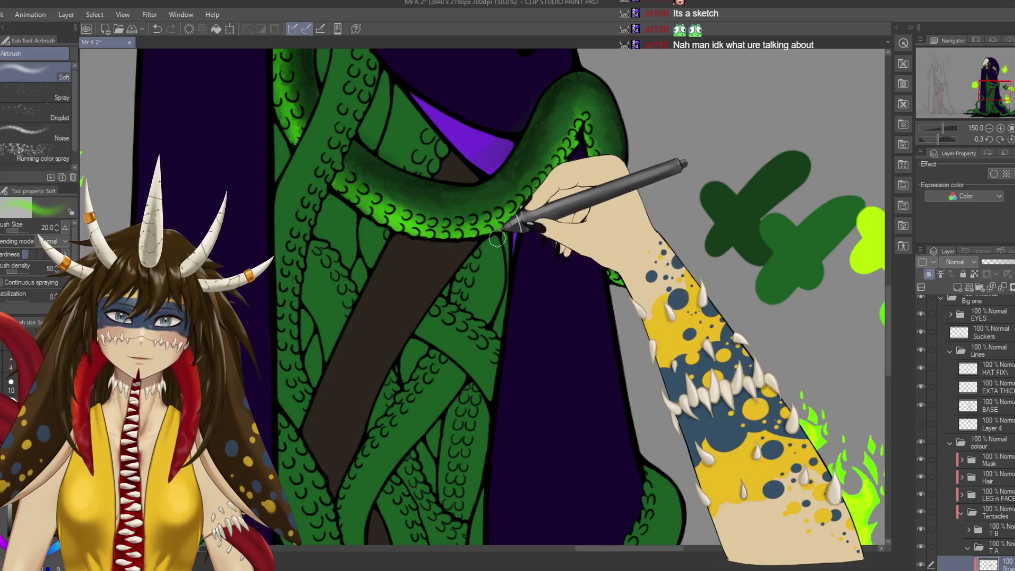
Airbrush a bright green glow up the tentacle's edge, then undo it.
mouse_move(461, 239)
mouse_down()
mouse_move(575, 138)
mouse_move(606, 279)
mouse_move(640, 288)
mouse_move(720, 378)
mouse_up()
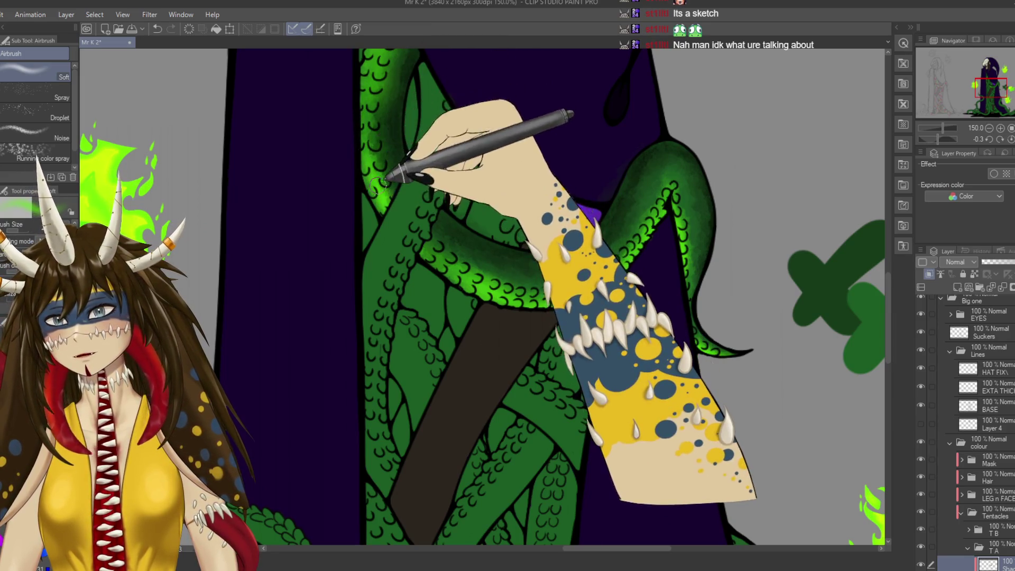
key(ctrl+z)
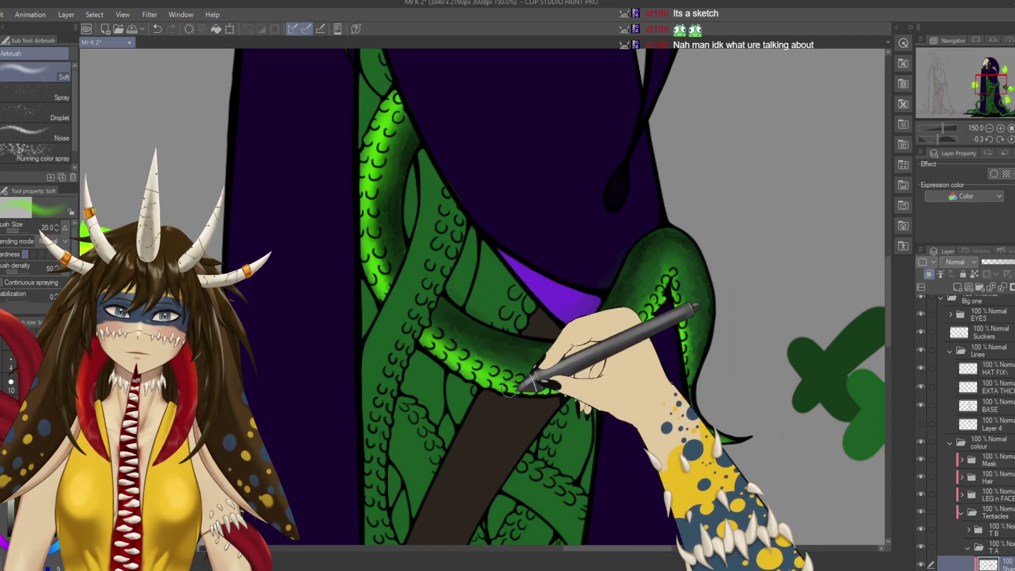
scroll(618, 458, down, 4)
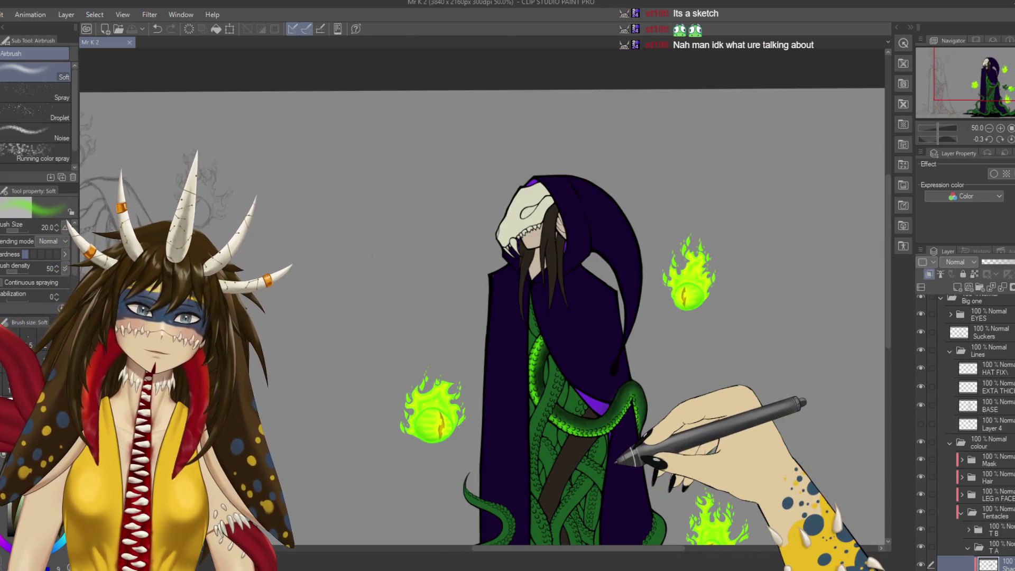
scroll(649, 316, down, 1)
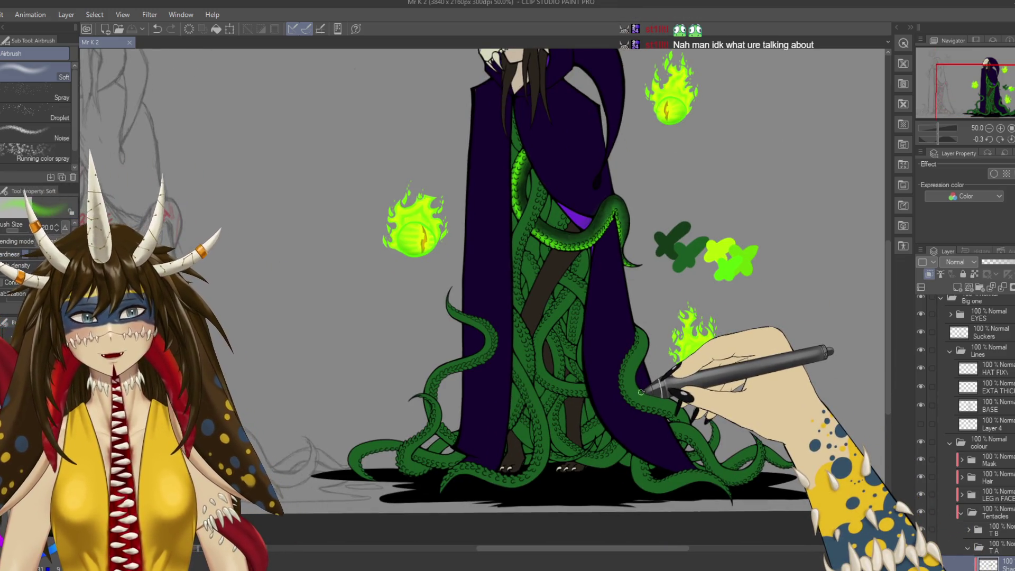
scroll(642, 390, up, 2)
scroll(646, 392, up, 3)
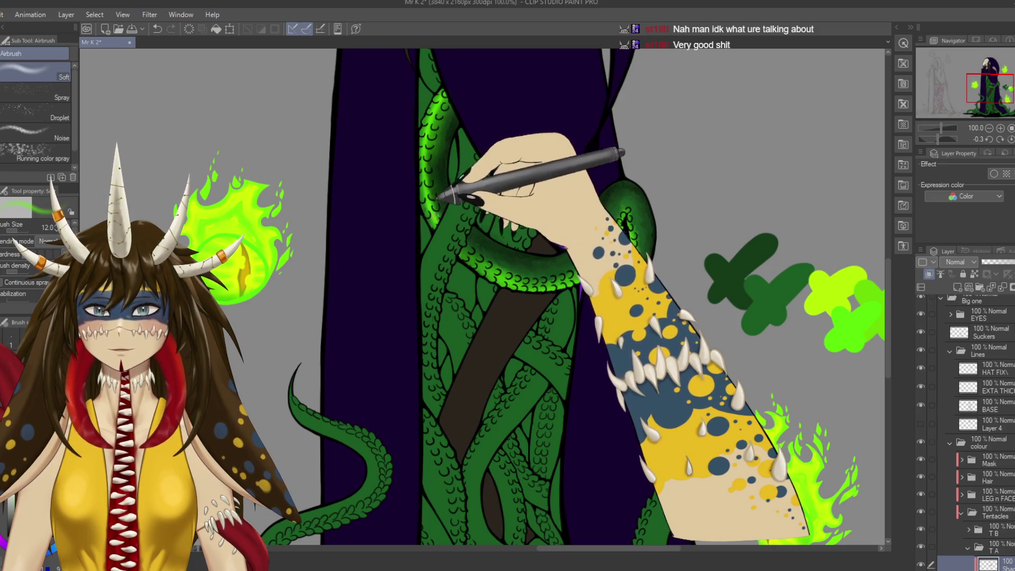
Rotate the canvas view, level it again, and zoom in closely on the tentacles.
key(r)
drag(475, 317, 528, 396)
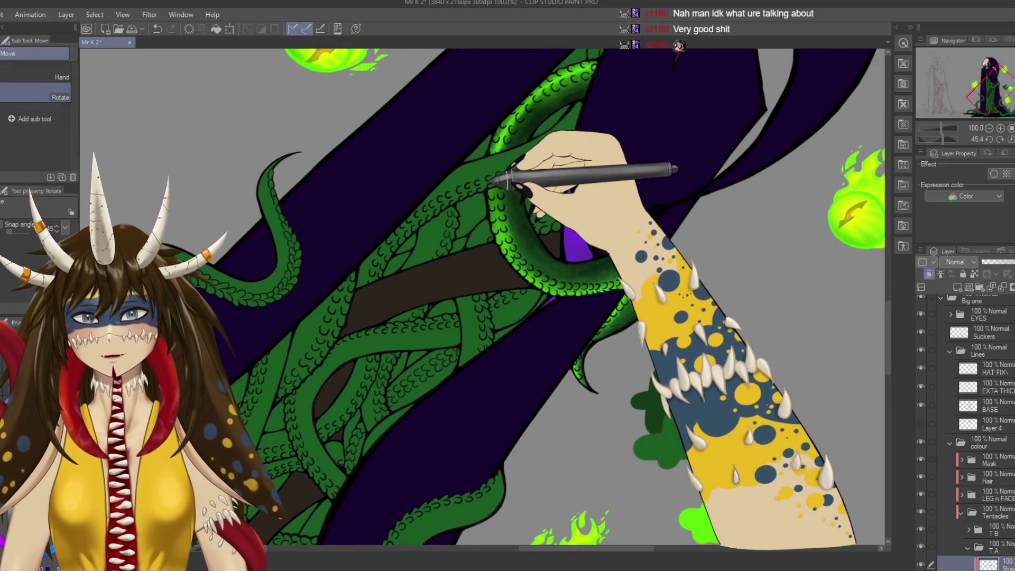
key(p)
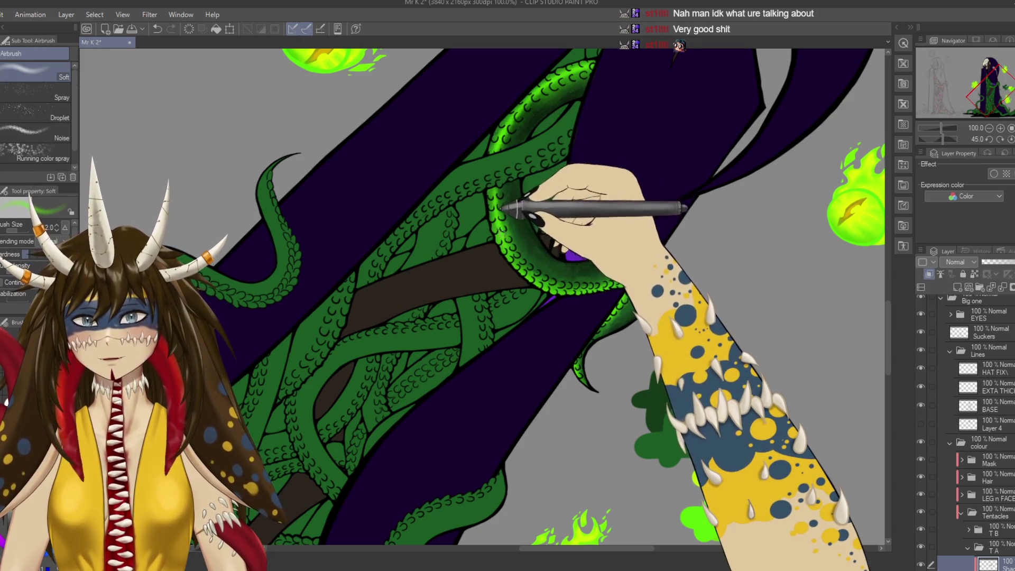
mouse_move(464, 163)
mouse_down()
mouse_move(453, 220)
mouse_move(483, 294)
mouse_move(456, 277)
mouse_move(508, 235)
mouse_up()
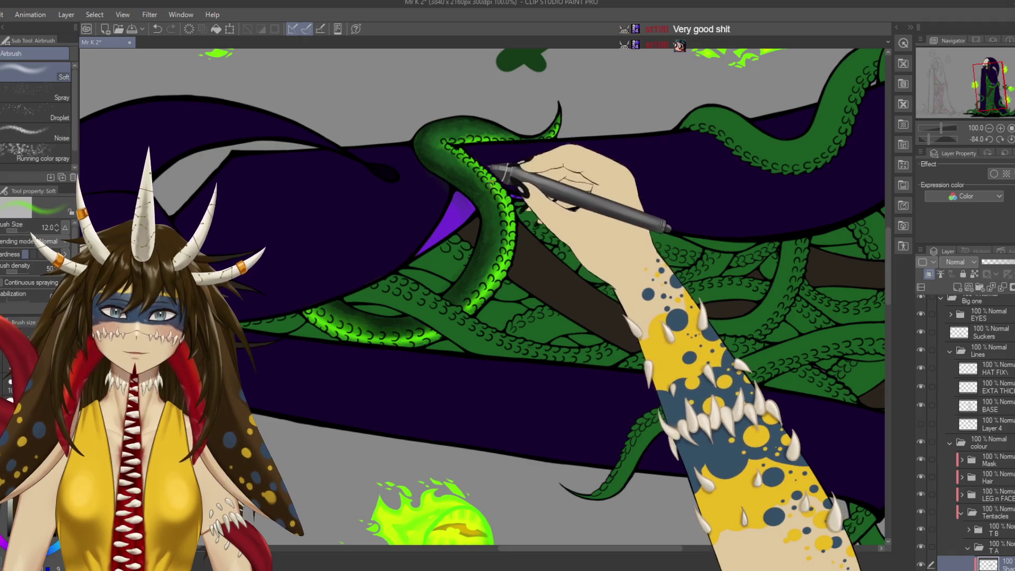
mouse_move(448, 146)
mouse_down()
mouse_move(594, 159)
mouse_move(627, 280)
mouse_up()
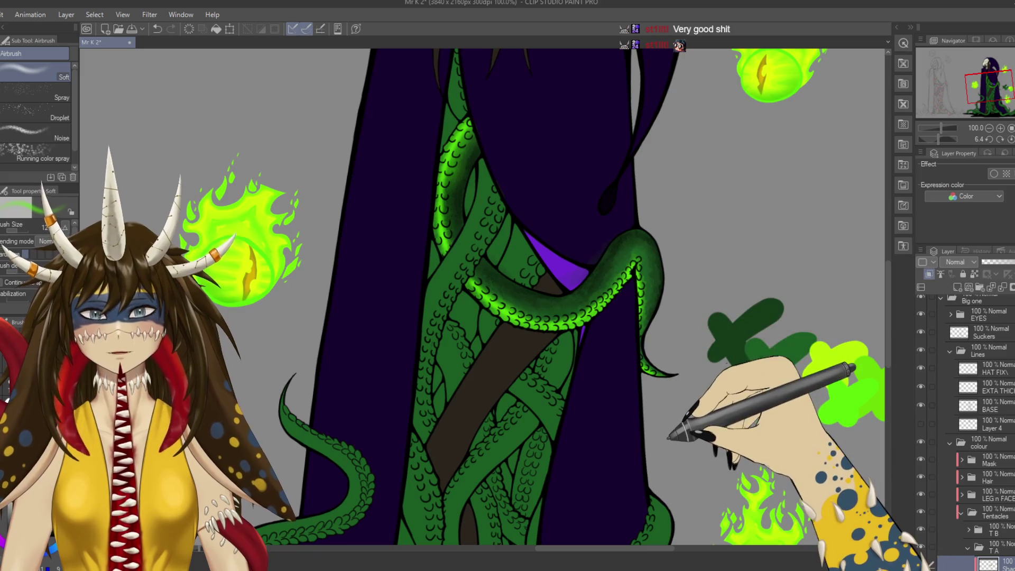
key(ctrl+minus)
key(ctrl+minus)
key(ctrl+minus)
mouse_move(666, 425)
mouse_down()
mouse_move(340, 414)
mouse_move(419, 414)
mouse_move(528, 438)
mouse_move(476, 385)
mouse_move(492, 403)
mouse_move(552, 423)
mouse_up()
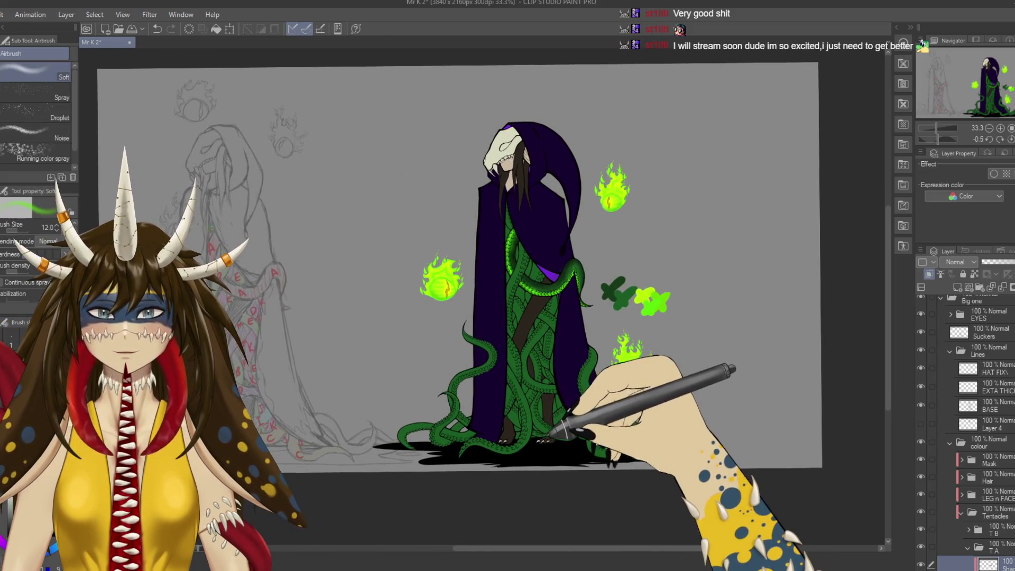
mouse_move(536, 377)
mouse_down()
mouse_move(645, 365)
mouse_move(591, 372)
mouse_move(573, 388)
mouse_up()
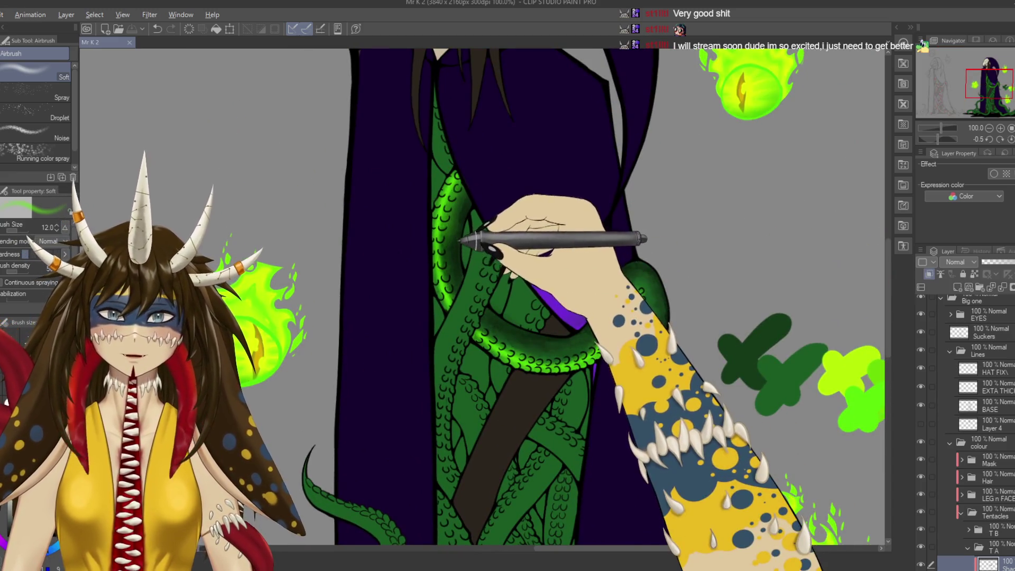
key(b)
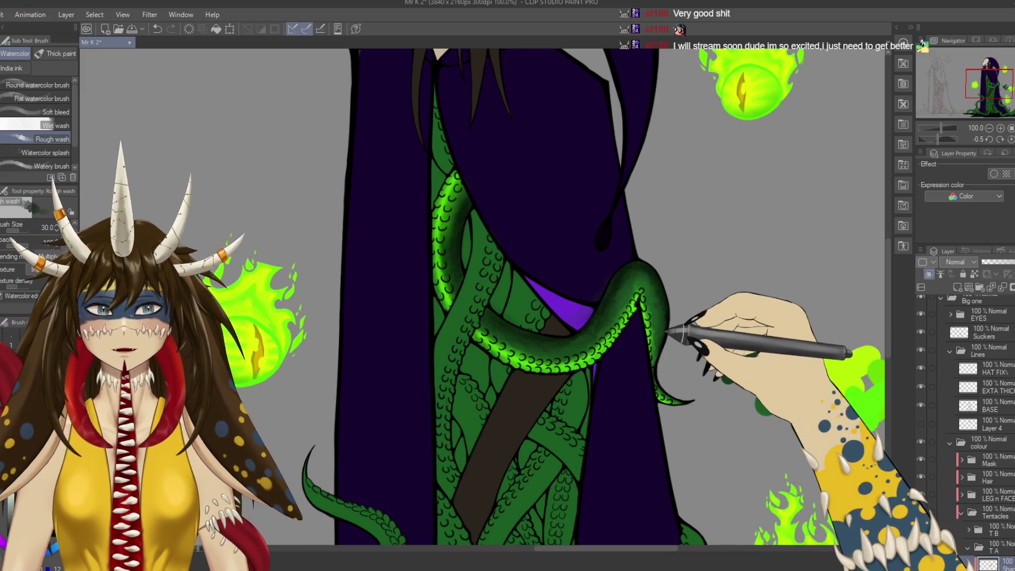
Paint darker Rough wash shading along the looping tentacle's tip, saving before and after.
key(ctrl+s)
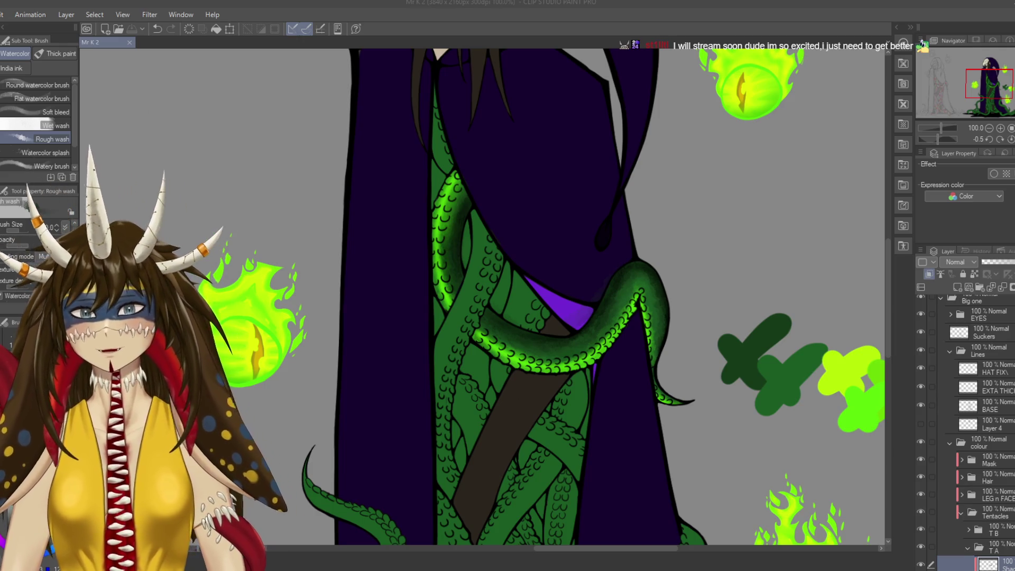
mouse_move(483, 186)
mouse_down()
mouse_move(484, 172)
mouse_move(520, 289)
mouse_move(590, 300)
mouse_move(659, 228)
mouse_up()
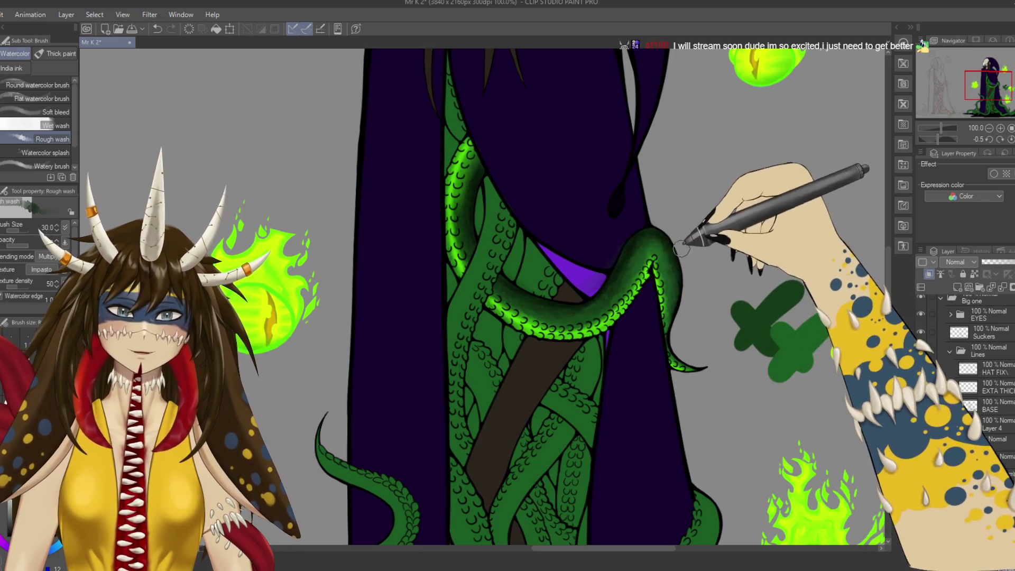
key(ctrl+s)
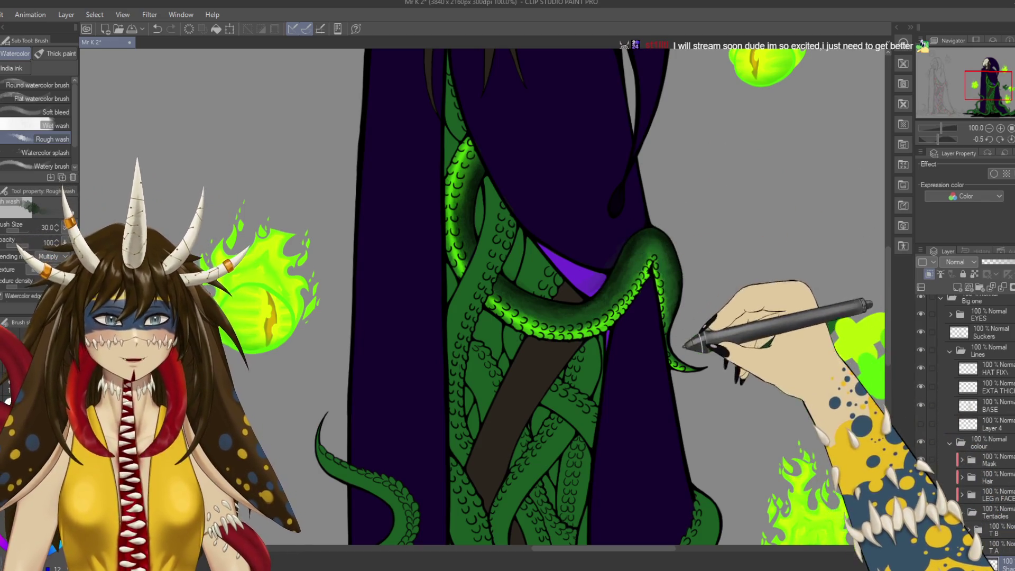
scroll(677, 343, down, 1)
scroll(667, 324, up, 1)
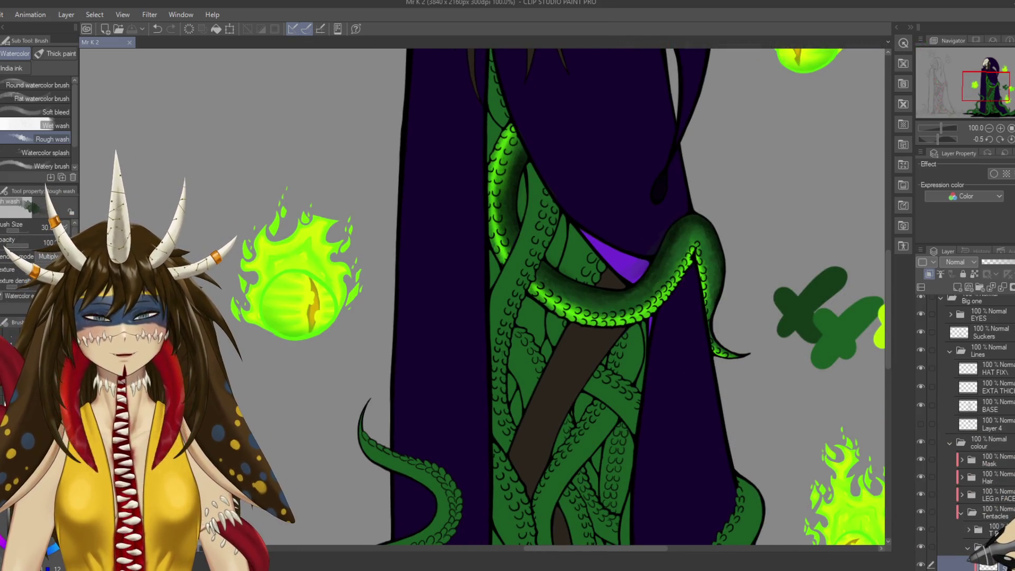
scroll(978, 422, down, 5)
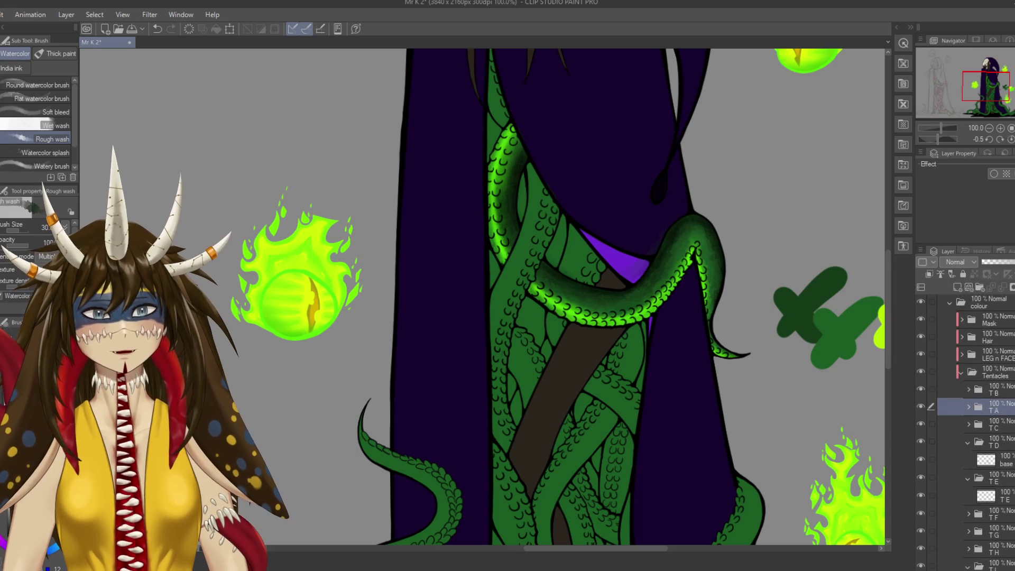
Toggle the TA tentacle glow layer off and on to compare, leaving it visible.
scroll(482, 296, down, 3)
scroll(484, 294, up, 2)
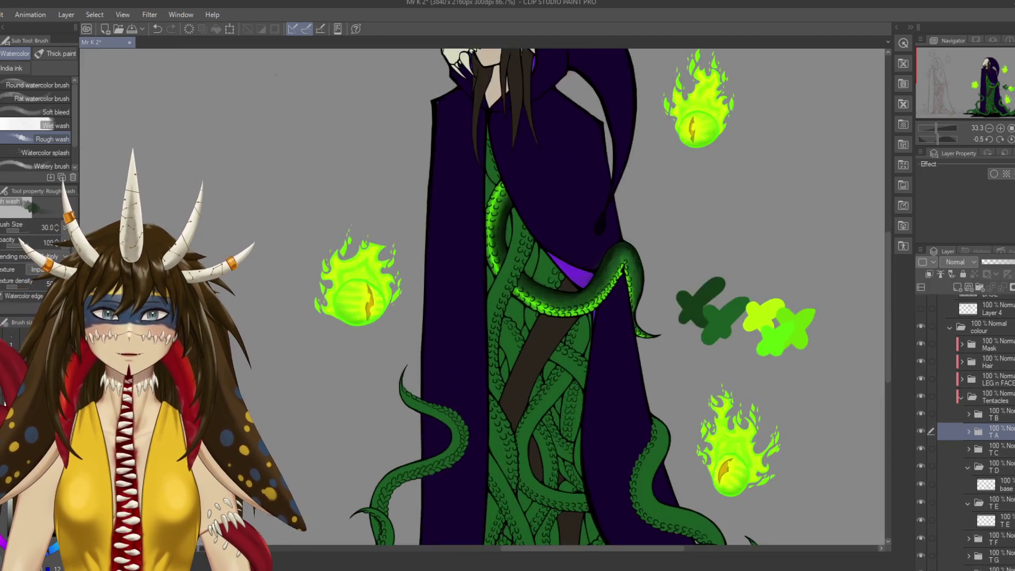
scroll(484, 294, up, 1)
scroll(484, 294, up, 1)
scroll(484, 294, up, 1)
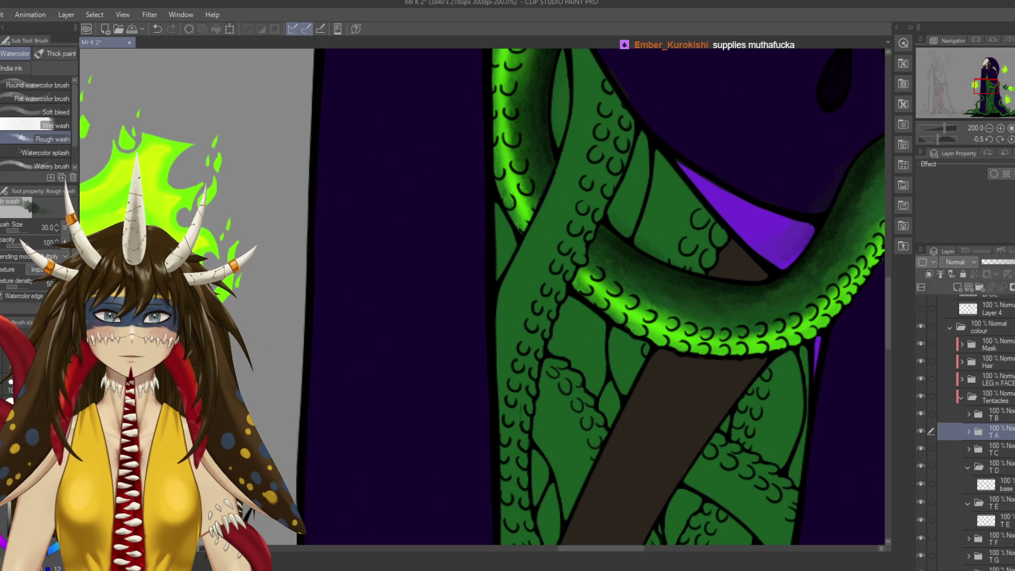
scroll(485, 290, down, 1)
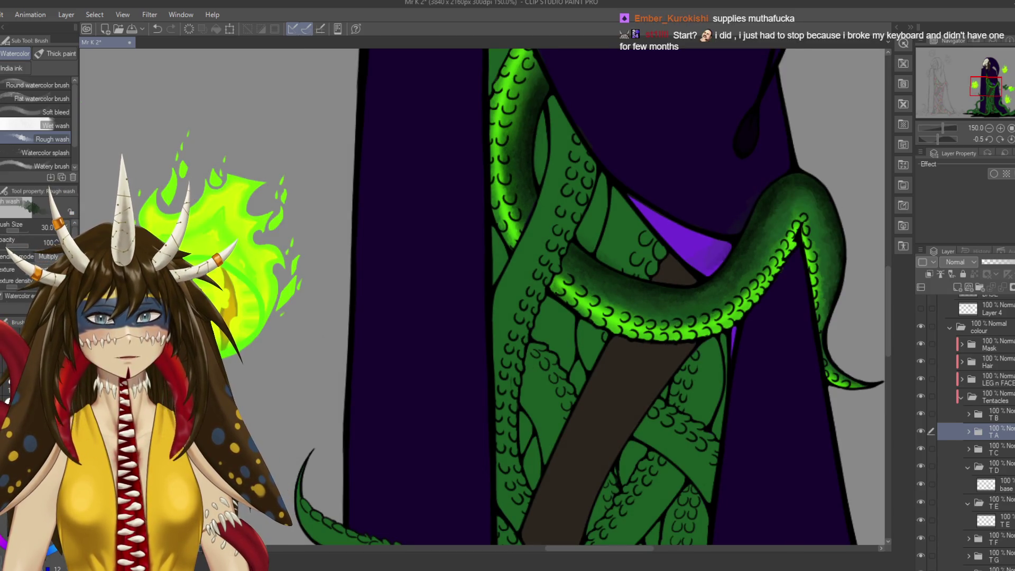
ctrl+shift+click(670, 105)
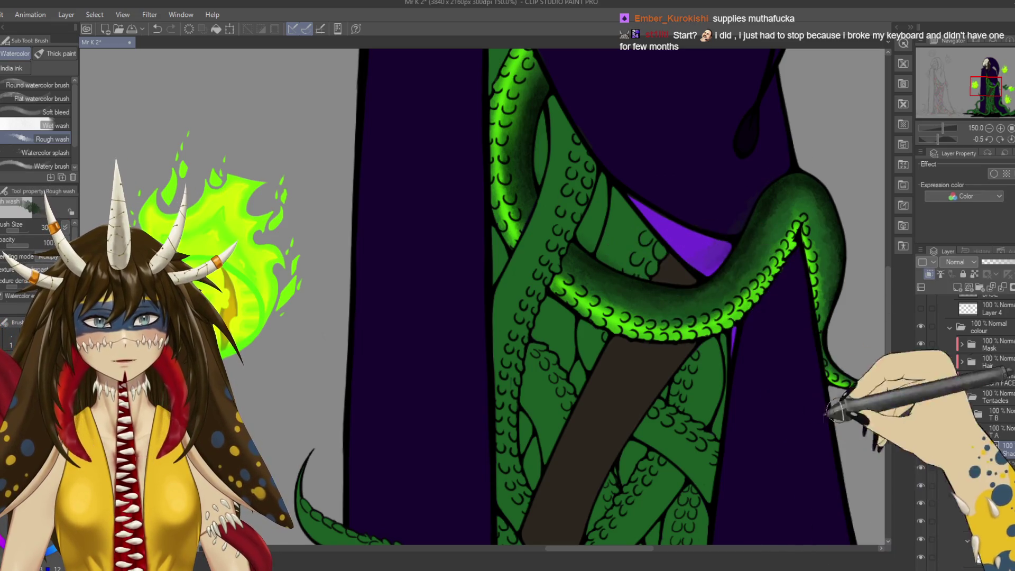
click(919, 449)
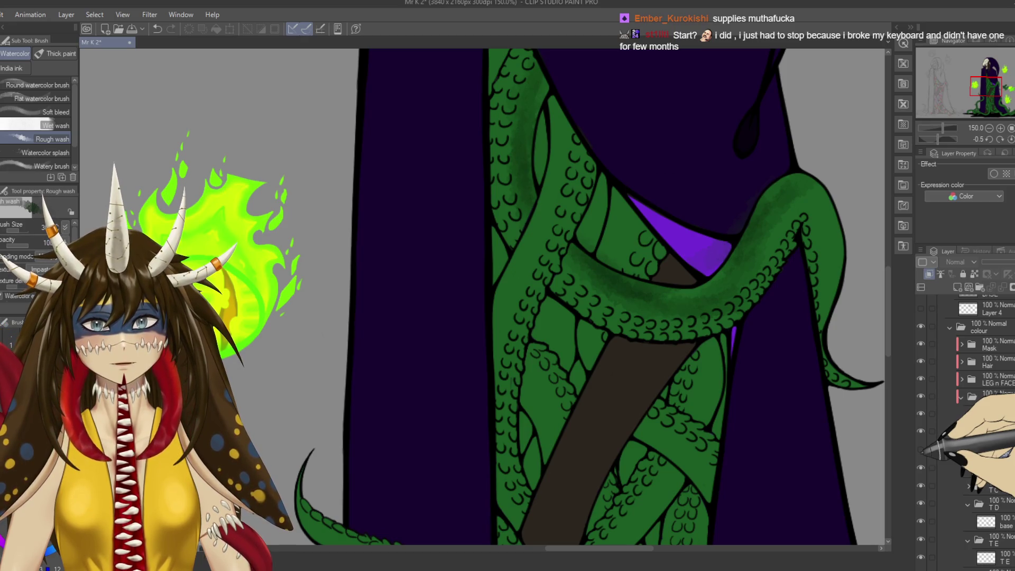
click(920, 450)
click(920, 449)
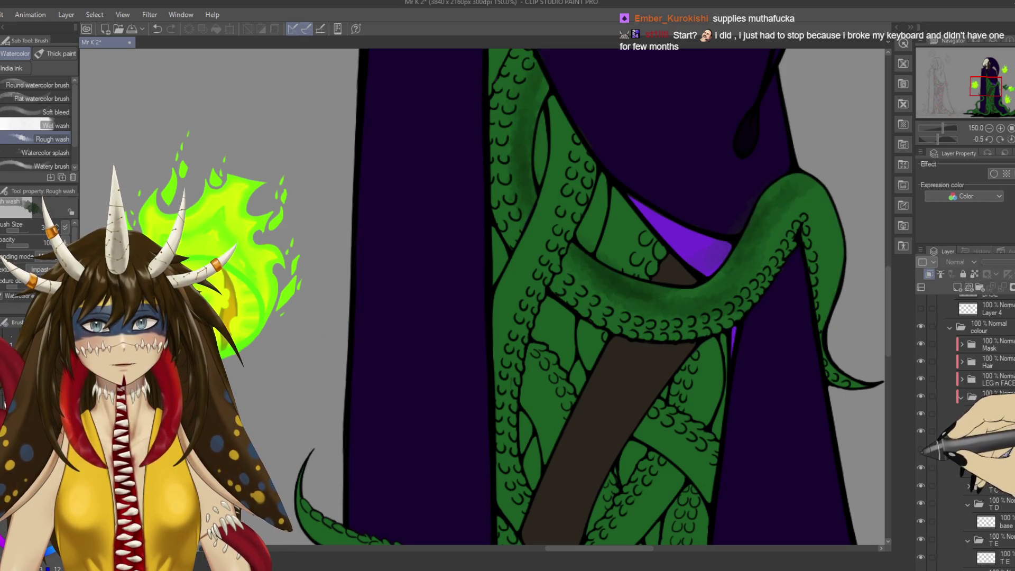
ctrl+click(622, 280)
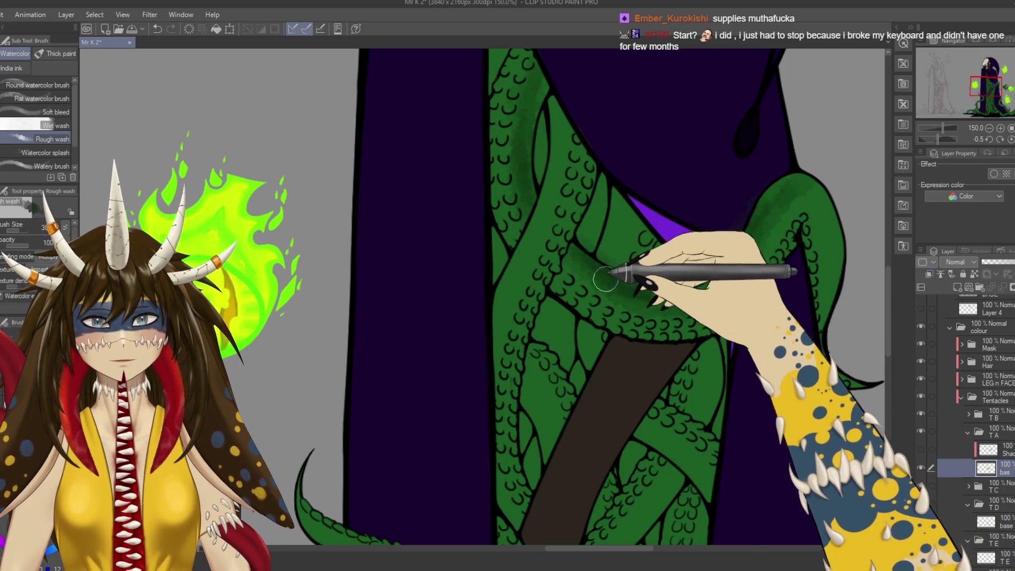
key(e)
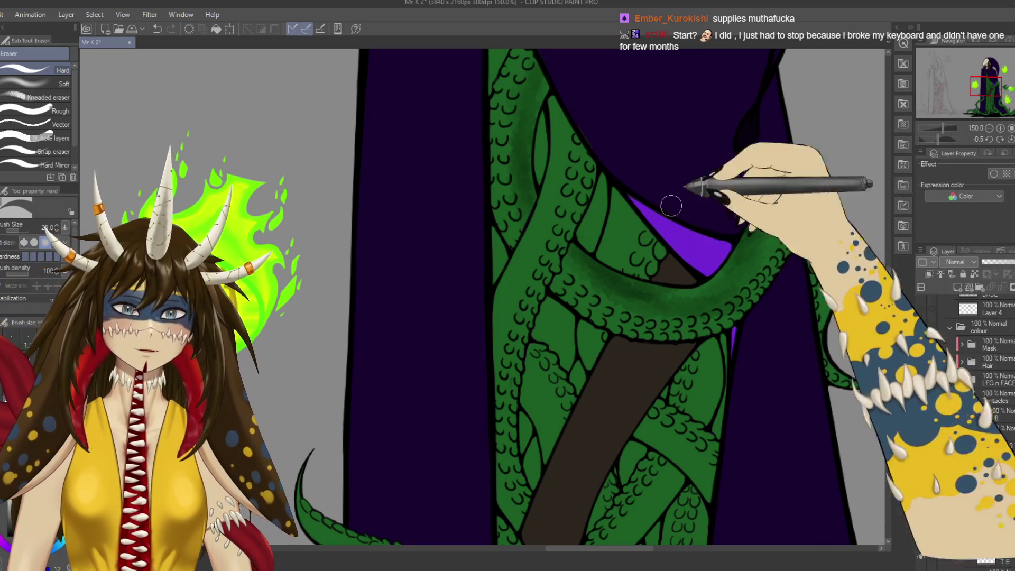
click(920, 448)
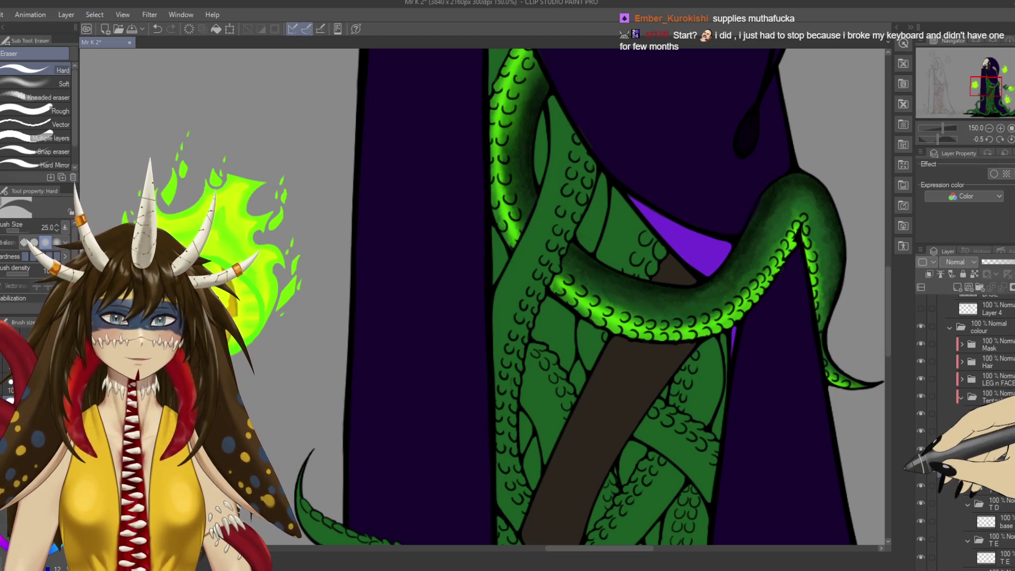
Zoom out to the whole figure, collapse the TA folder and expand the TB folder.
key(ctrl+minus)
key(ctrl+minus)
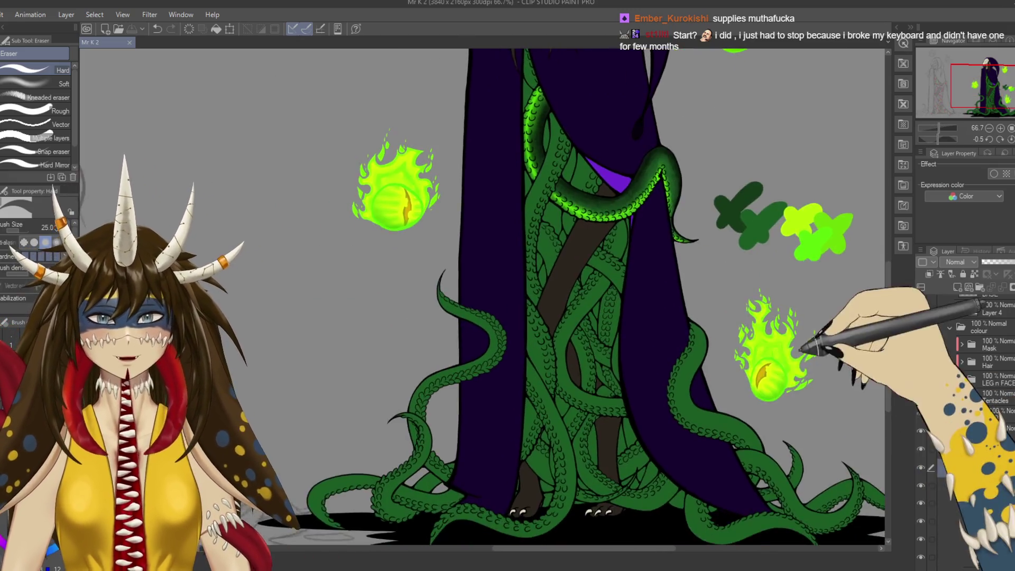
mouse_move(607, 296)
mouse_down()
mouse_move(626, 264)
mouse_move(602, 338)
mouse_up()
drag(759, 441, 754, 453)
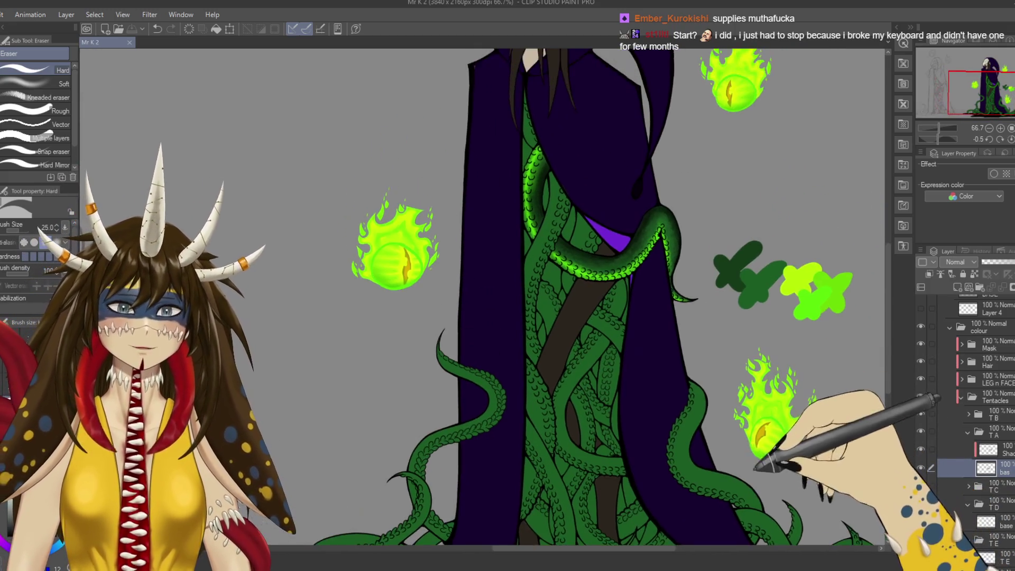
mouse_move(585, 425)
mouse_down()
mouse_move(759, 415)
mouse_move(708, 387)
mouse_up()
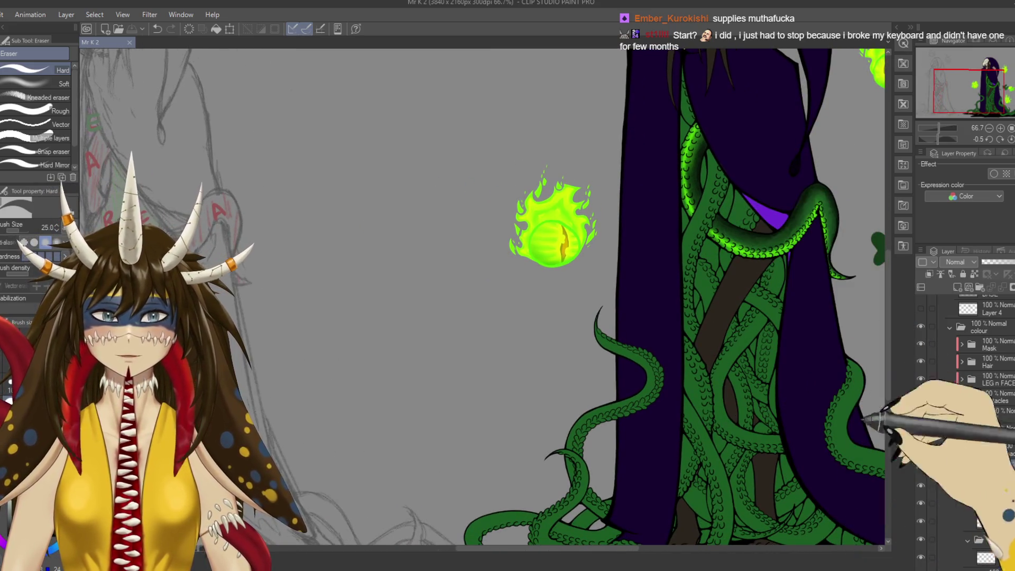
click(969, 430)
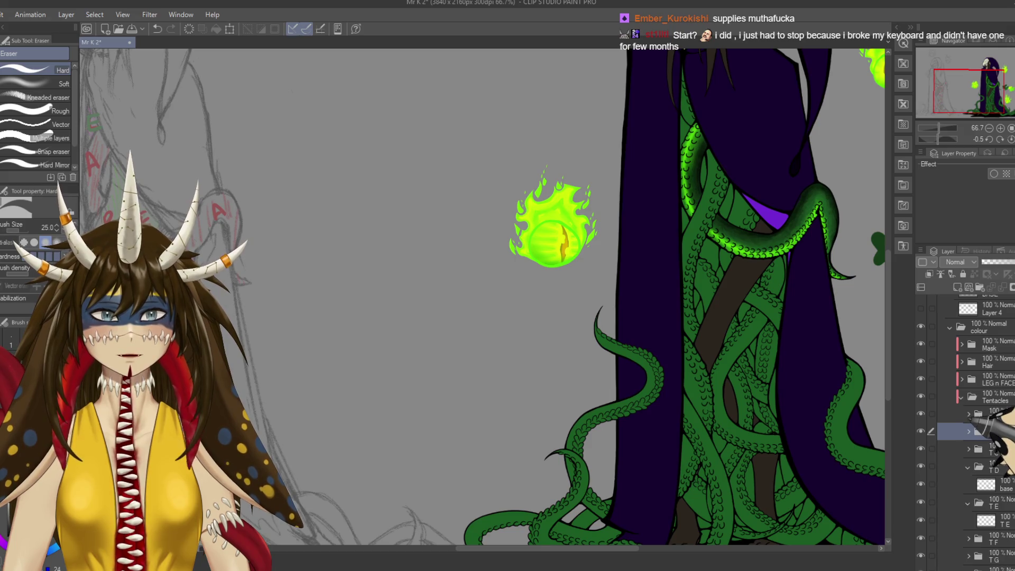
click(969, 414)
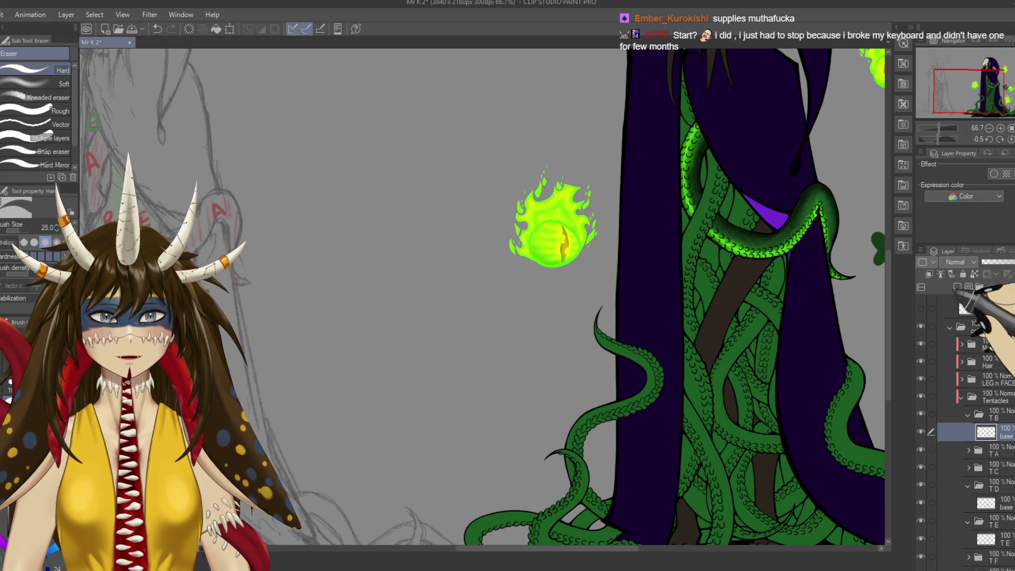
Add a new layer inside the TB group, switch back to the Rough wash brush, and save.
click(957, 287)
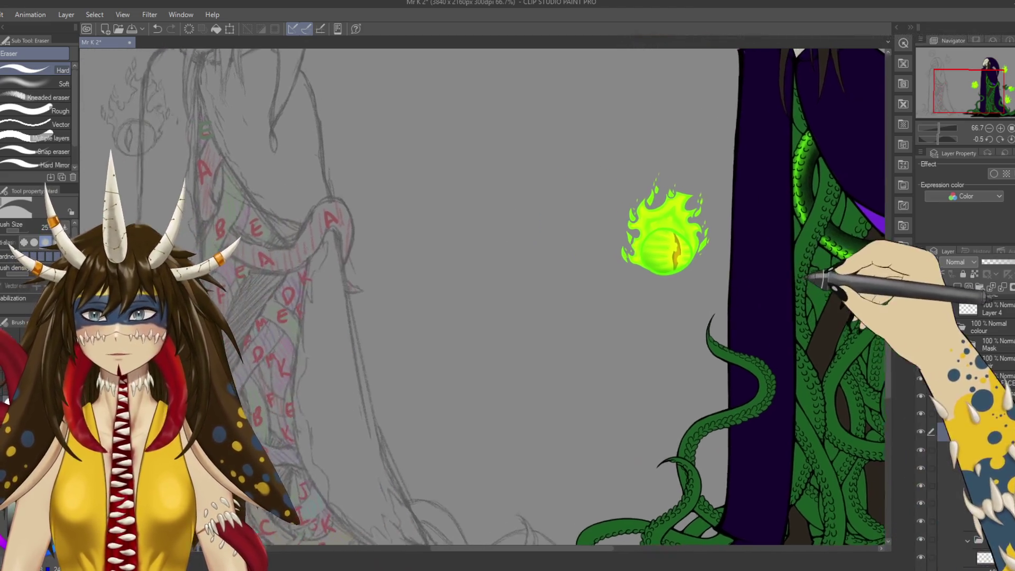
drag(708, 212, 599, 222)
key(b)
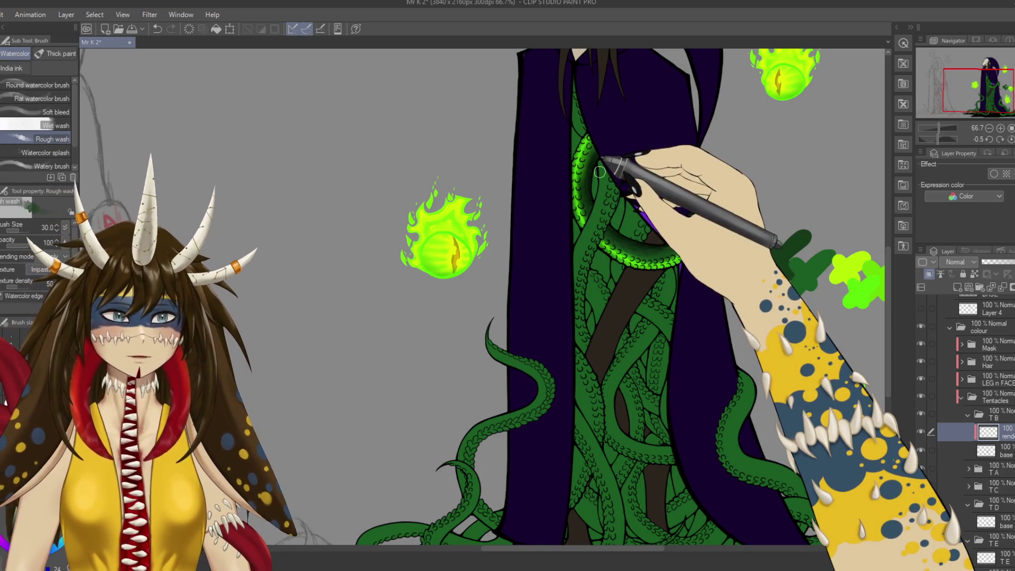
key(ctrl+s)
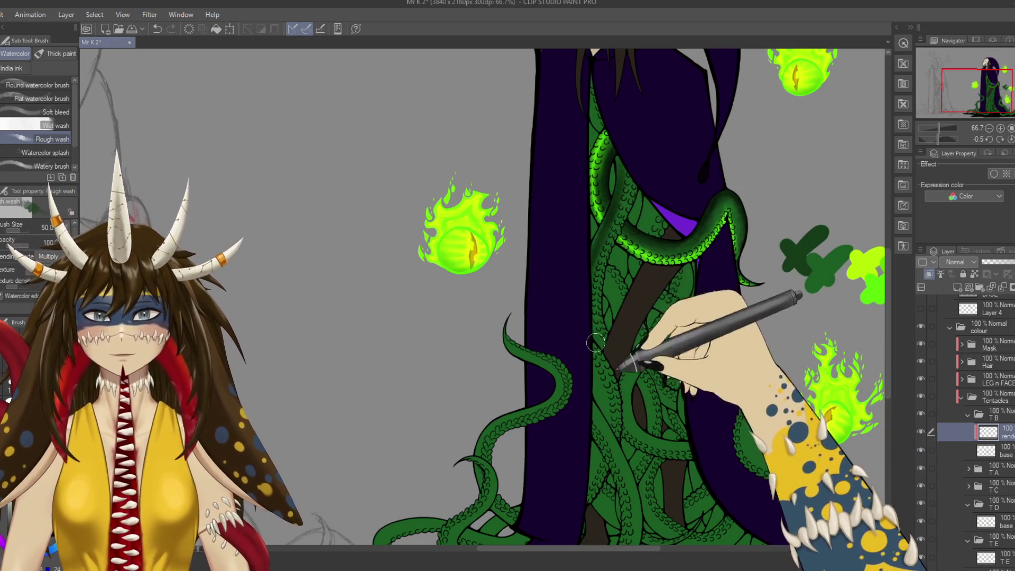
Pan across the tentacles from the feet up to the hood and sketch, then save again.
mouse_move(654, 414)
mouse_down()
mouse_move(647, 340)
mouse_move(736, 285)
mouse_move(727, 266)
mouse_up()
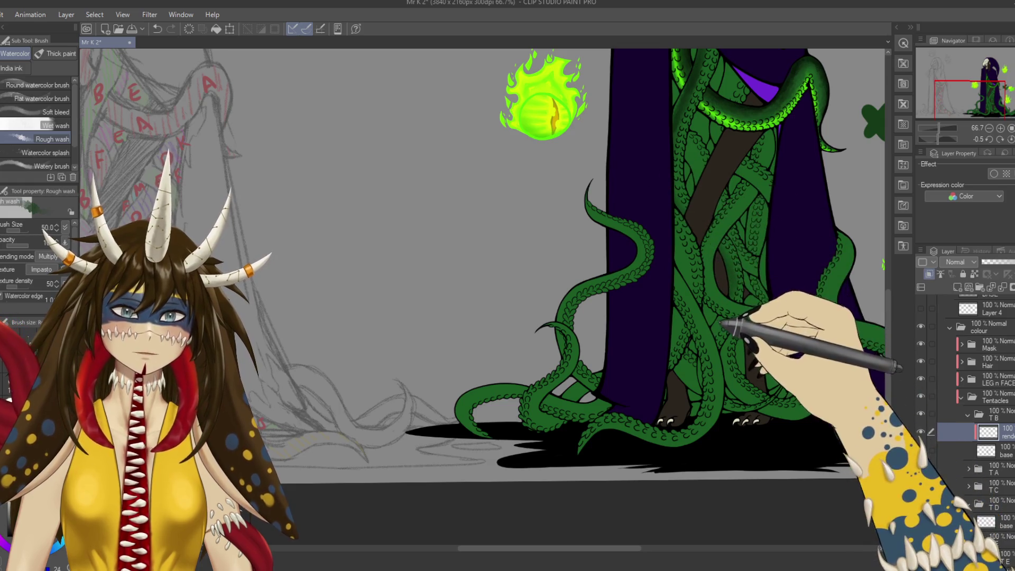
drag(724, 325, 739, 286)
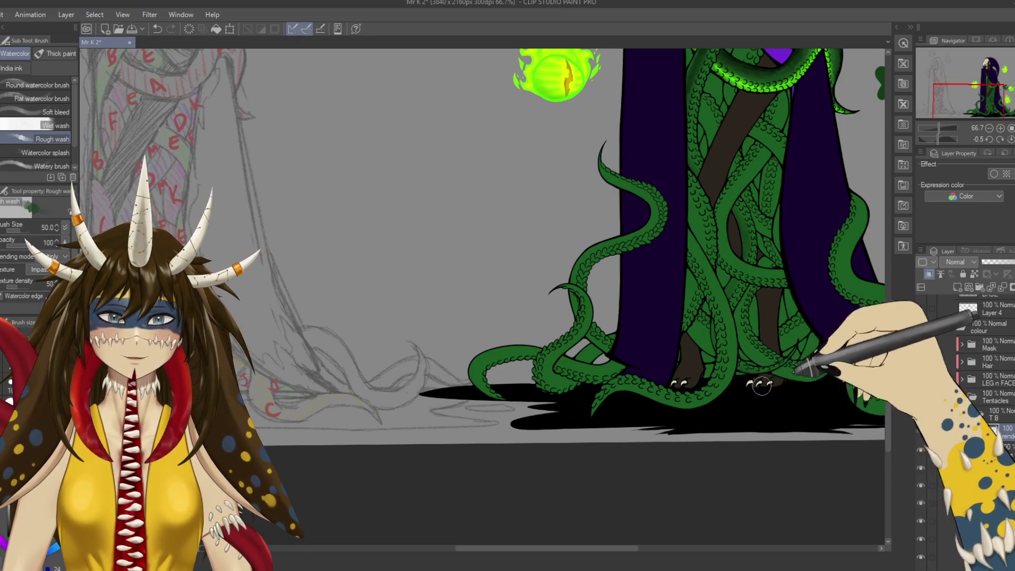
drag(770, 384, 736, 500)
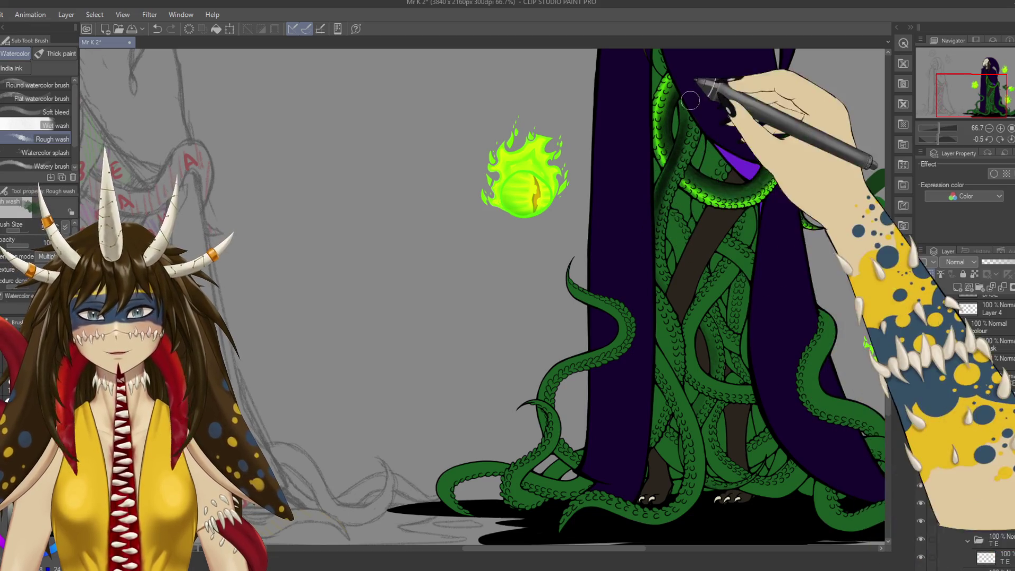
scroll(693, 200, up, 4)
drag(629, 148, 613, 243)
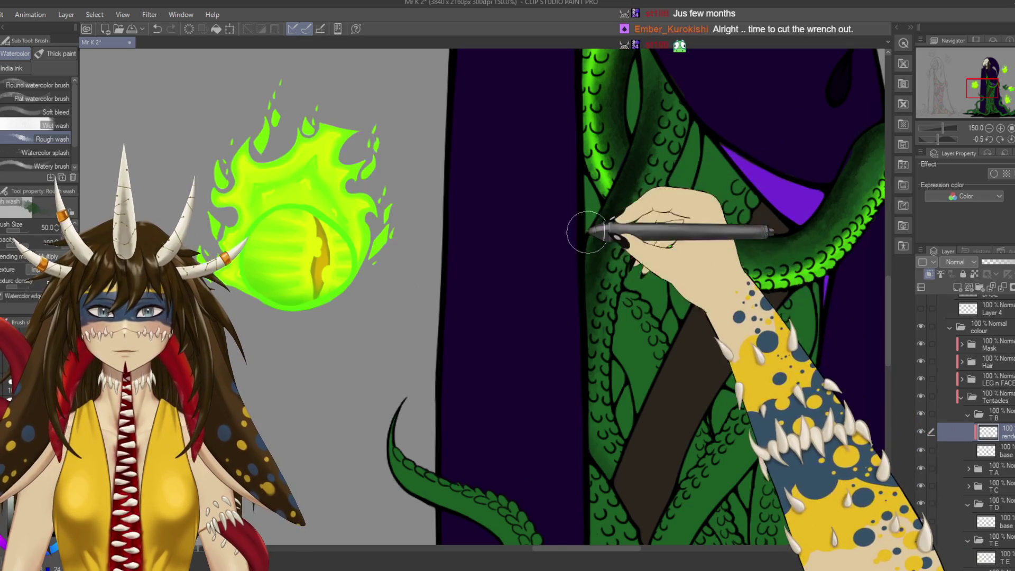
drag(642, 95, 624, 190)
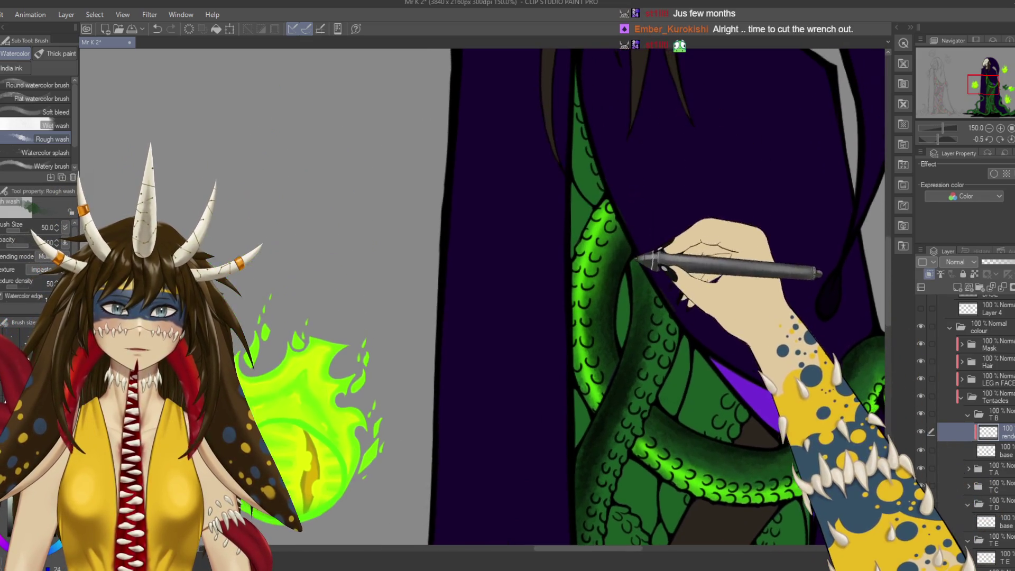
drag(608, 119, 730, 243)
mouse_move(576, 340)
mouse_down()
mouse_move(871, 281)
mouse_move(680, 227)
mouse_up()
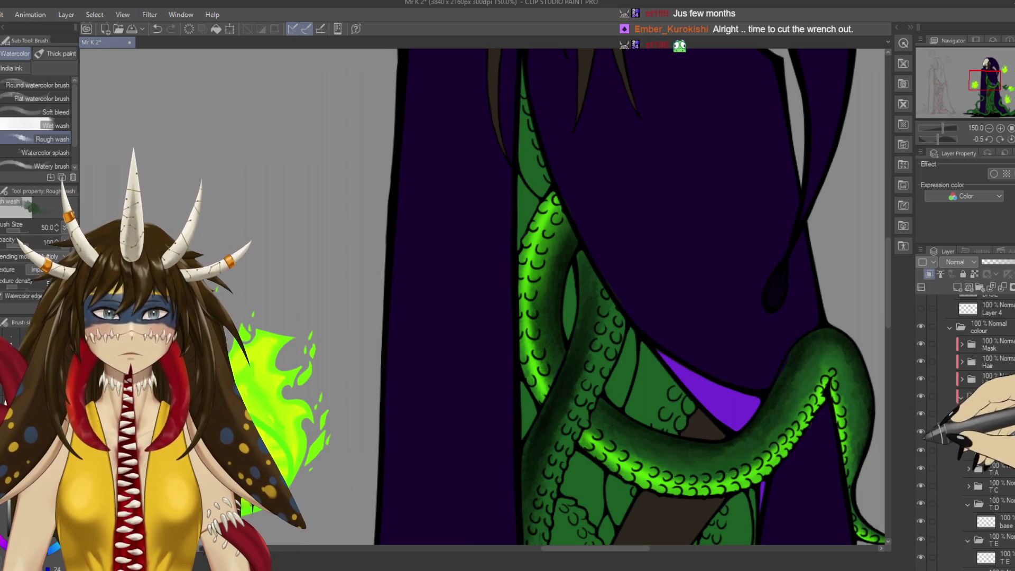
key(ctrl+s)
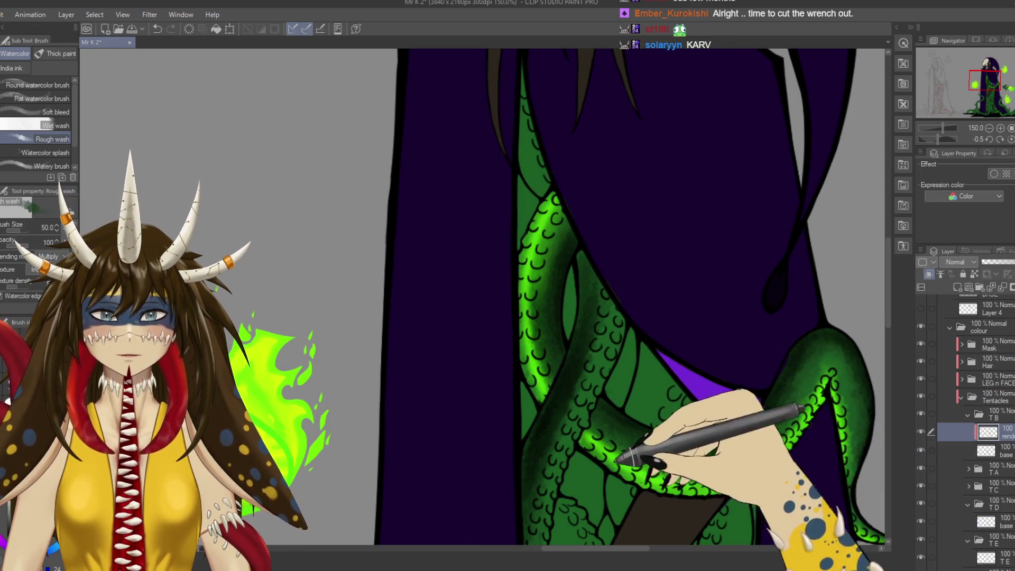
Paint dark watercolour shading along a TB tentacle, then scroll over to the colour swatches.
drag(560, 264, 580, 241)
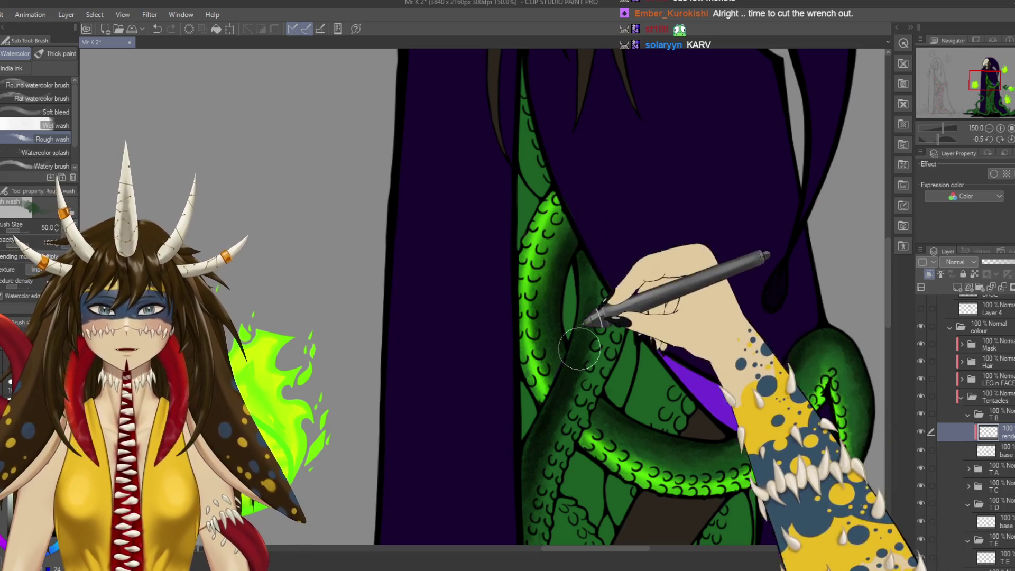
scroll(602, 170, down, 2)
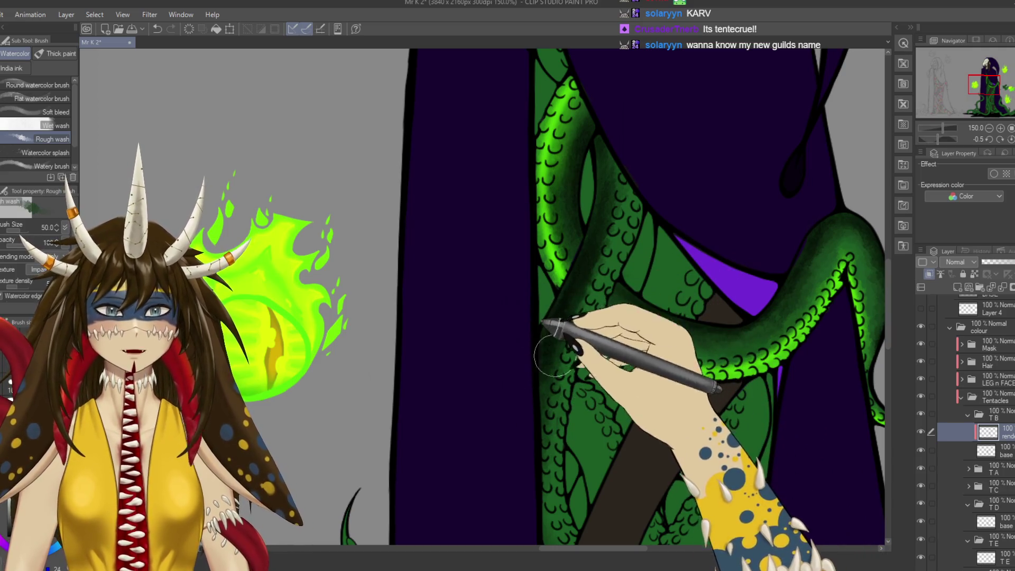
scroll(550, 338, down, 4)
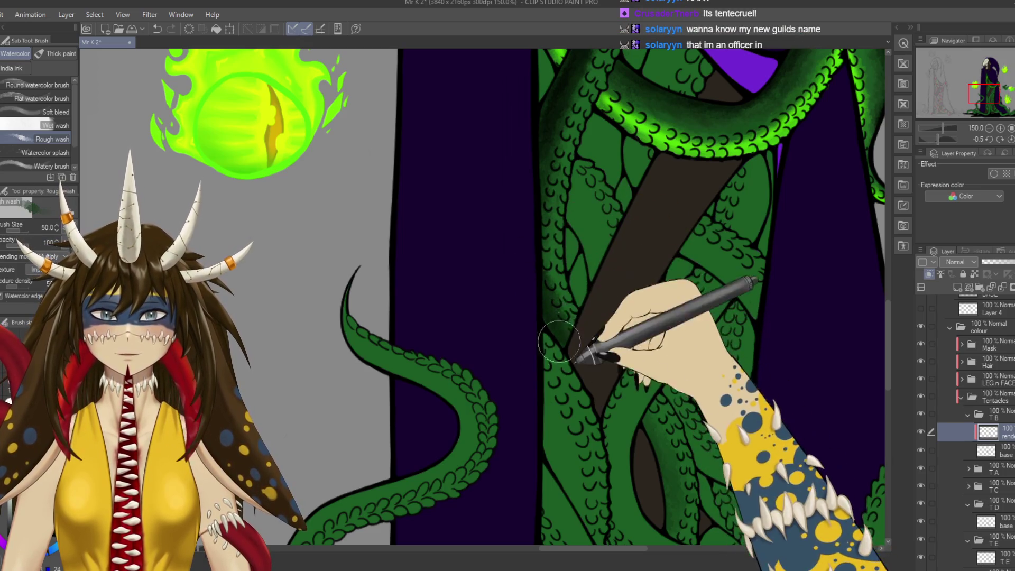
scroll(629, 291, down, 3)
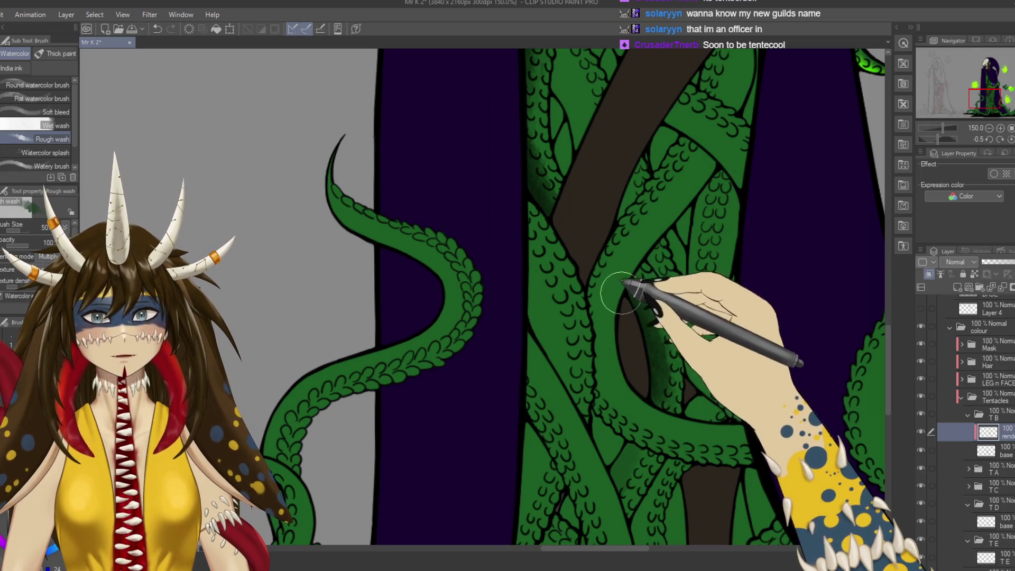
scroll(640, 366, down, 2)
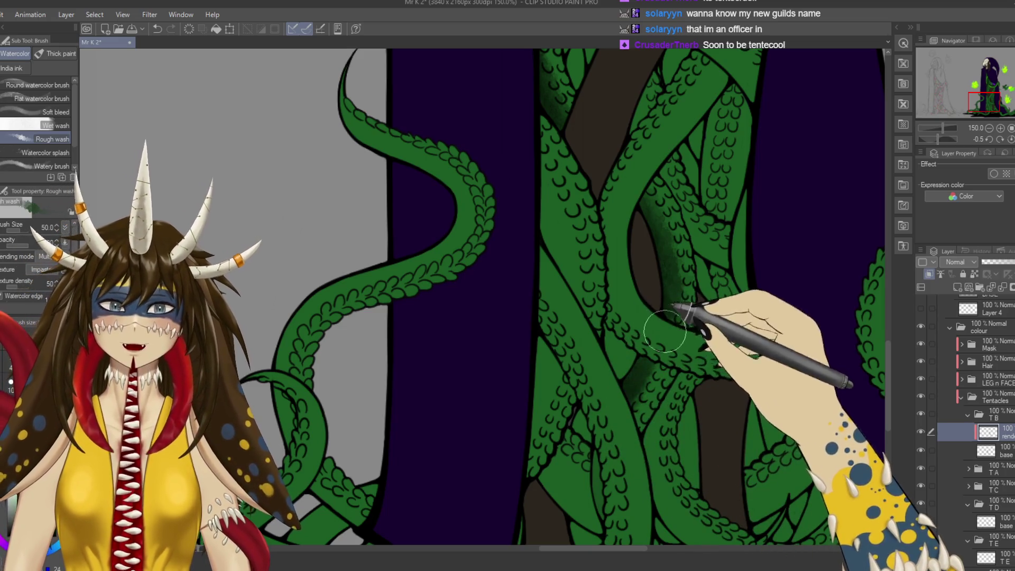
scroll(659, 349, down, 3)
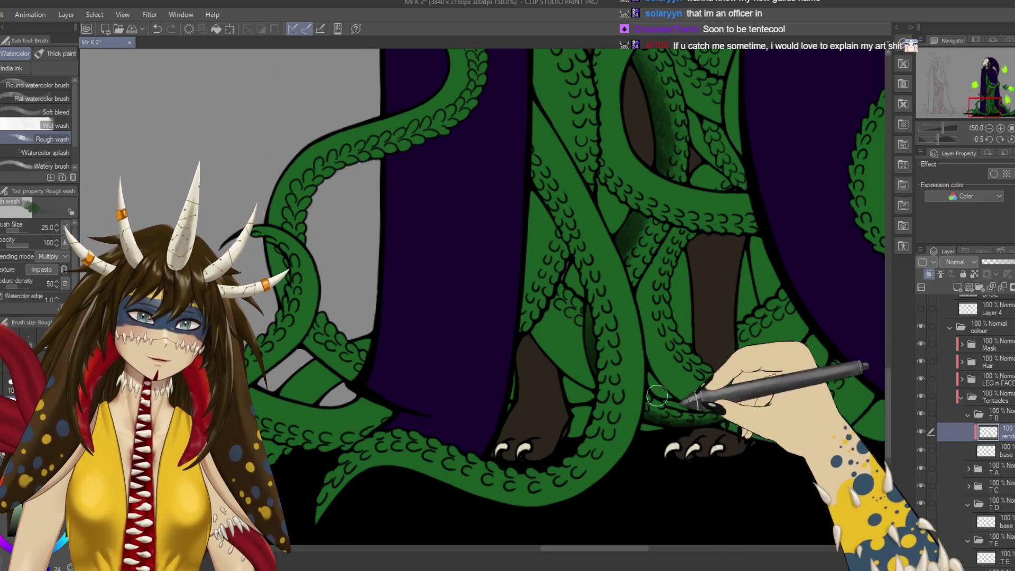
scroll(666, 402, up, 3)
drag(650, 378, 544, 419)
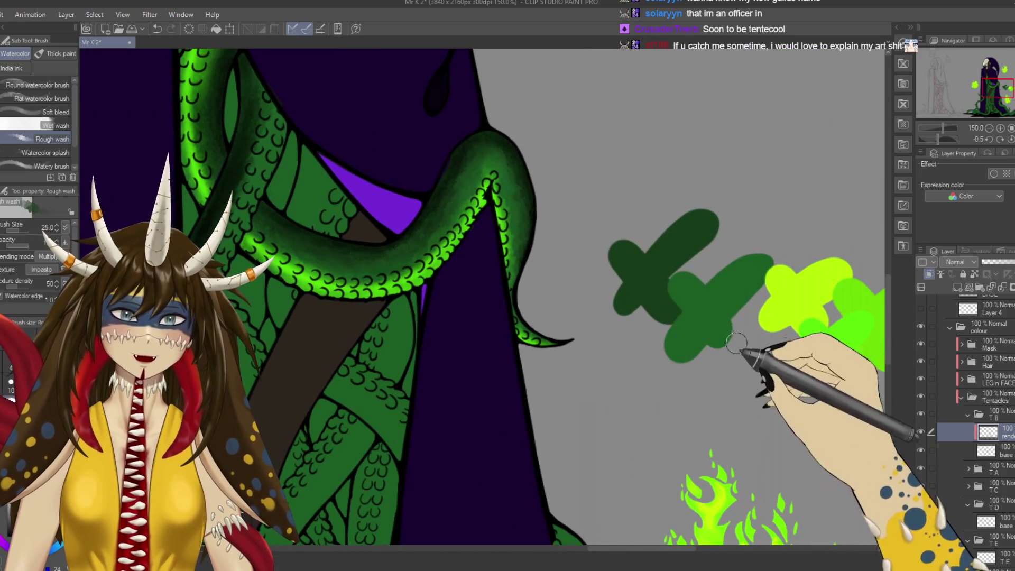
Paint bright green highlights on a central tentacle below the upper arch.
mouse_move(624, 369)
mouse_down()
mouse_move(729, 333)
mouse_move(824, 428)
mouse_up()
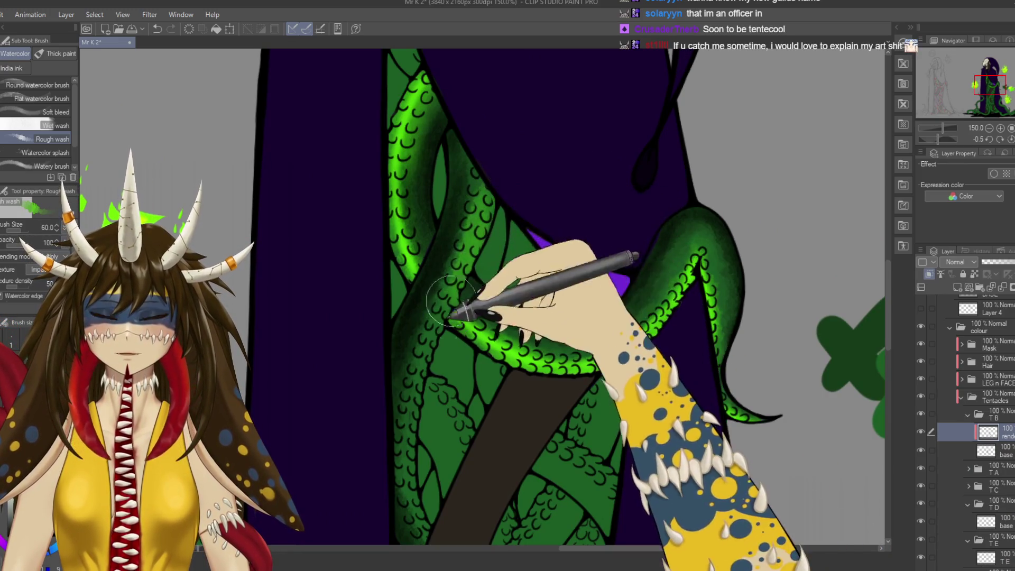
drag(425, 360, 441, 230)
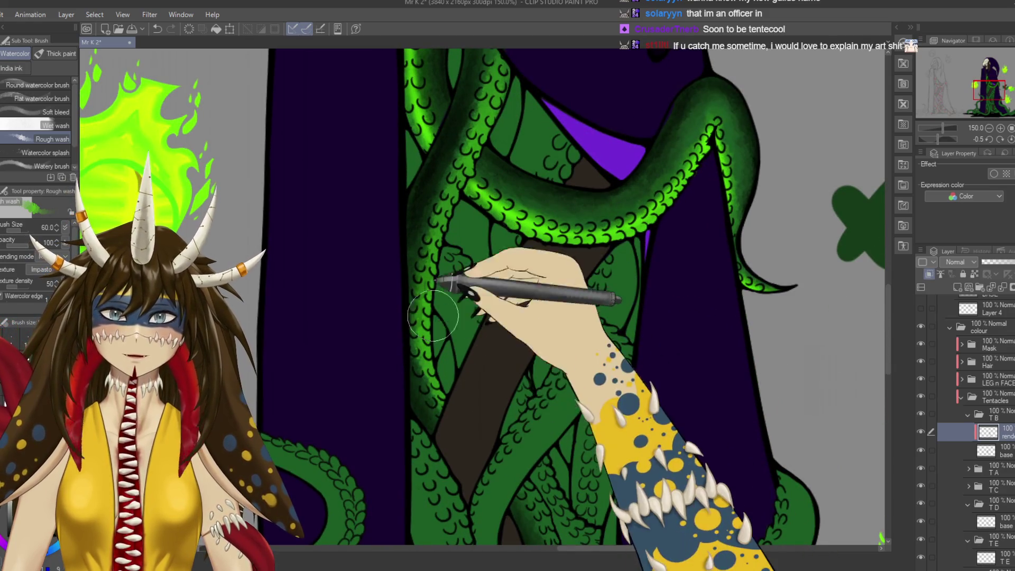
drag(493, 221, 544, 79)
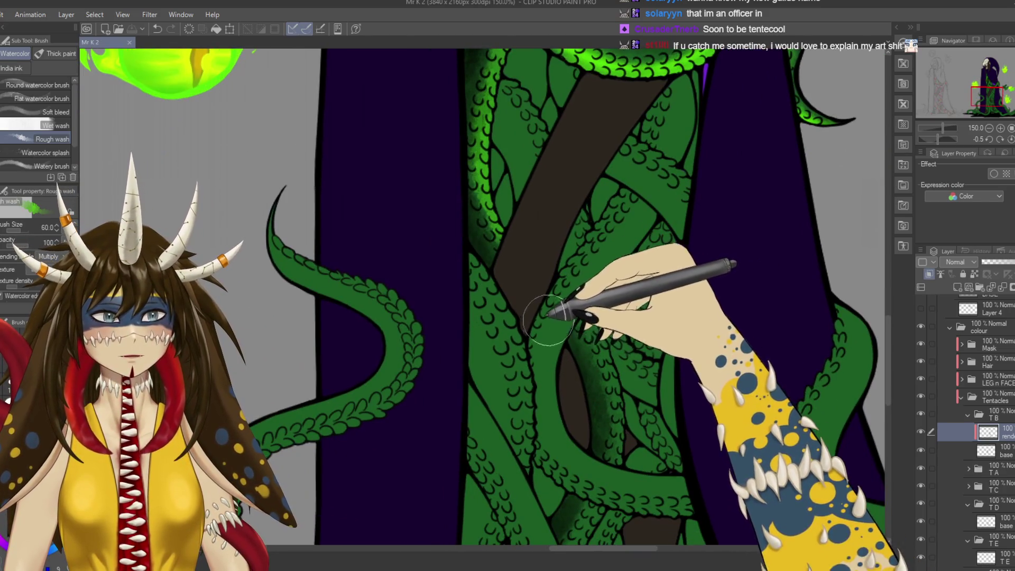
drag(548, 320, 589, 300)
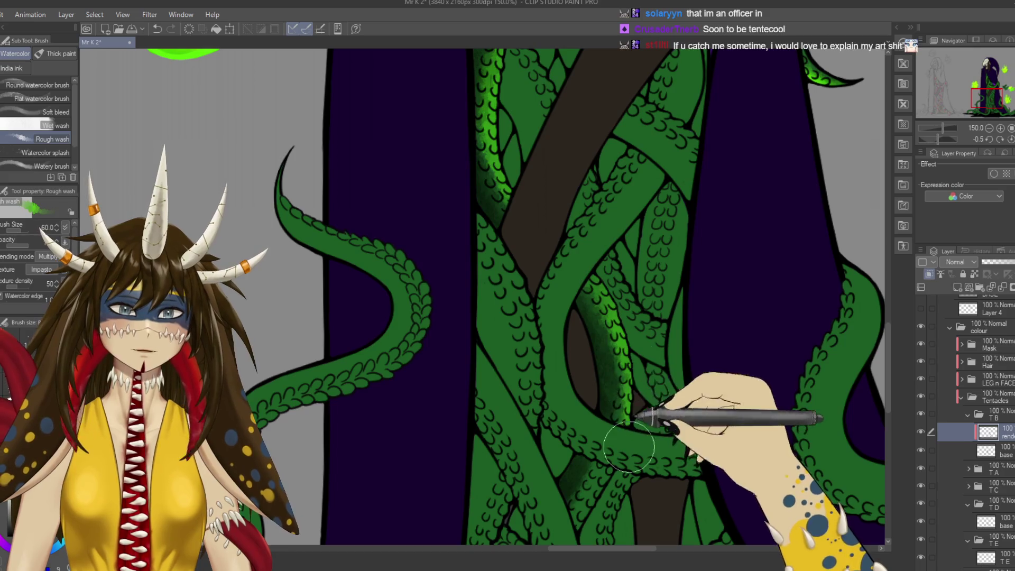
drag(631, 436, 653, 278)
drag(597, 365, 613, 322)
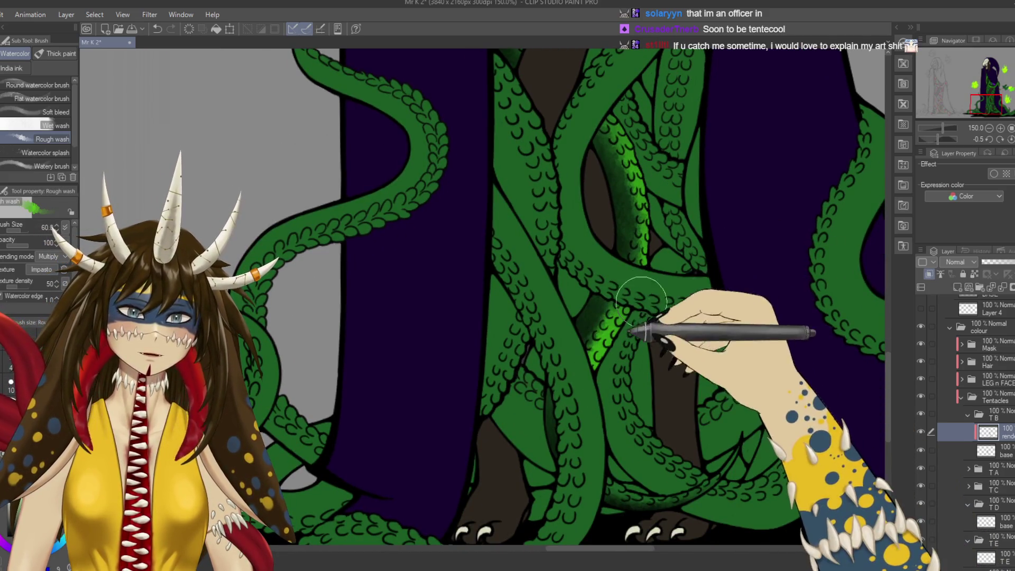
drag(612, 480, 546, 400)
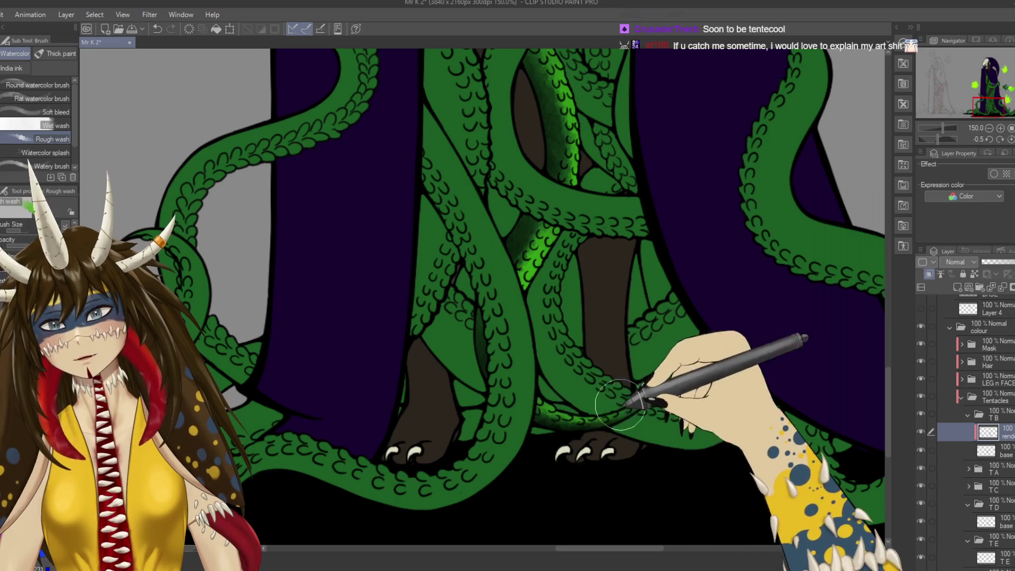
drag(599, 303, 544, 426)
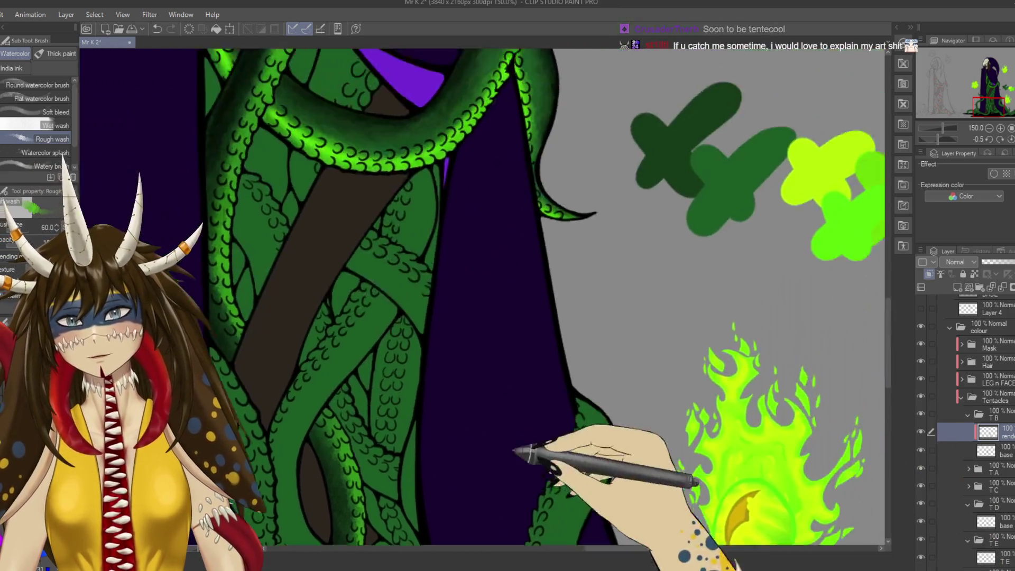
Pan from the upper tentacle arch down the tangle to the clawed feet.
drag(680, 215, 651, 434)
drag(496, 74, 543, 159)
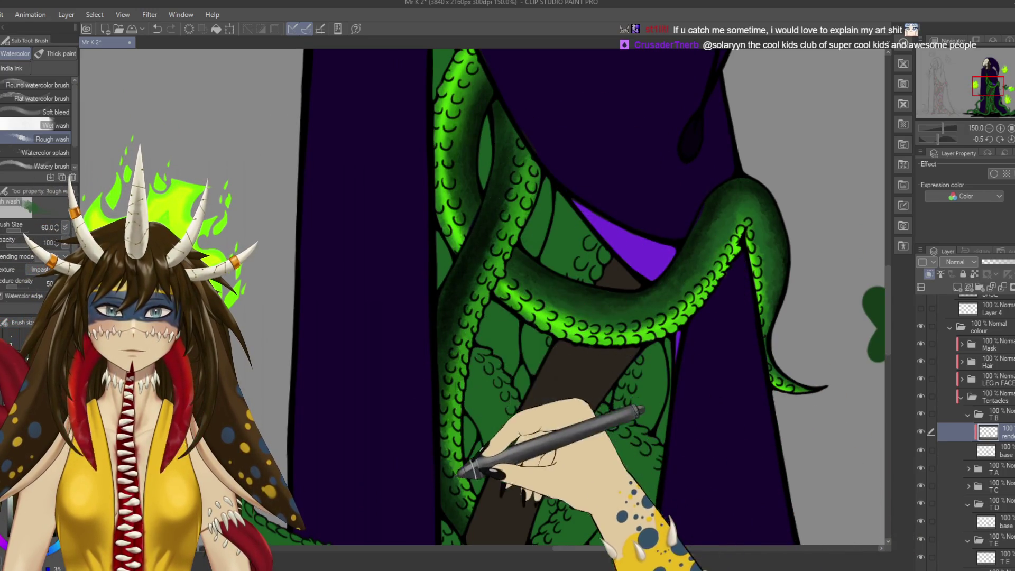
drag(459, 455, 438, 316)
drag(523, 468, 537, 333)
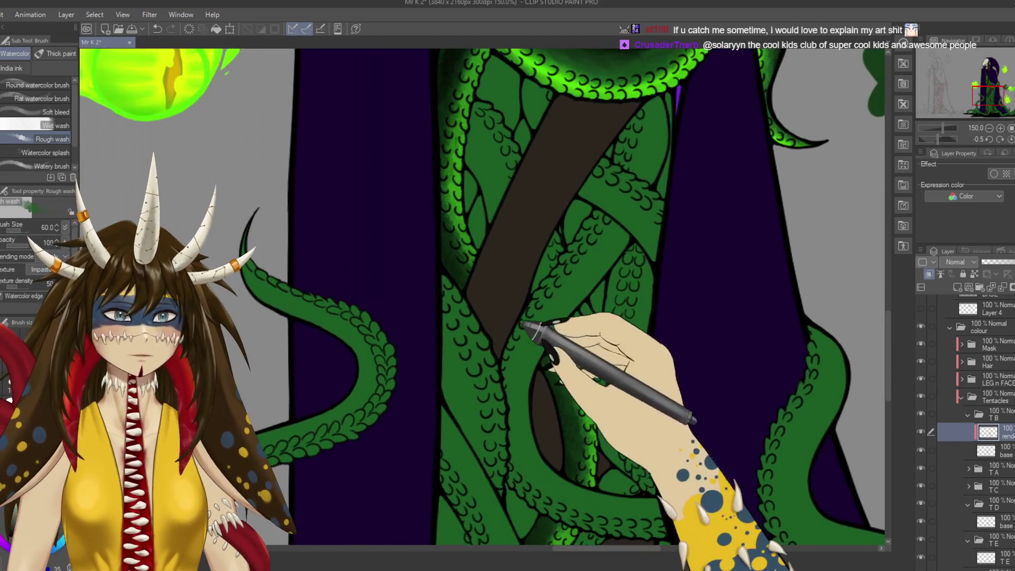
drag(594, 415, 544, 334)
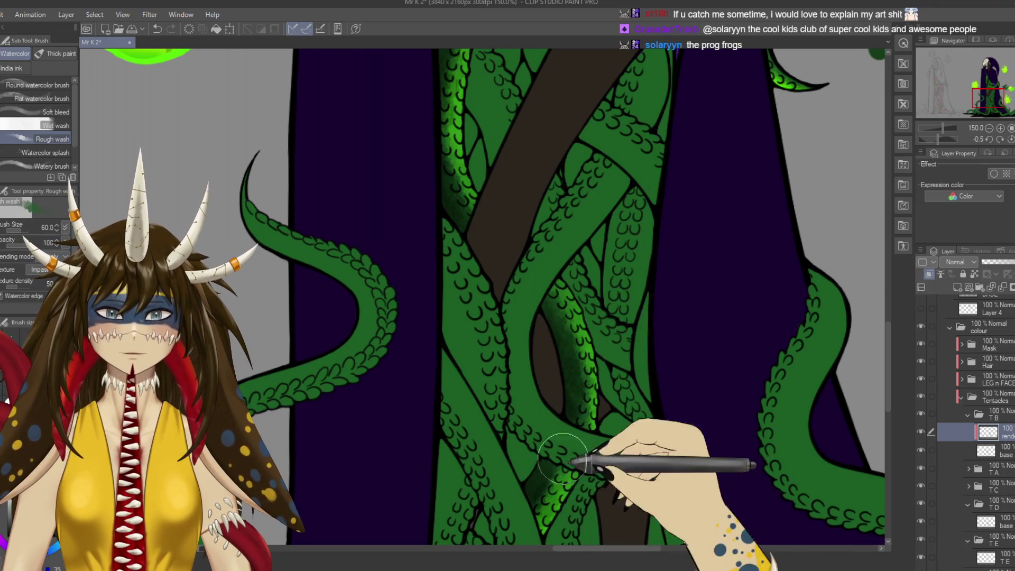
drag(564, 455, 595, 380)
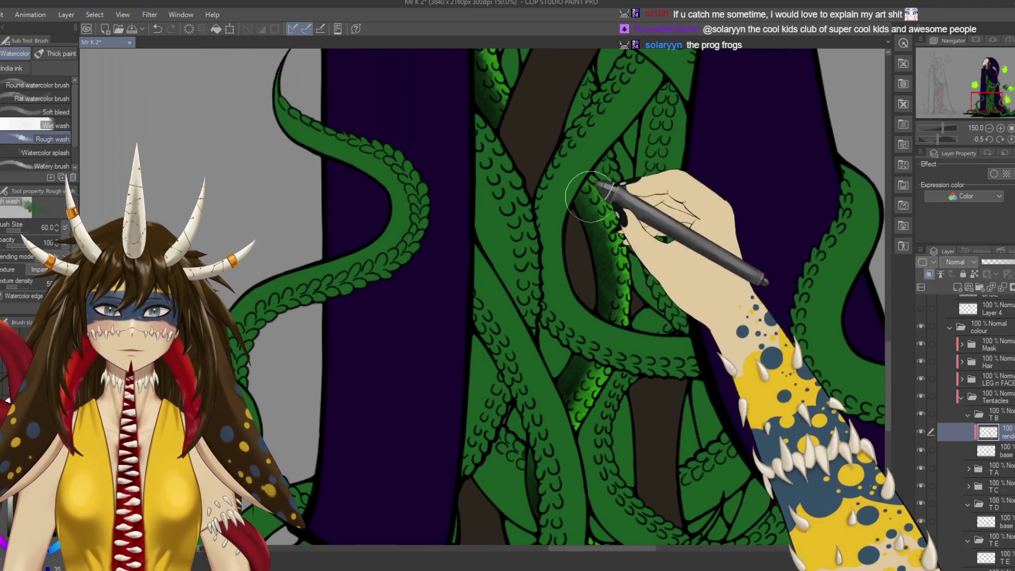
drag(618, 544, 586, 375)
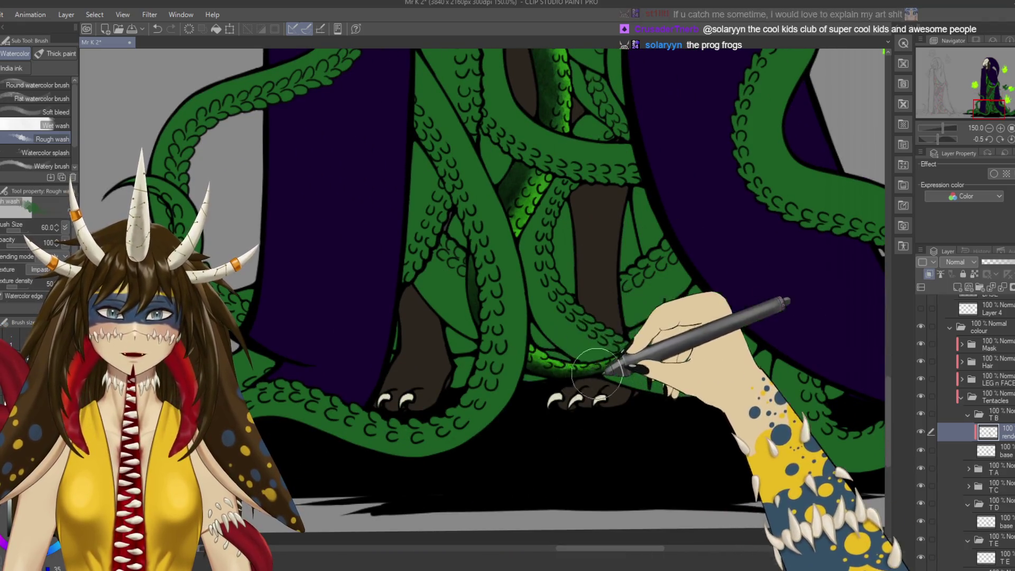
mouse_move(639, 356)
mouse_down()
mouse_move(640, 412)
mouse_move(570, 404)
mouse_move(547, 343)
mouse_up()
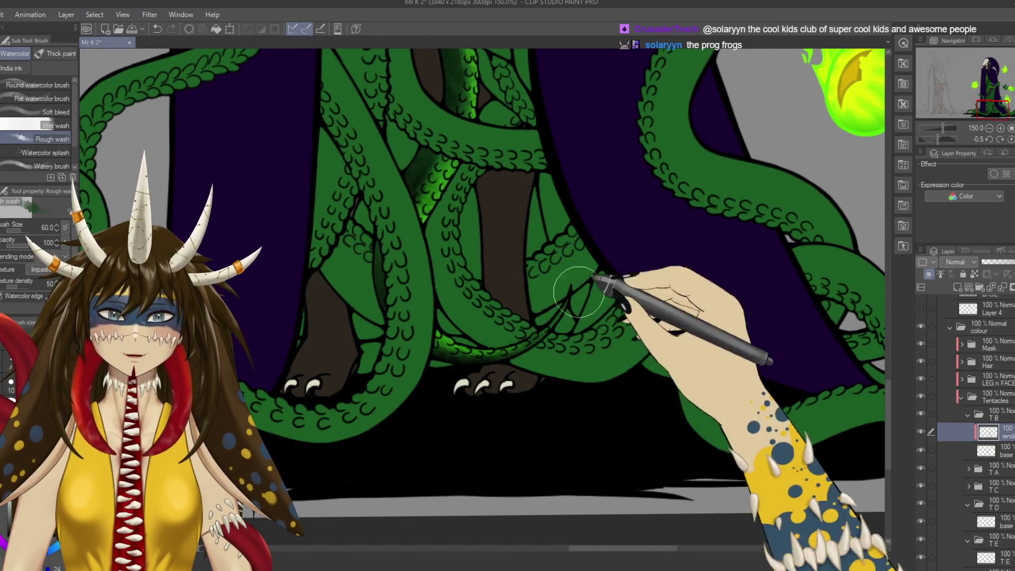
Move back up the tentacles and pick a green from the colour swatches.
mouse_move(608, 388)
mouse_down()
mouse_move(677, 459)
mouse_move(476, 396)
mouse_up()
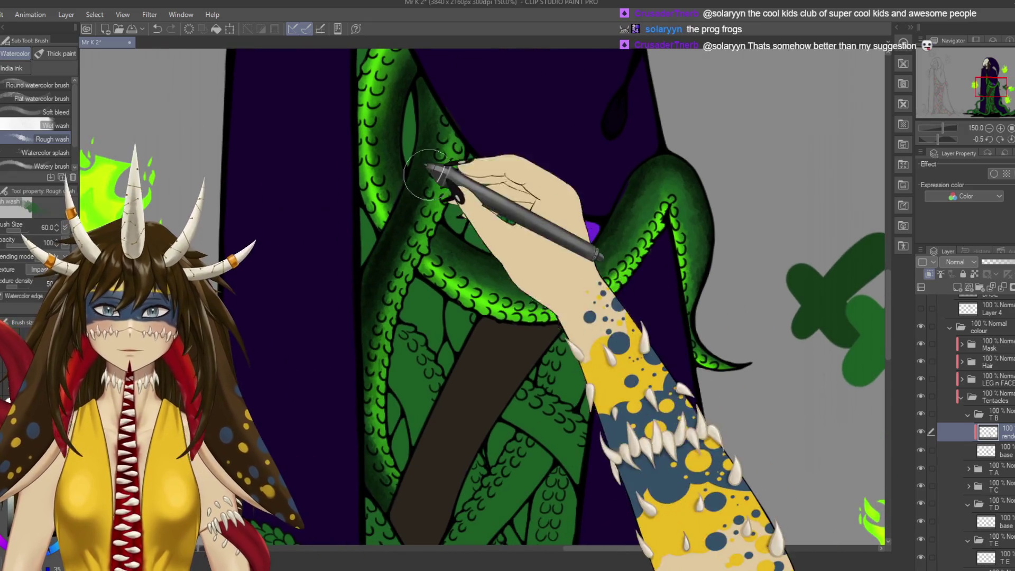
drag(238, 146, 439, 157)
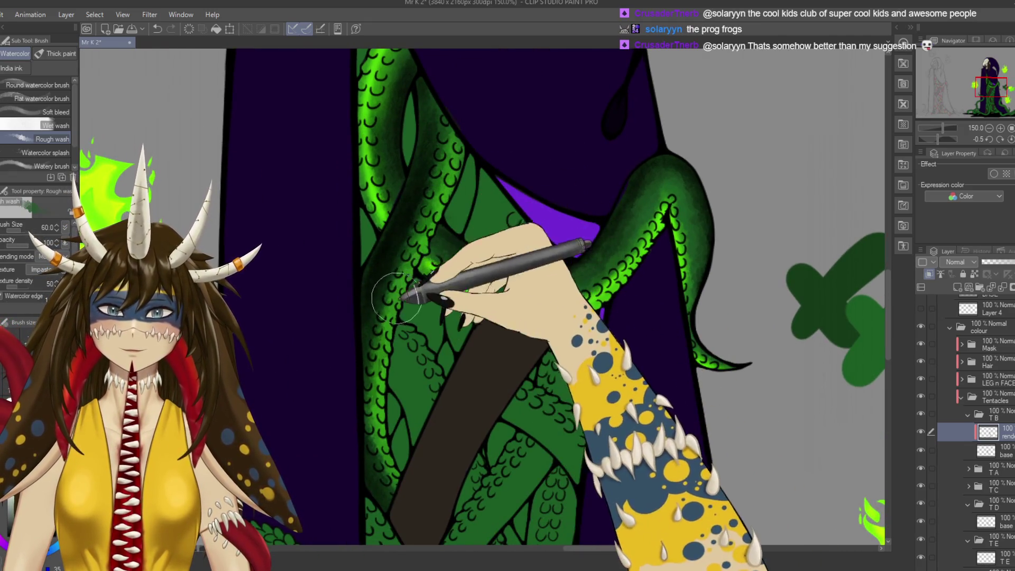
drag(380, 270, 440, 296)
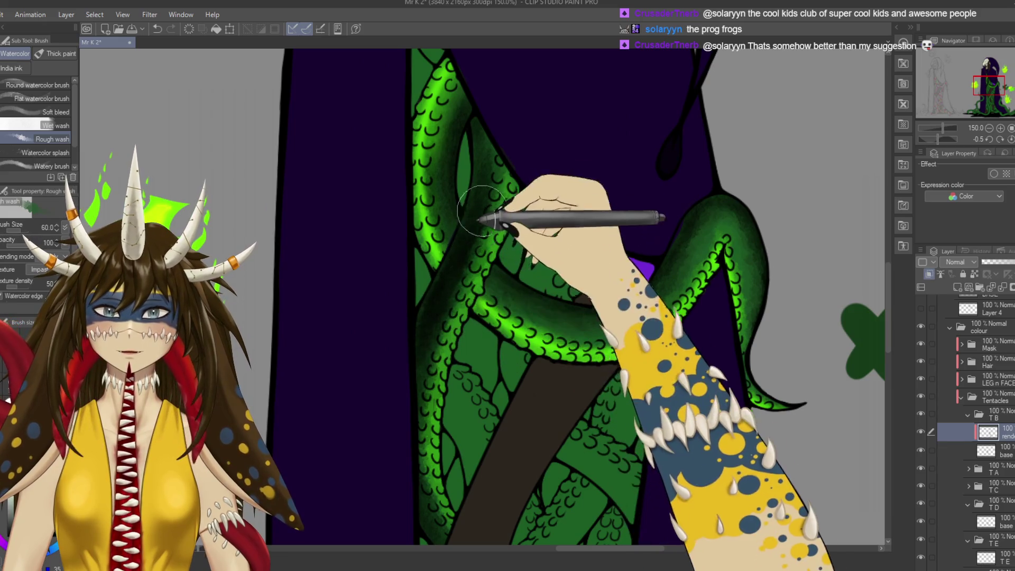
drag(417, 412, 377, 164)
drag(418, 299, 179, 377)
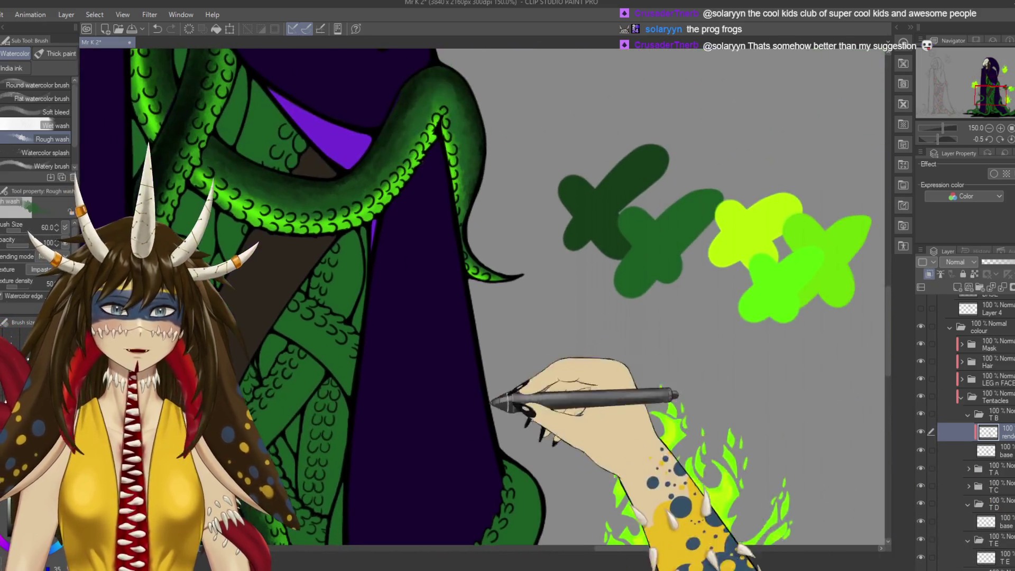
mouse_move(330, 258)
mouse_down()
mouse_move(409, 301)
mouse_move(600, 332)
mouse_up()
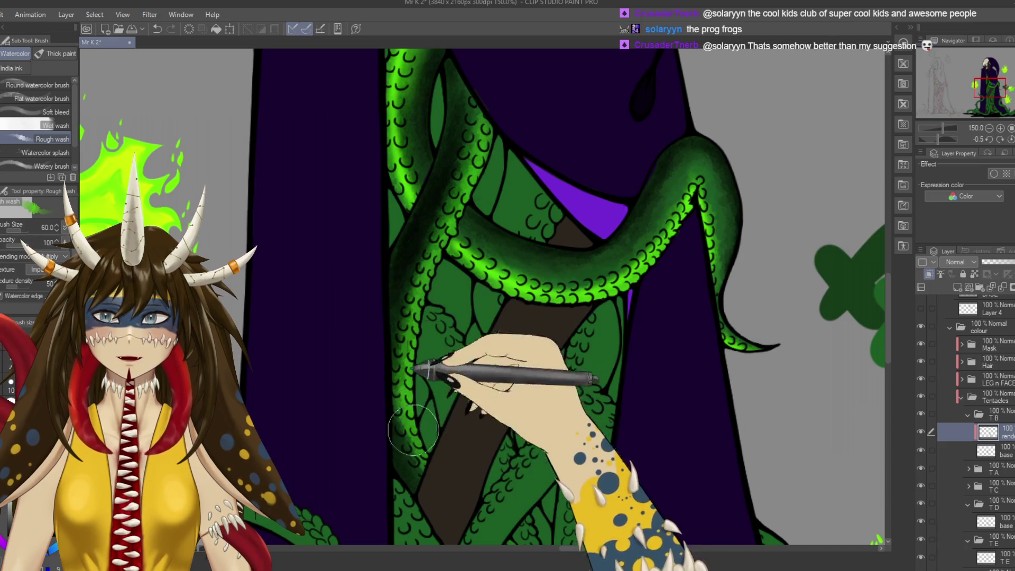
drag(430, 465, 478, 375)
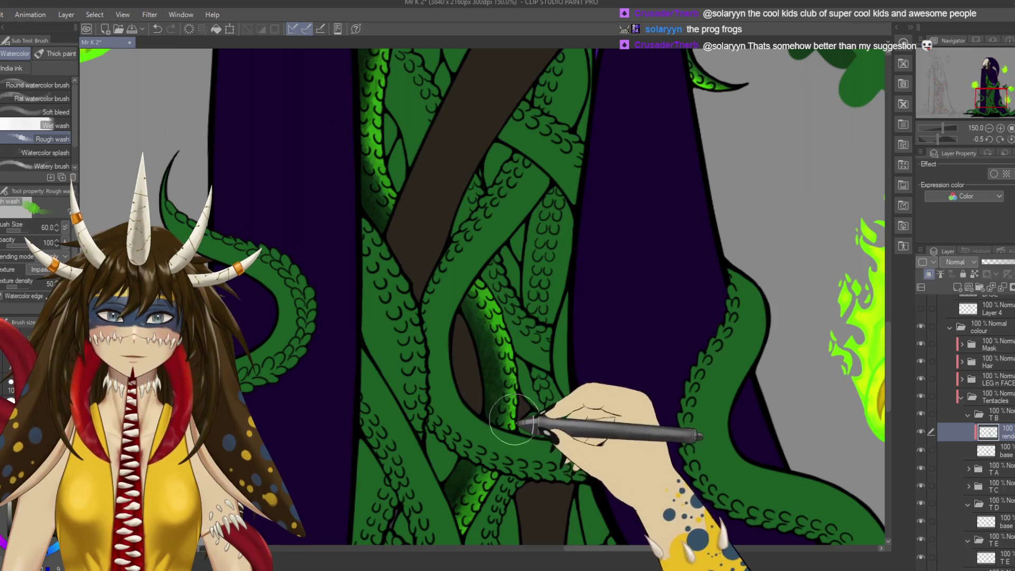
Cycle from the pencil through Rough wash to the Soft airbrush.
key(p)
key(b)
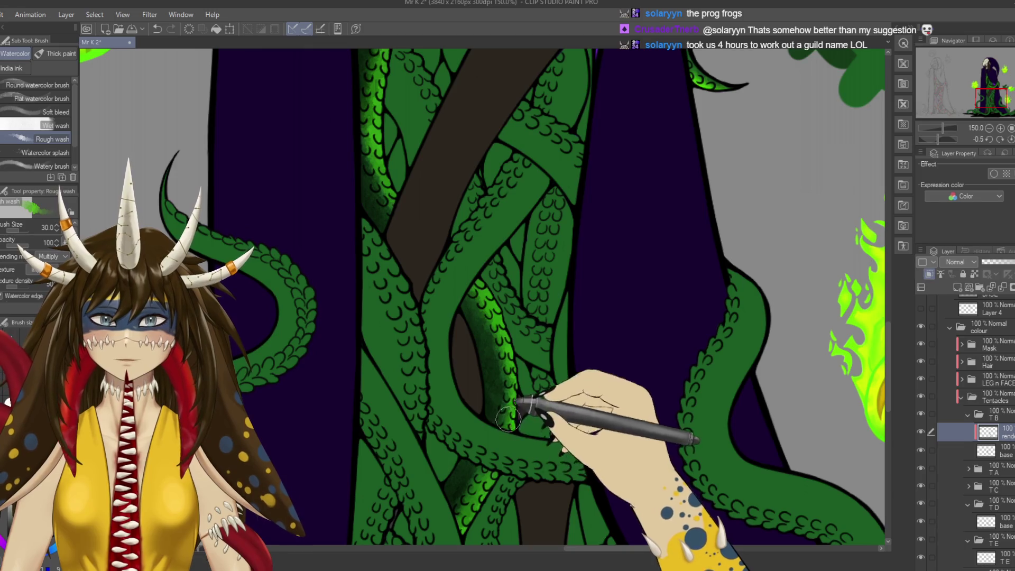
key(b)
drag(532, 340, 522, 396)
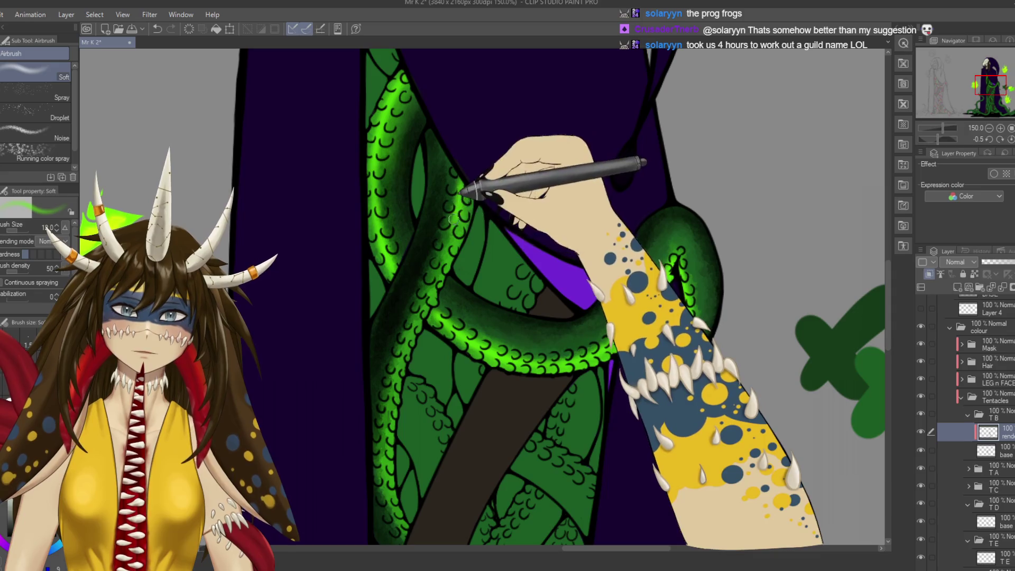
Airbrush a green highlight down a tentacle to its coil, follow the tentacles to the feet, and save.
drag(465, 193, 432, 283)
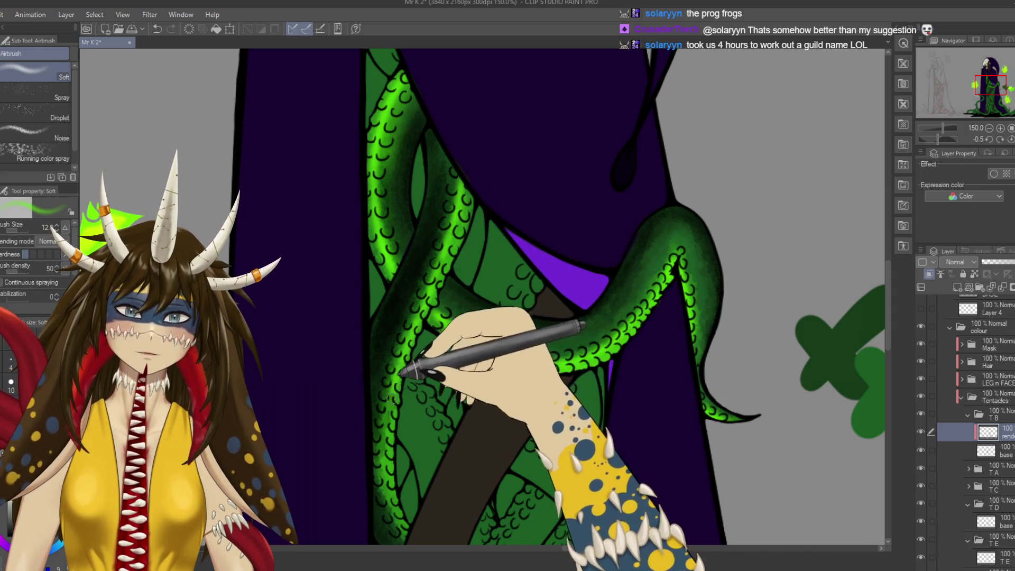
mouse_move(407, 419)
mouse_down()
mouse_move(401, 342)
mouse_move(405, 401)
mouse_up()
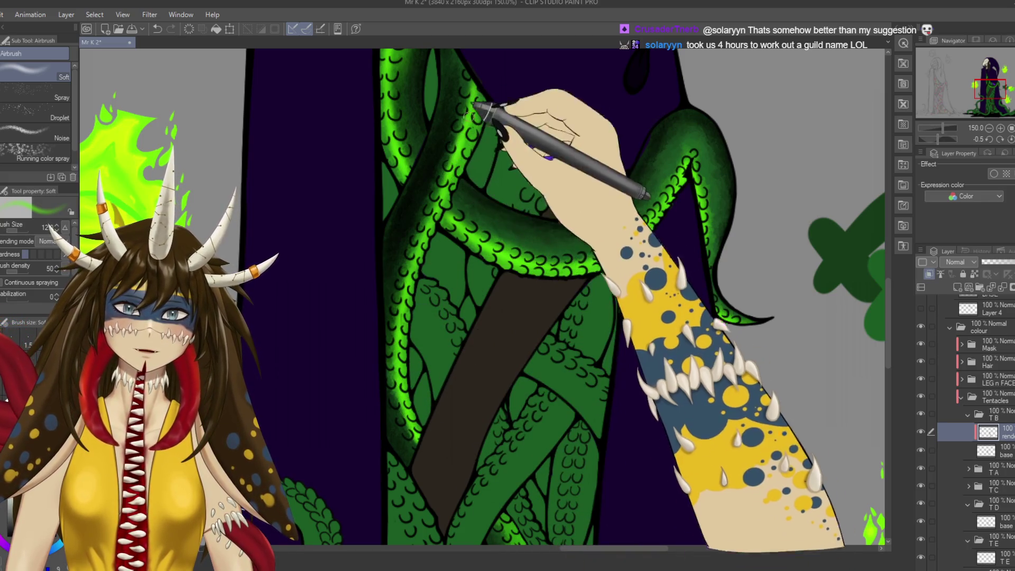
drag(453, 335, 483, 226)
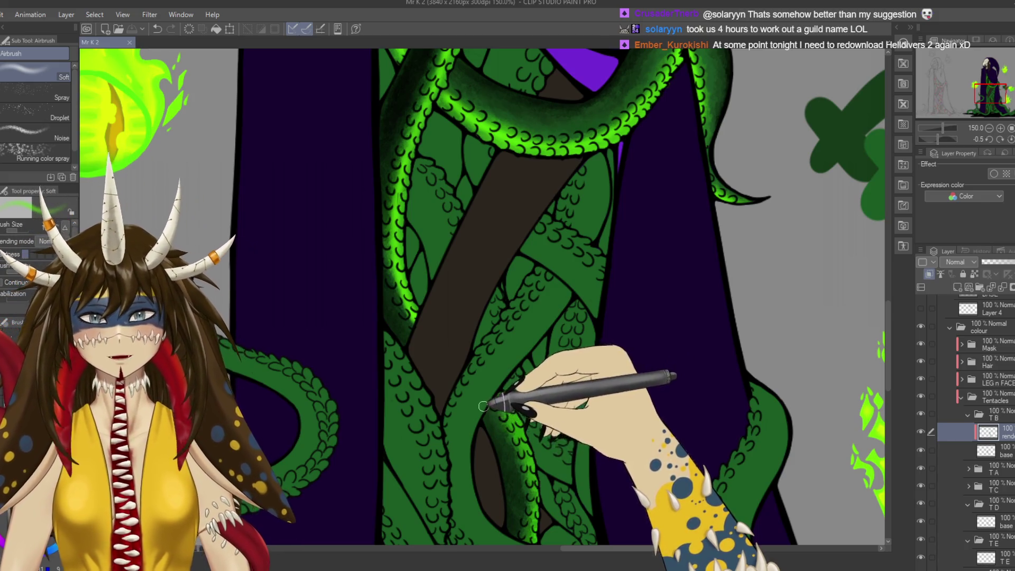
drag(506, 437, 528, 364)
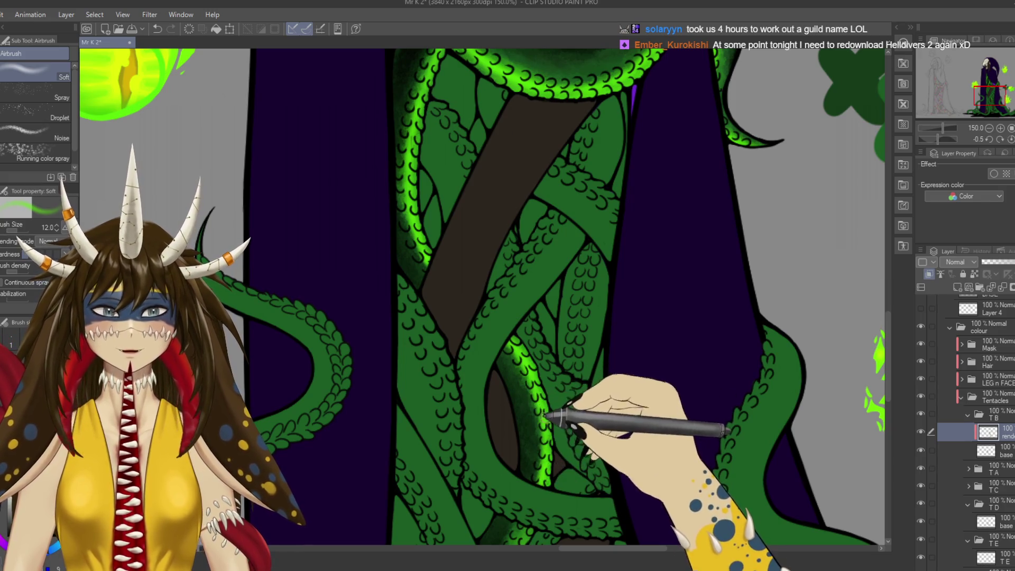
drag(589, 497, 571, 327)
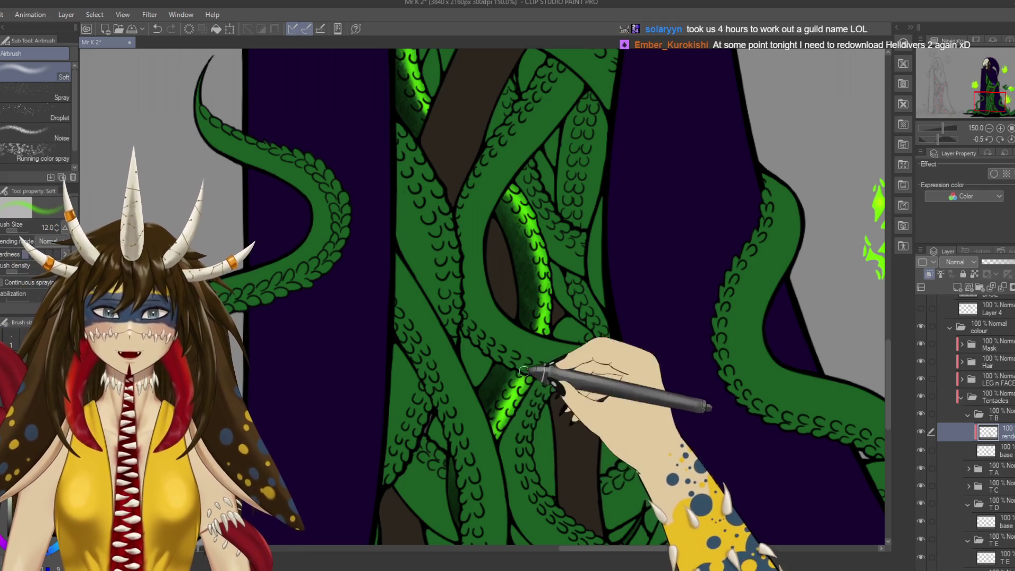
mouse_move(507, 461)
mouse_down()
mouse_move(526, 354)
mouse_move(461, 330)
mouse_up()
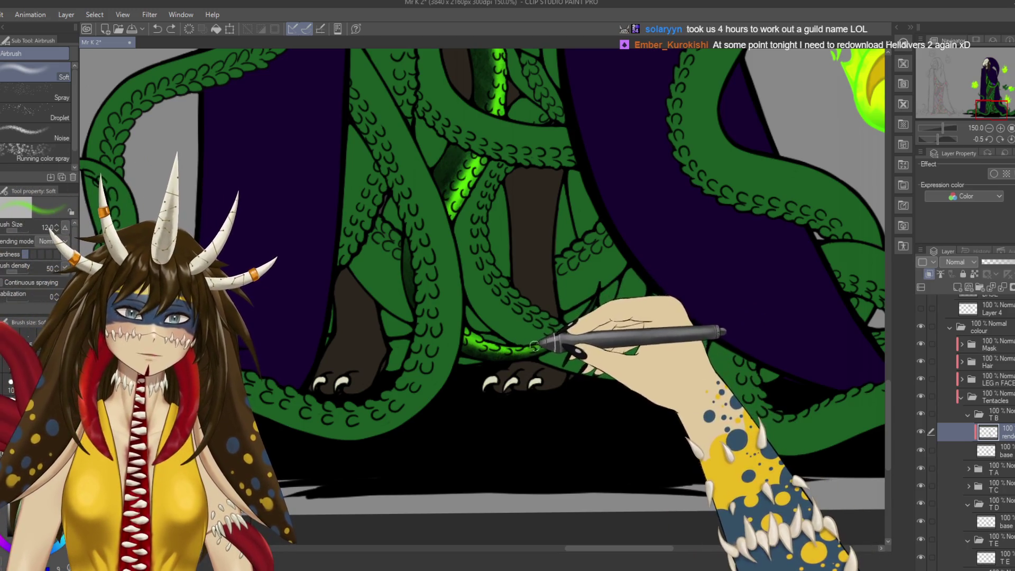
key(ctrl+s)
Look over the upper tentacles and purple robe.
drag(559, 328, 593, 423)
mouse_move(571, 362)
mouse_down()
mouse_move(574, 476)
mouse_move(563, 386)
mouse_up()
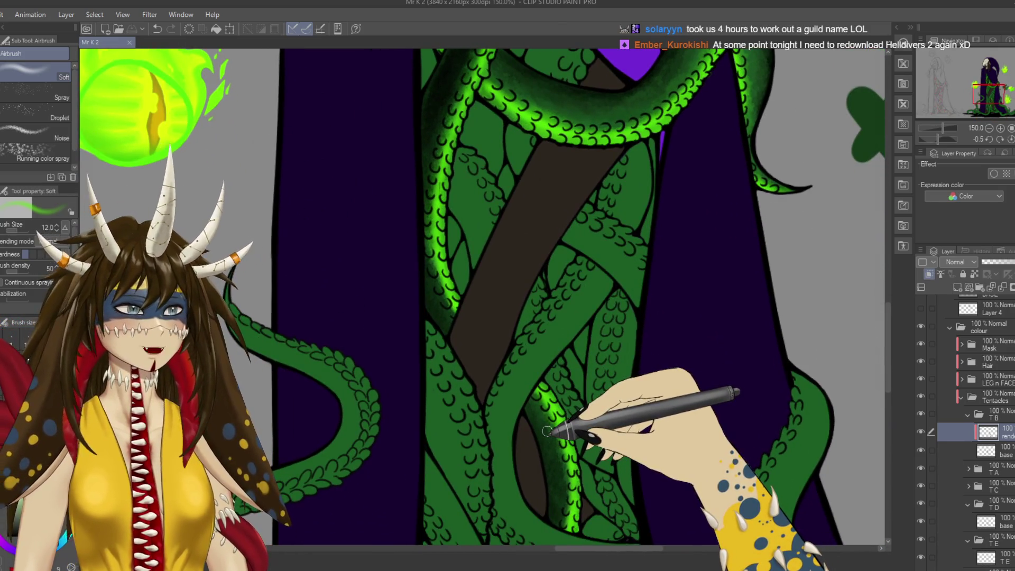
mouse_move(547, 430)
mouse_down()
mouse_move(765, 376)
mouse_move(729, 317)
mouse_up()
scroll(763, 376, down, 2)
scroll(756, 373, down, 2)
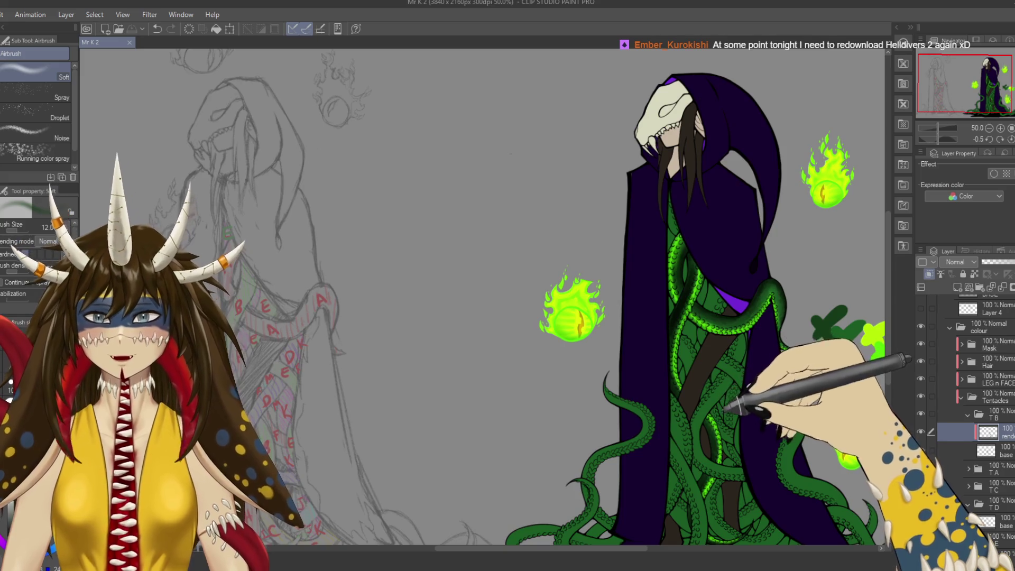
Expand the TC folder, add a new raster layer above its base layer, and save.
drag(755, 370, 740, 313)
drag(722, 380, 716, 354)
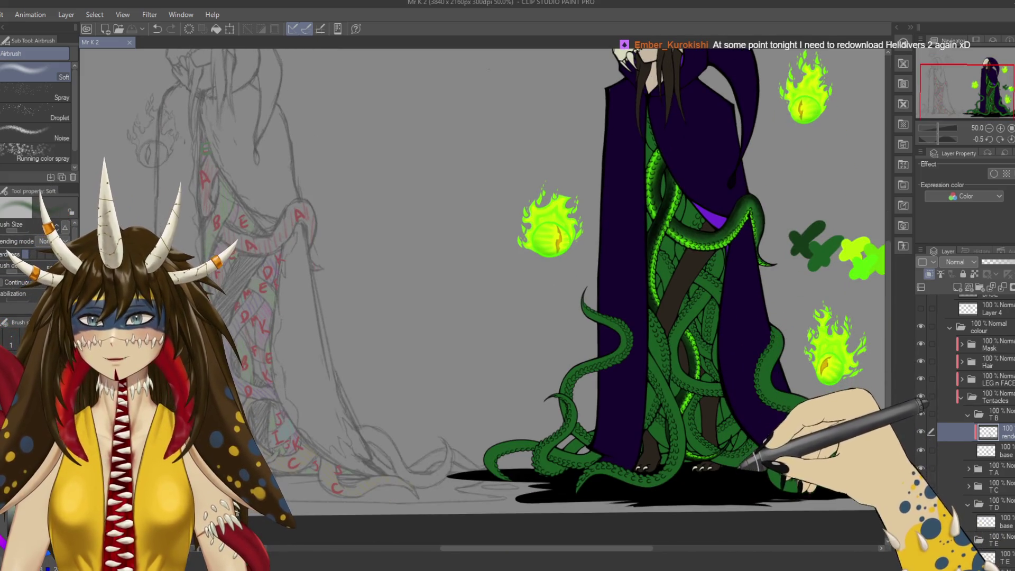
click(968, 483)
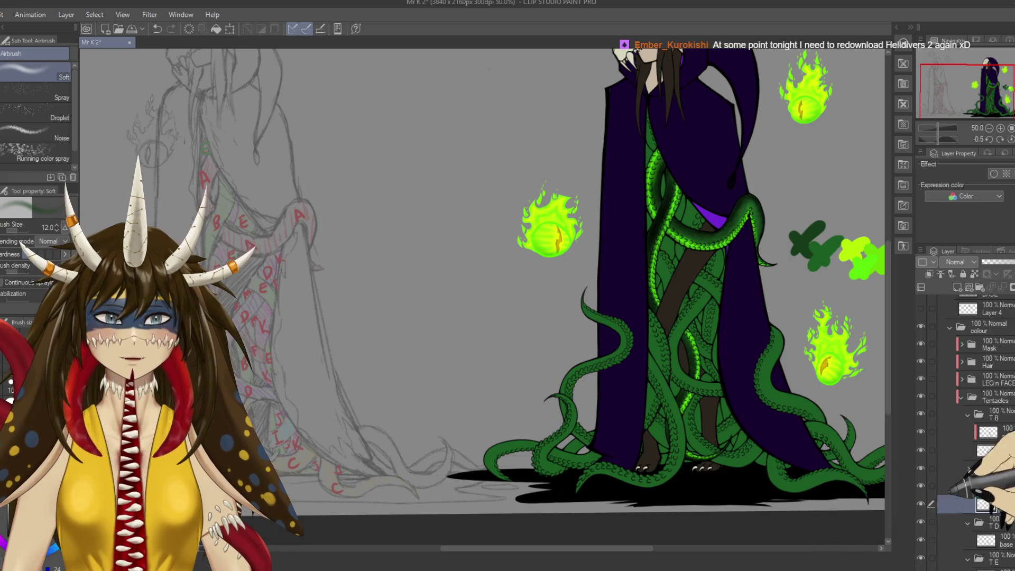
click(993, 503)
click(957, 287)
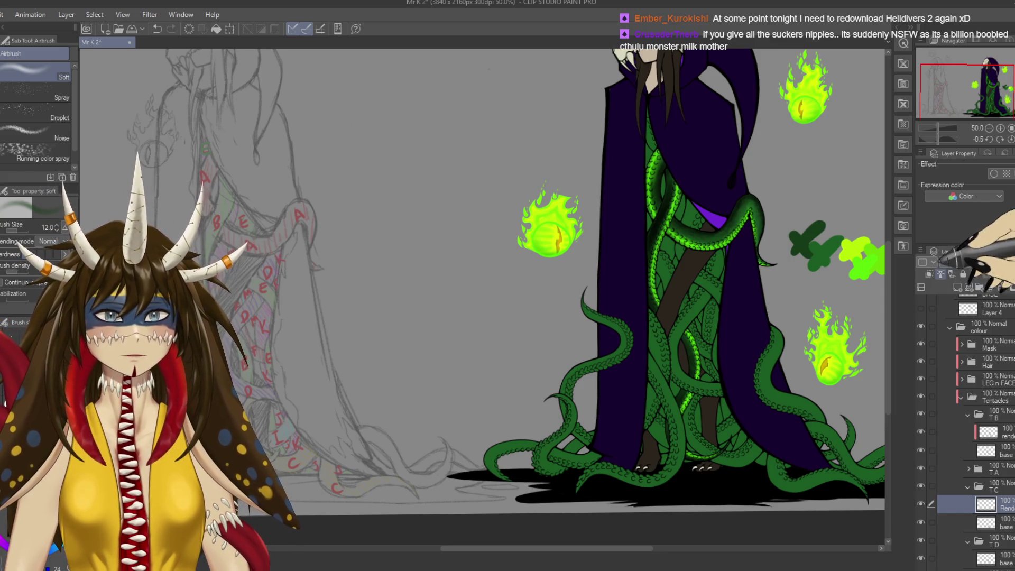
key(ctrl+s)
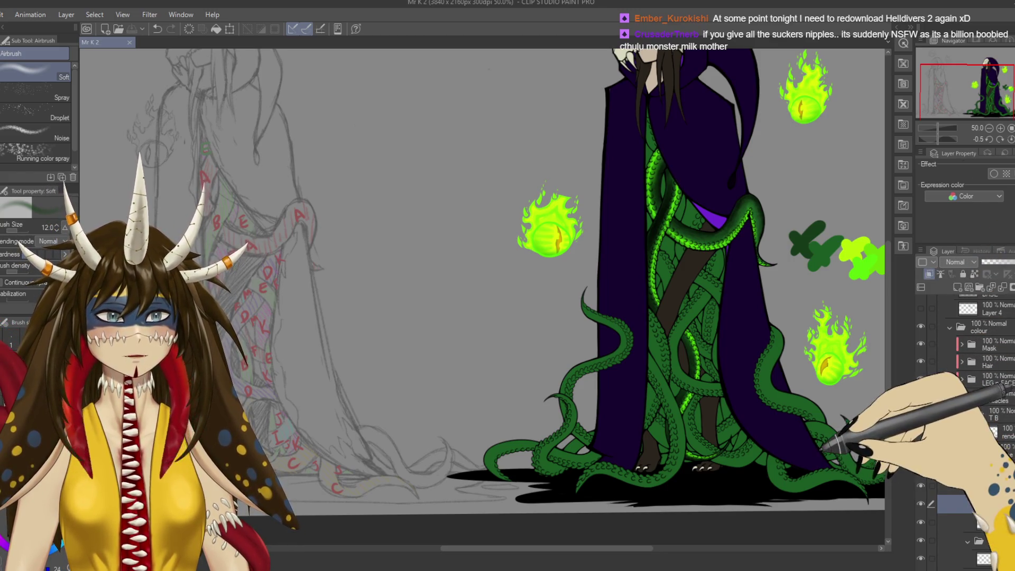
Lay a faint Rough wash stroke on a tentacle near the feet and green flame.
scroll(812, 447, up, 3)
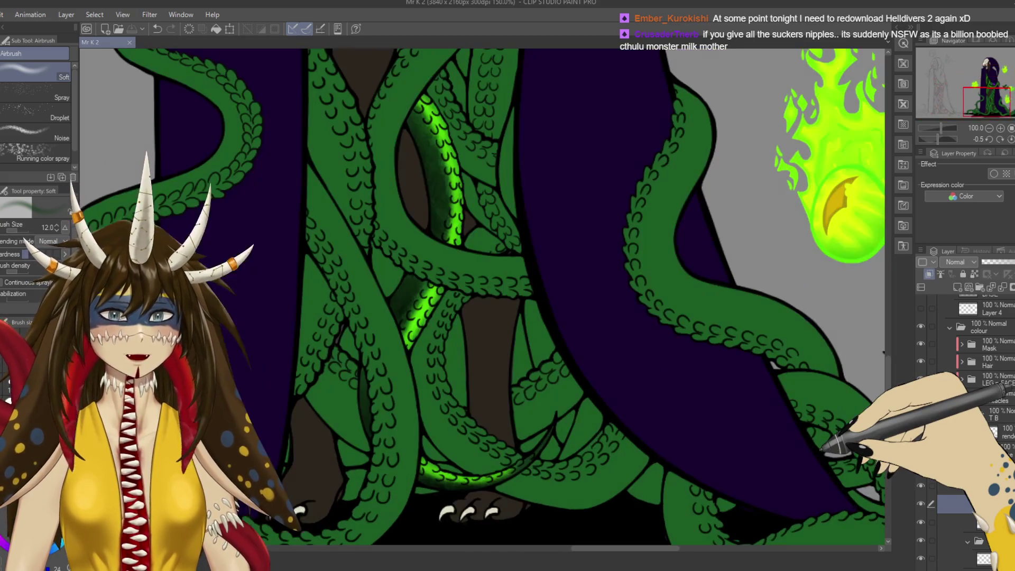
drag(391, 269, 465, 301)
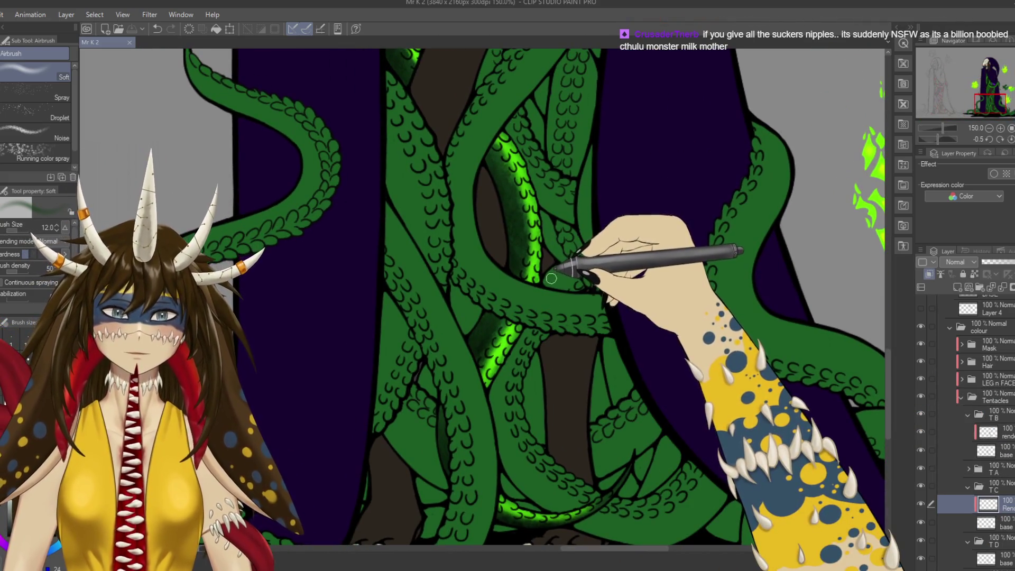
key(b)
key(b)
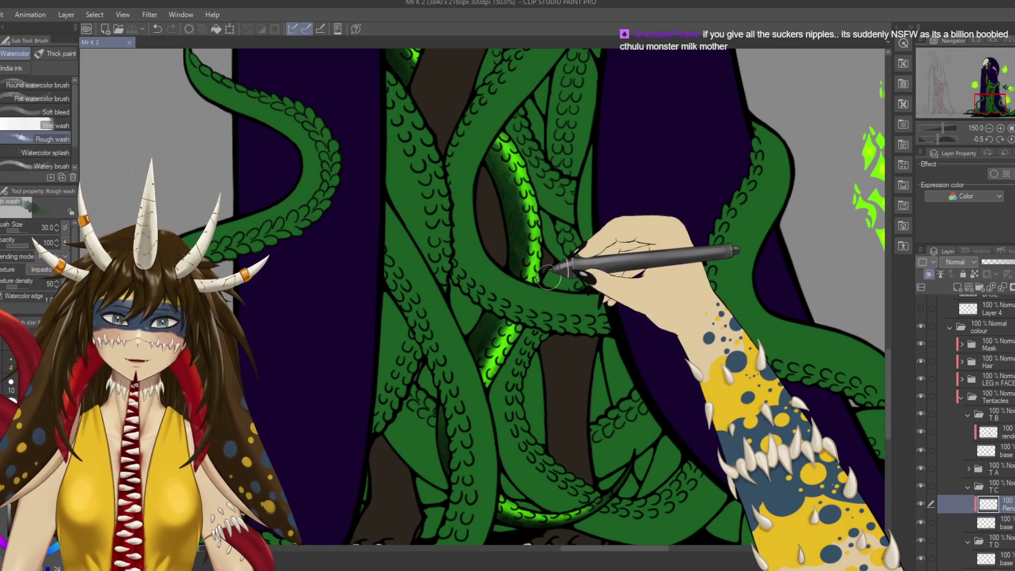
drag(547, 274, 565, 270)
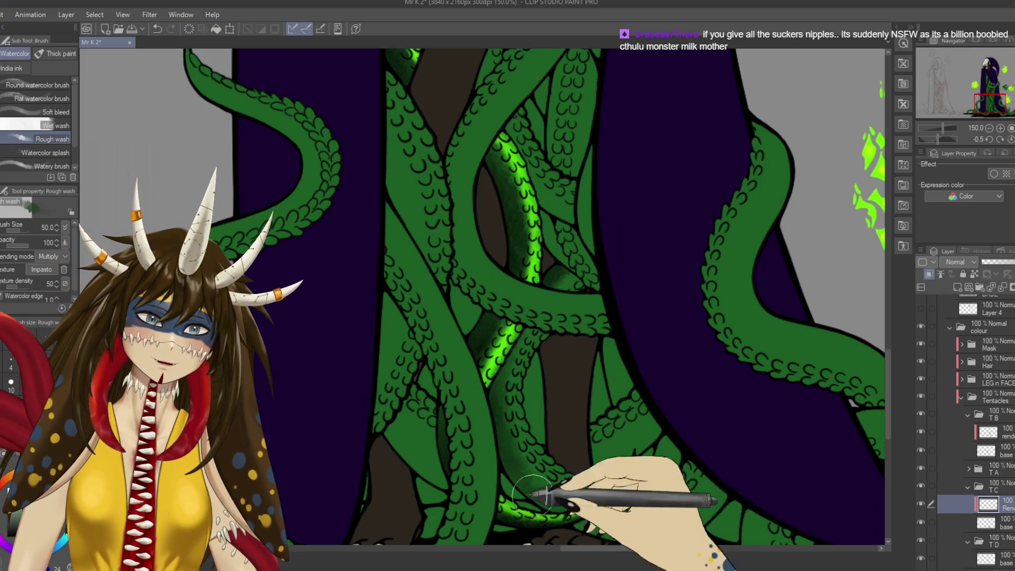
drag(528, 491, 459, 415)
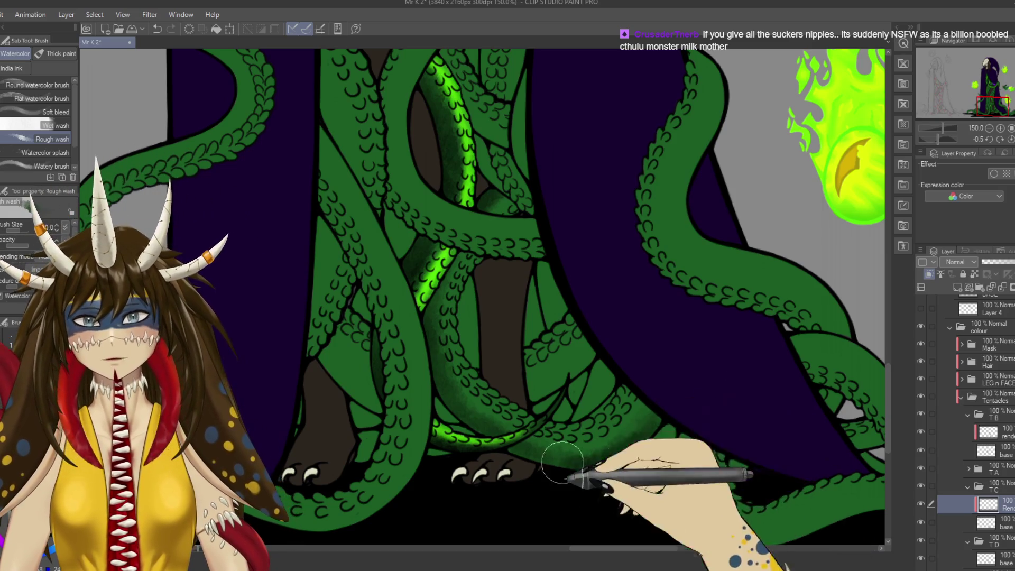
drag(562, 465, 571, 412)
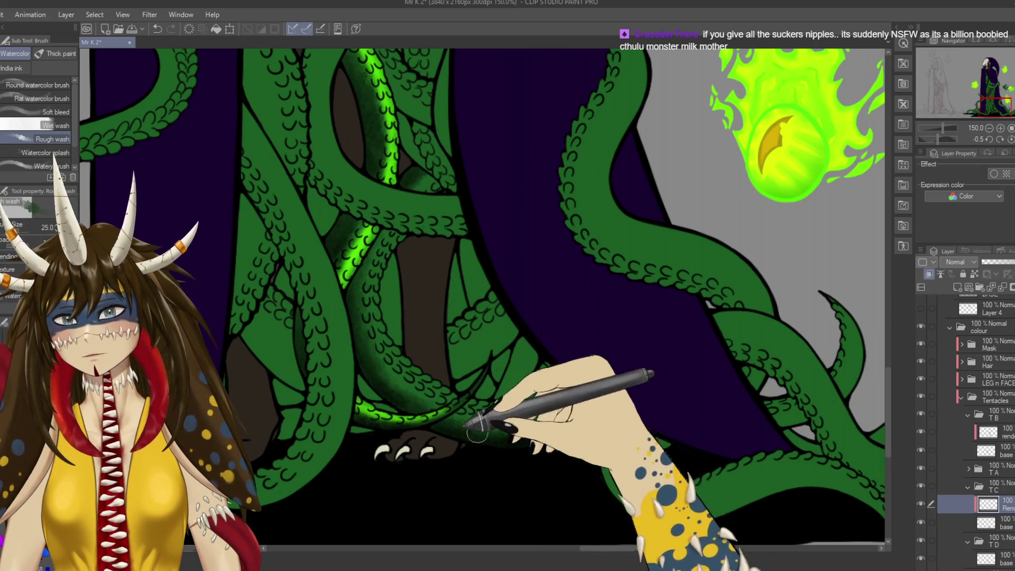
Zoom out to check the whole figure and the green test swatches.
key(ctrl+minus)
key(ctrl+minus)
key(ctrl+minus)
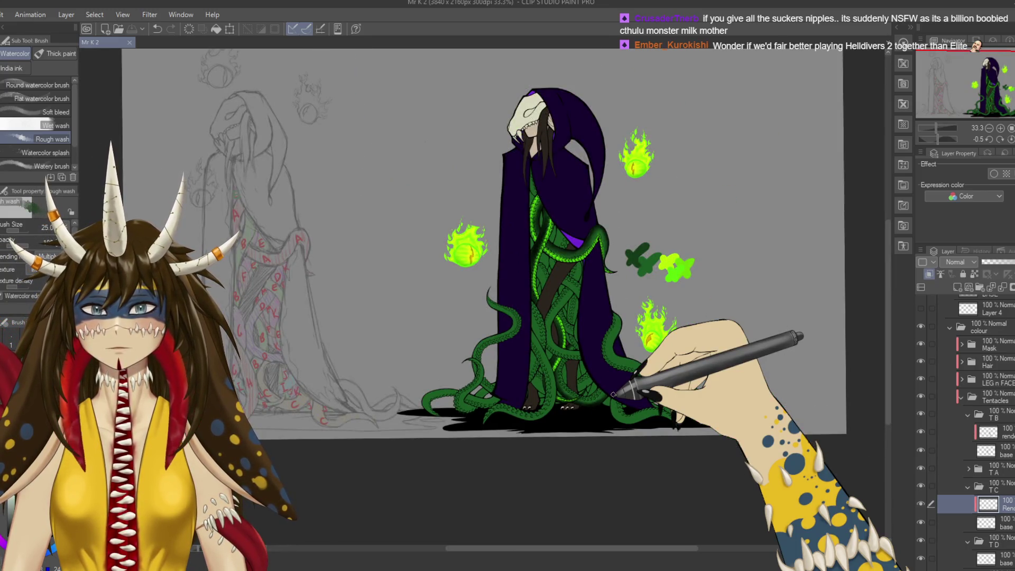
scroll(591, 383, up, 3)
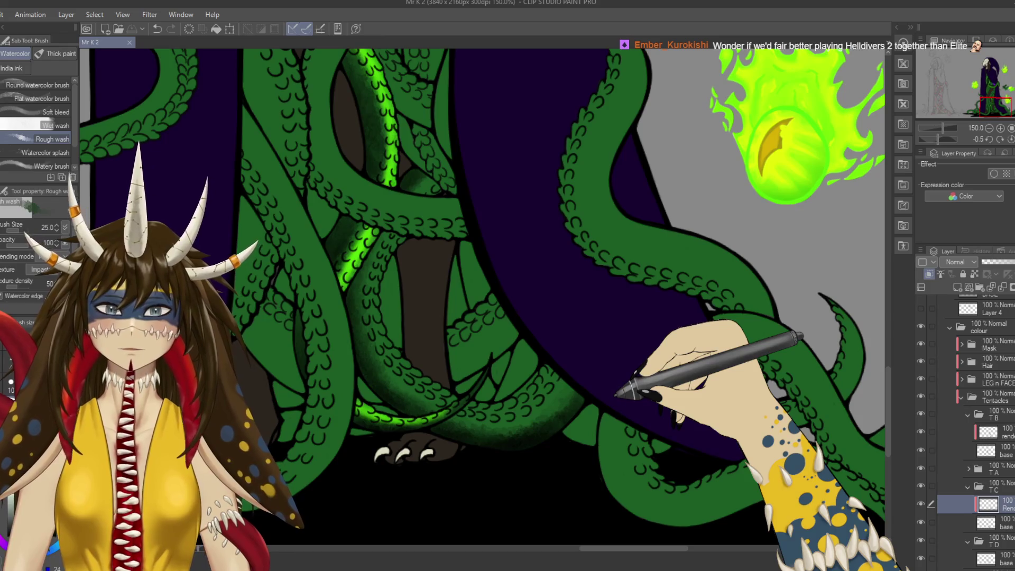
drag(615, 264, 510, 544)
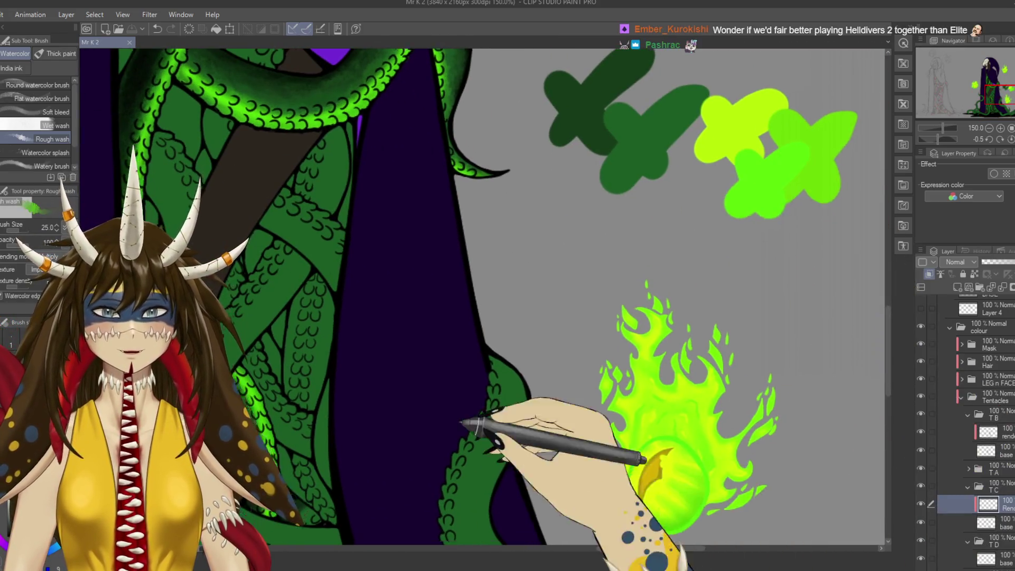
drag(467, 422, 639, 326)
mouse_move(562, 403)
mouse_down()
mouse_move(525, 225)
mouse_move(518, 245)
mouse_up()
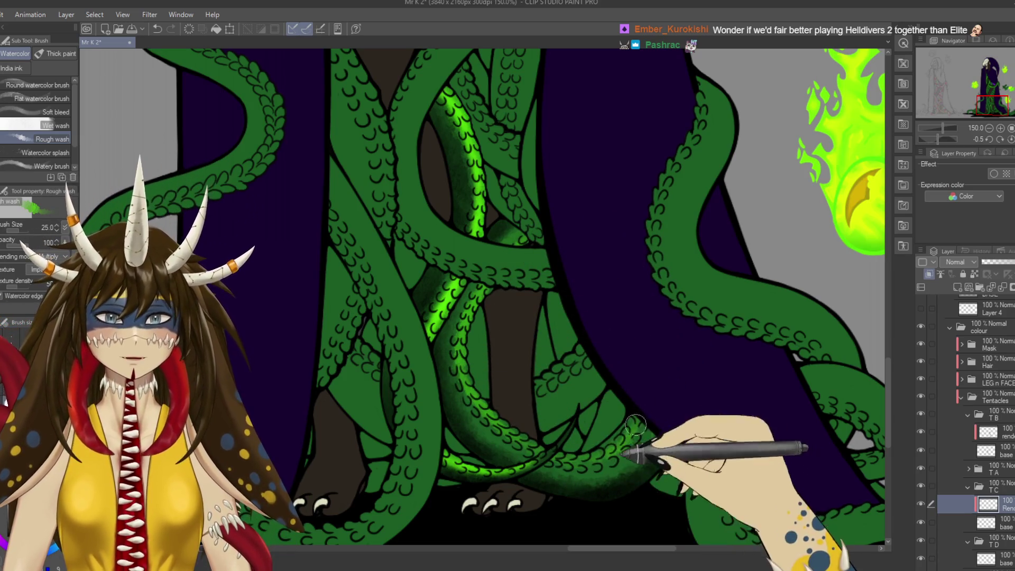
Shade the lower-left tentacle with green wash, compare with the render hidden, and save.
drag(464, 390, 516, 448)
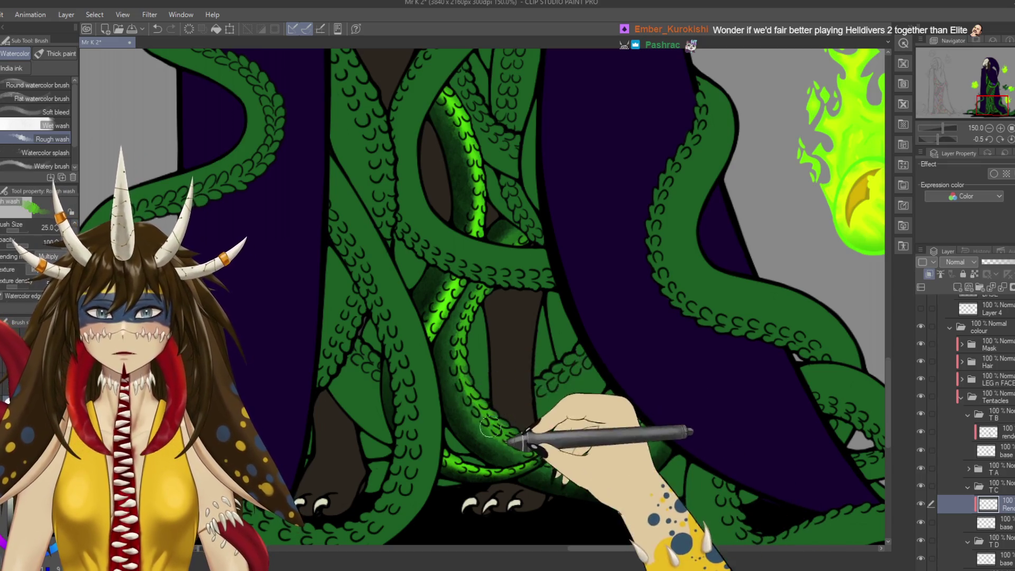
drag(464, 344, 522, 454)
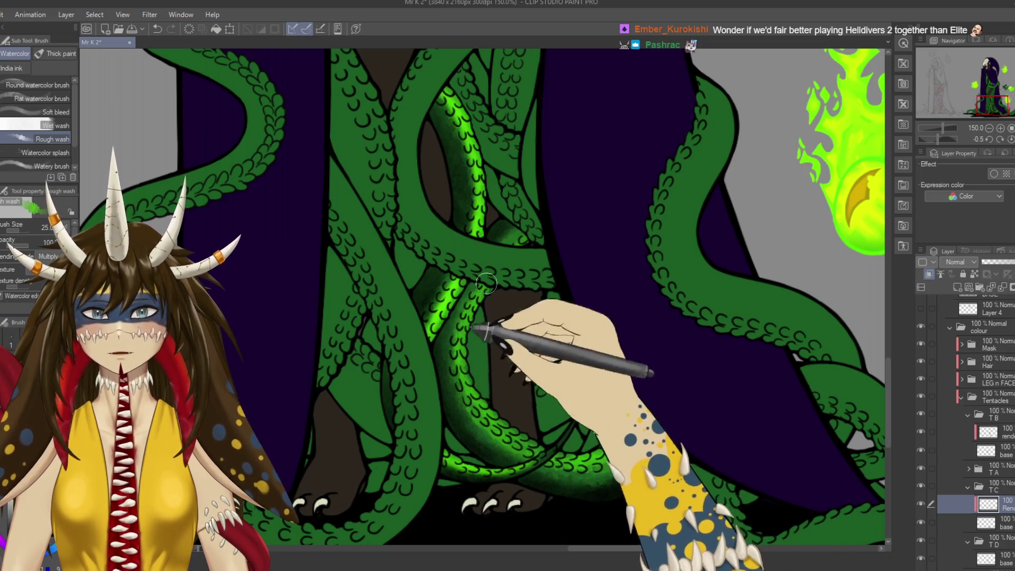
click(920, 485)
click(920, 485)
scroll(606, 330, down, 3)
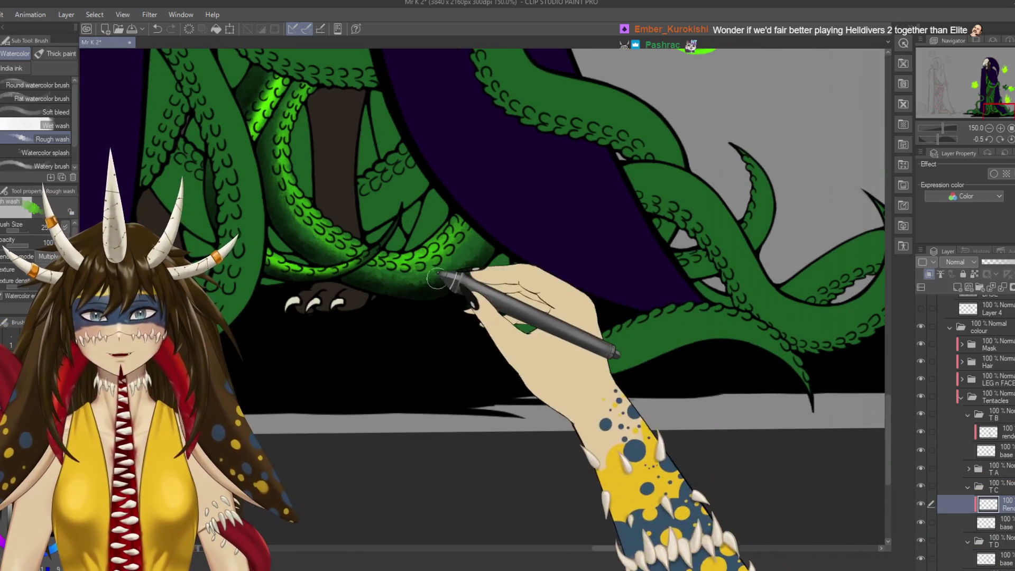
scroll(615, 211, up, 3)
scroll(634, 200, up, 5)
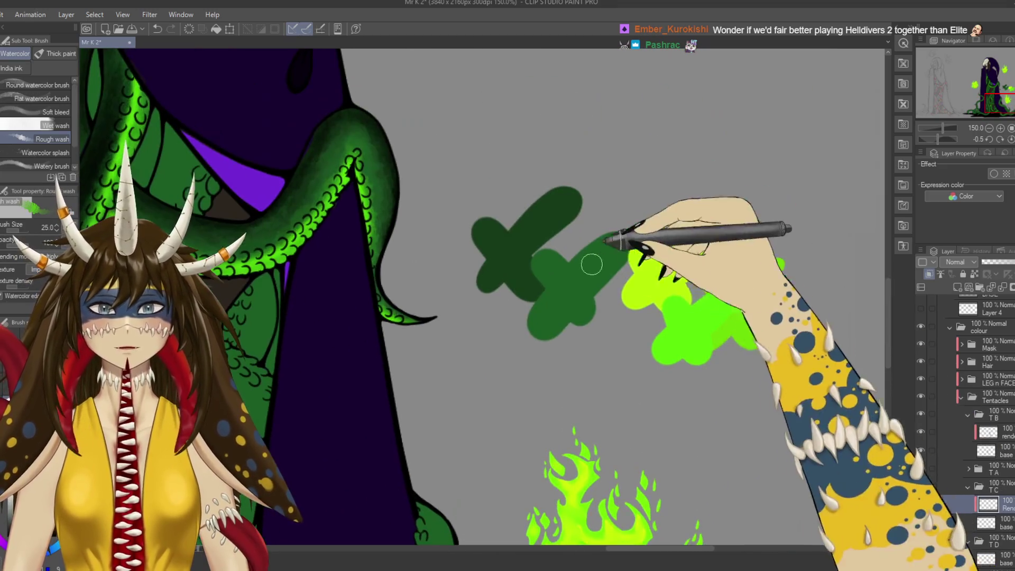
scroll(600, 351, down, 4)
scroll(646, 387, down, 4)
key(ctrl+s)
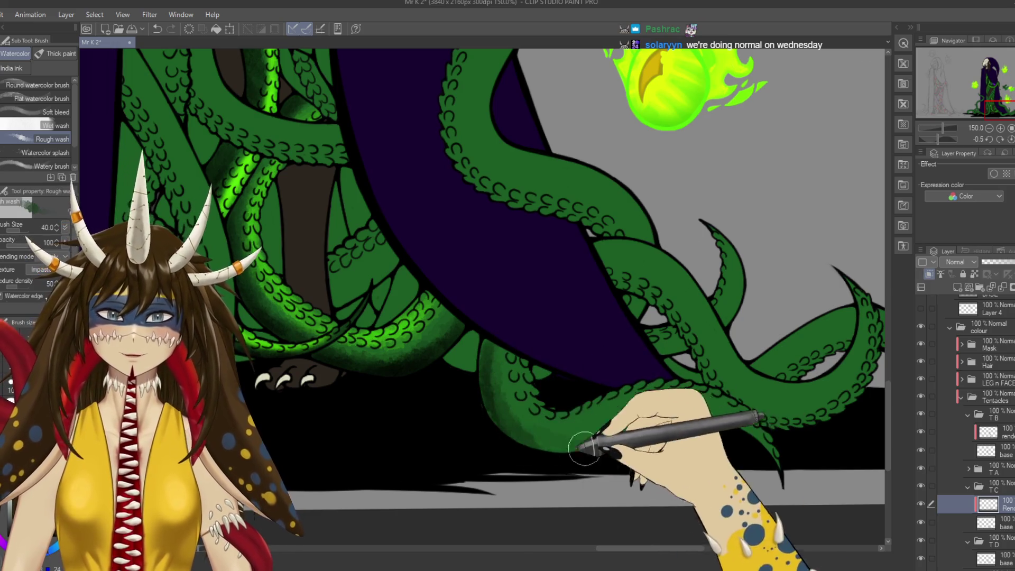
Darken a lower tentacle's edge and brighten it with green watercolour near the flaming eyeball.
mouse_move(613, 436)
mouse_down()
mouse_move(735, 433)
mouse_move(582, 439)
mouse_up()
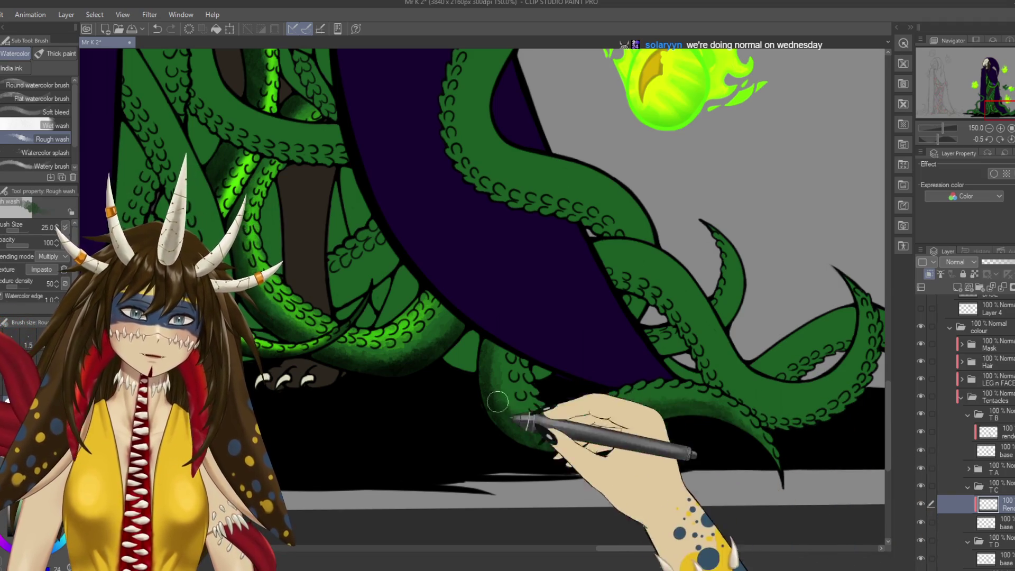
scroll(612, 317, up, 10)
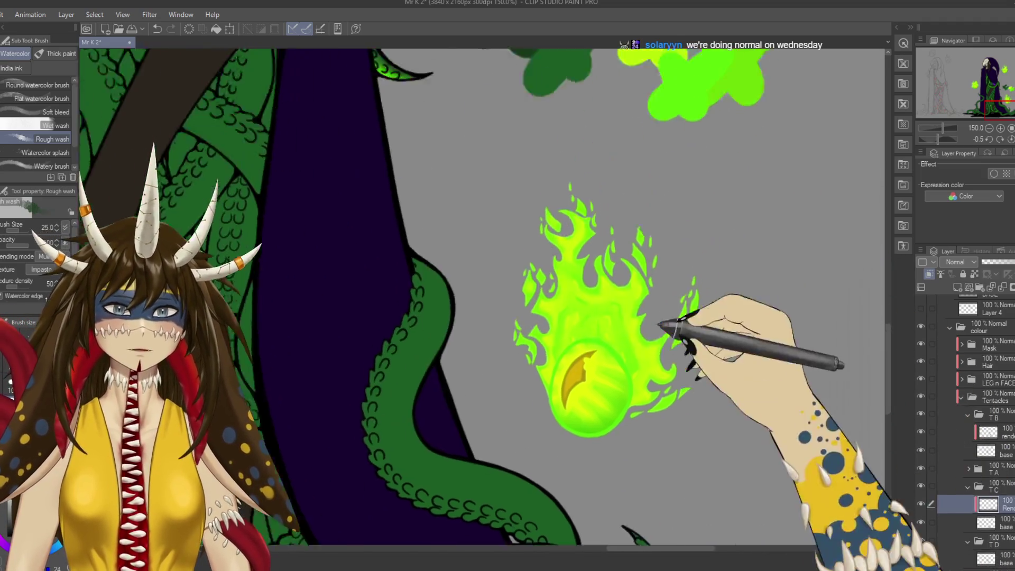
drag(646, 525, 657, 272)
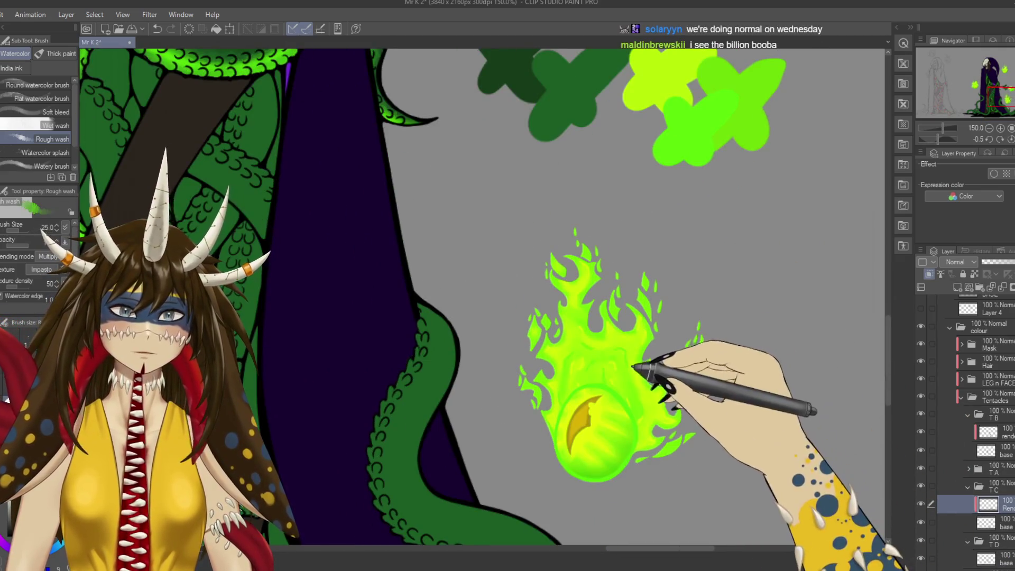
drag(634, 362, 610, 450)
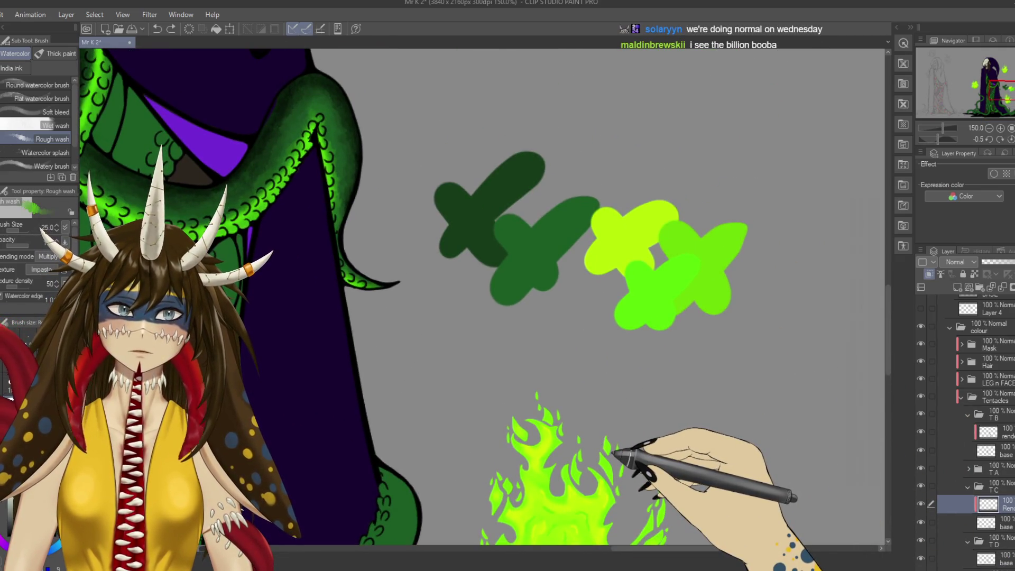
scroll(674, 275, down, 15)
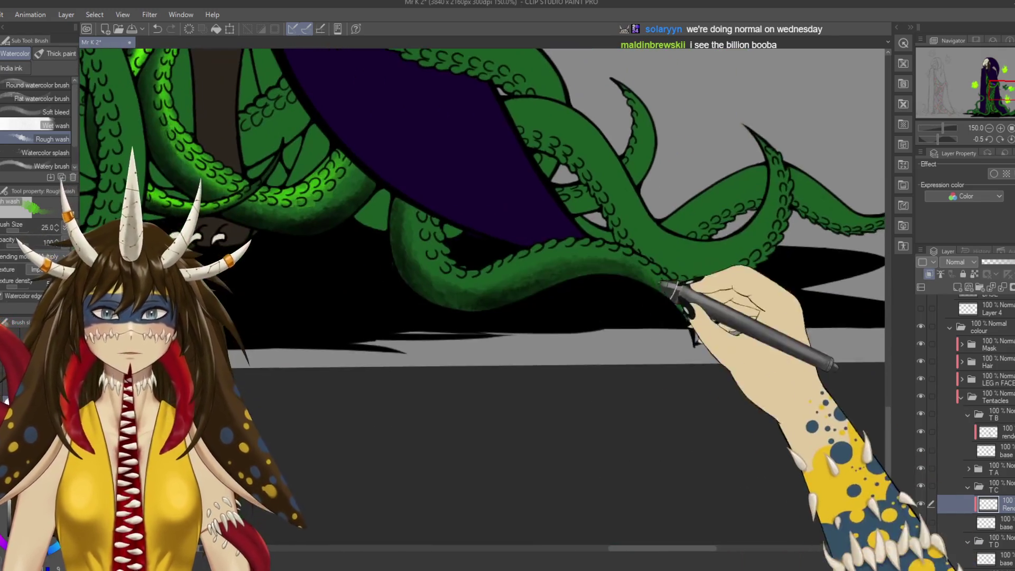
mouse_move(437, 223)
mouse_down()
mouse_move(431, 254)
mouse_move(571, 250)
mouse_up()
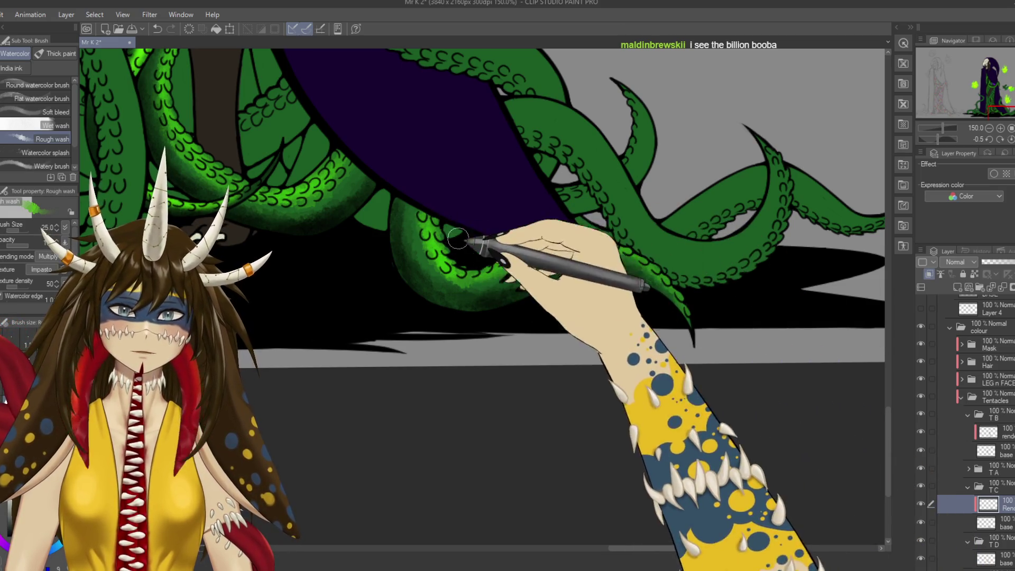
Extend the bright green glow along the lower tentacle toward the glowing orb.
scroll(415, 240, up, 4)
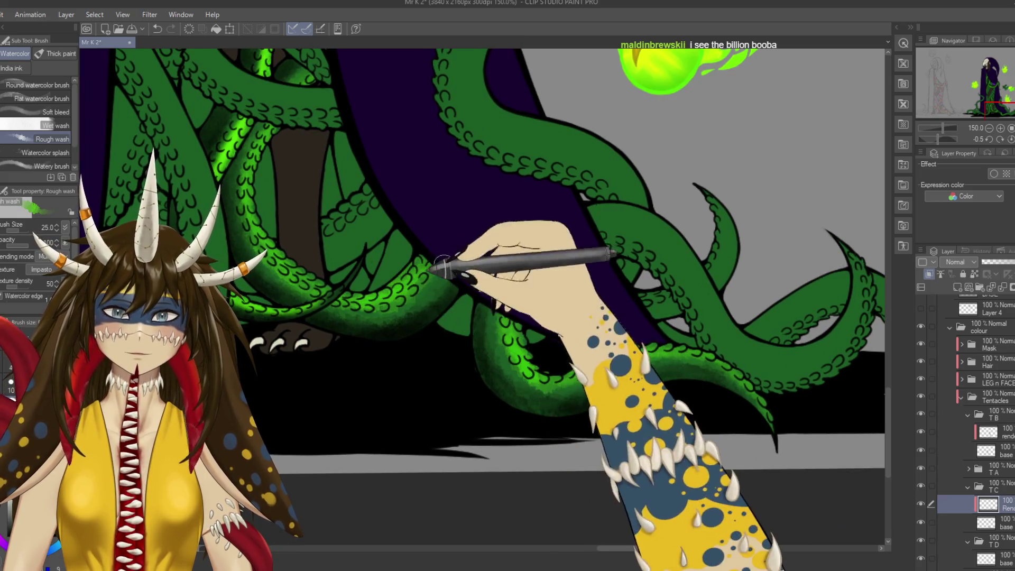
scroll(431, 278, up, 8)
scroll(532, 328, up, 9)
scroll(476, 265, down, 5)
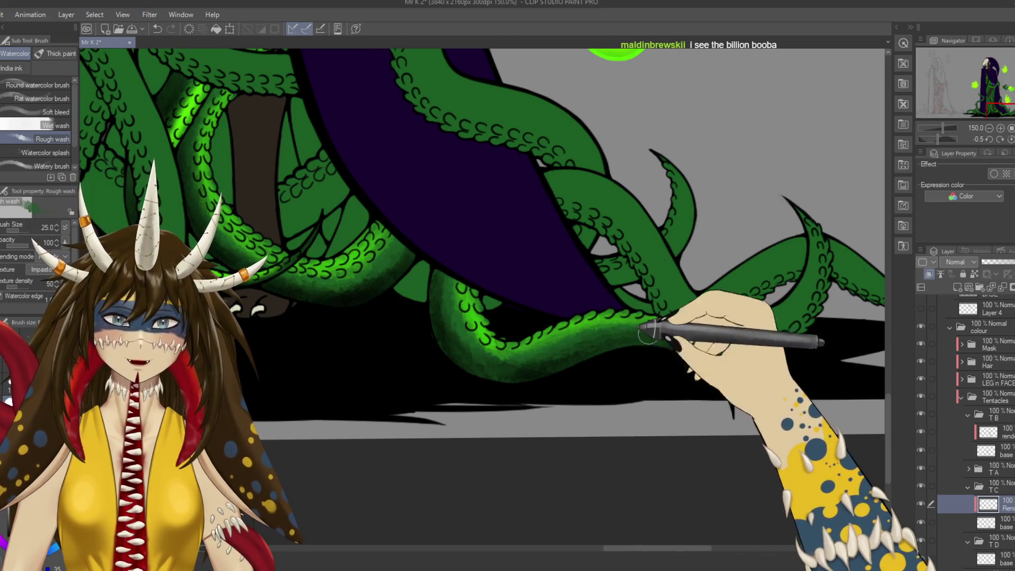
drag(568, 333, 702, 380)
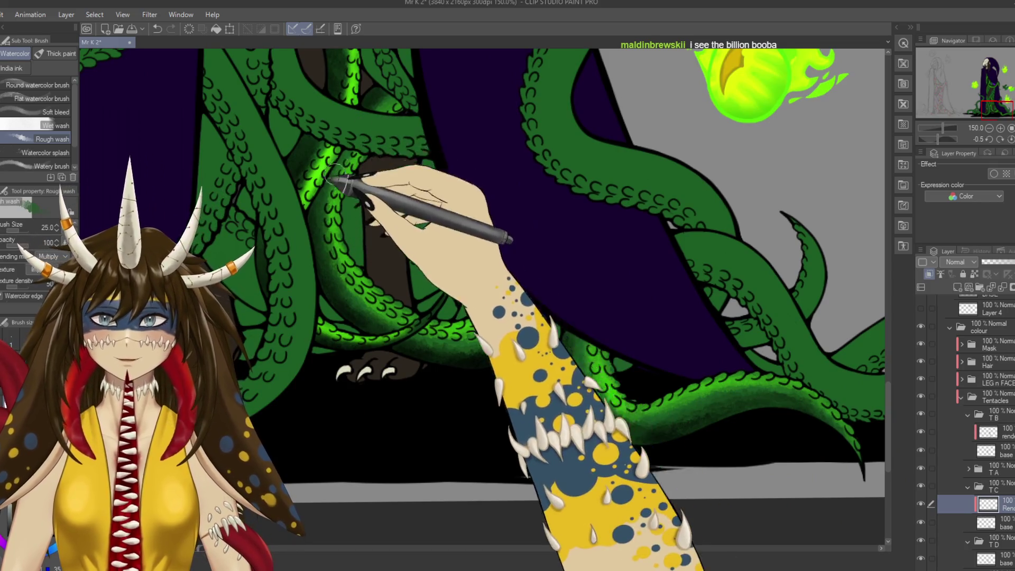
mouse_move(369, 305)
mouse_down()
mouse_move(578, 391)
mouse_move(819, 66)
mouse_up()
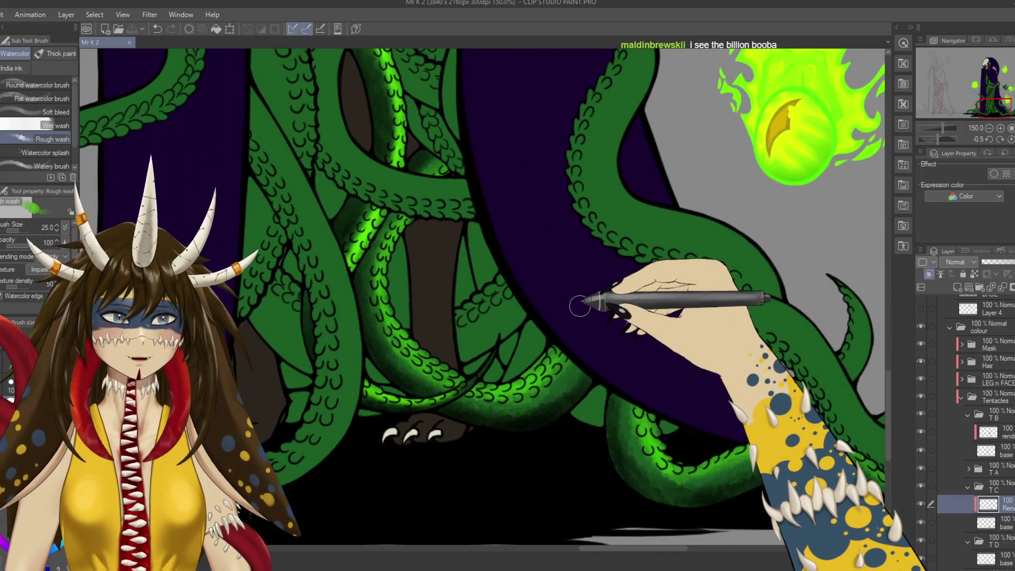
Spray a bright green glow along the long TC tentacle's edges with the Soft airbrush at size 8.
key(b)
key(bracketleft)
key(bracketleft)
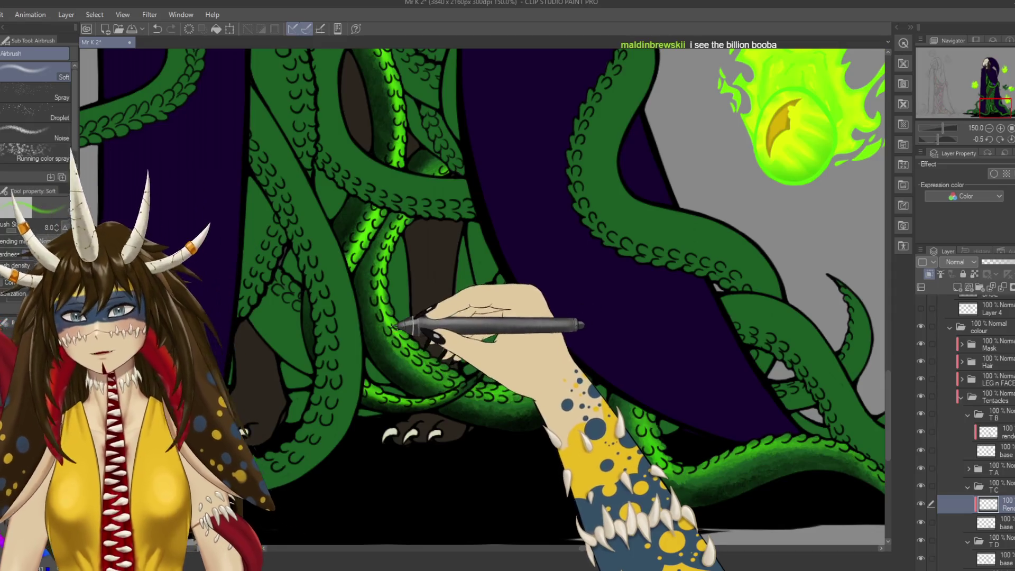
mouse_move(433, 343)
mouse_down()
mouse_move(452, 379)
mouse_move(489, 391)
mouse_up()
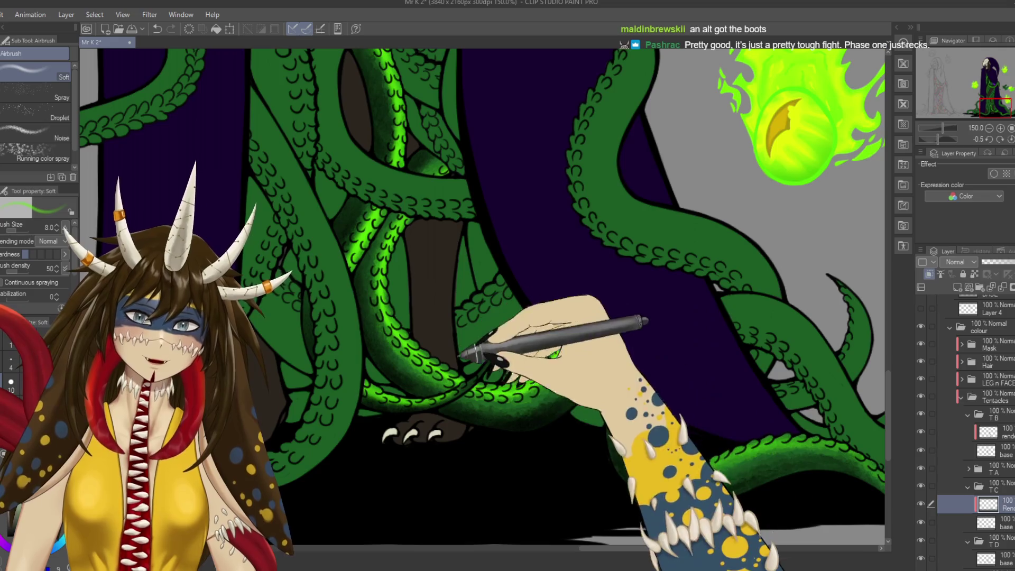
drag(557, 354, 457, 262)
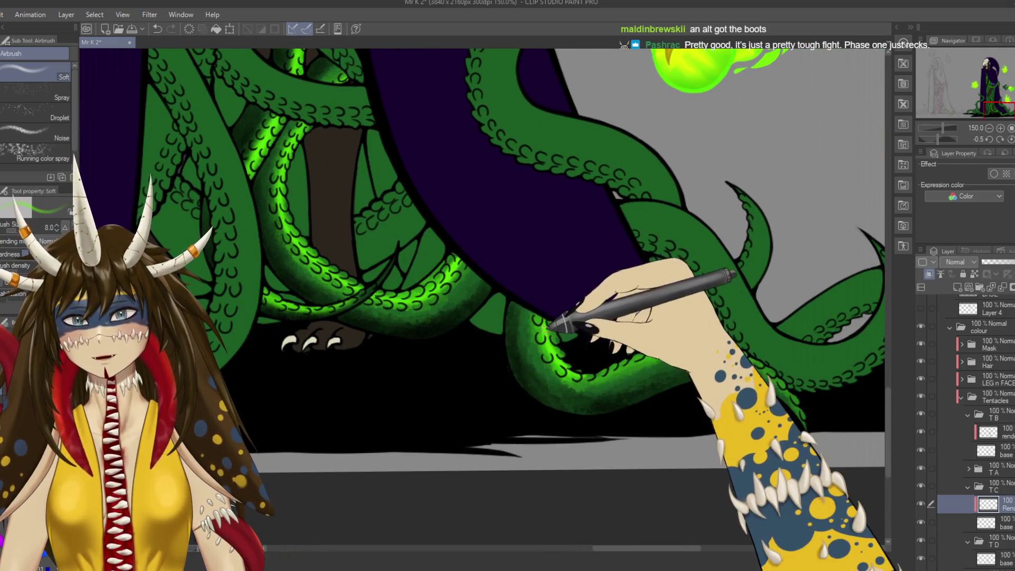
drag(592, 374, 682, 344)
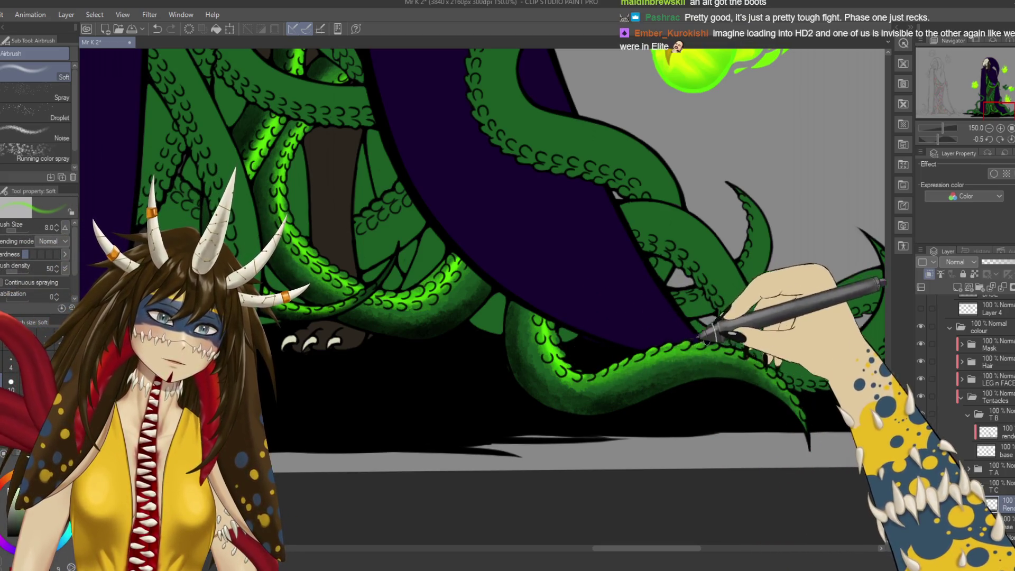
mouse_move(727, 348)
mouse_down()
mouse_move(616, 328)
mouse_move(691, 386)
mouse_up()
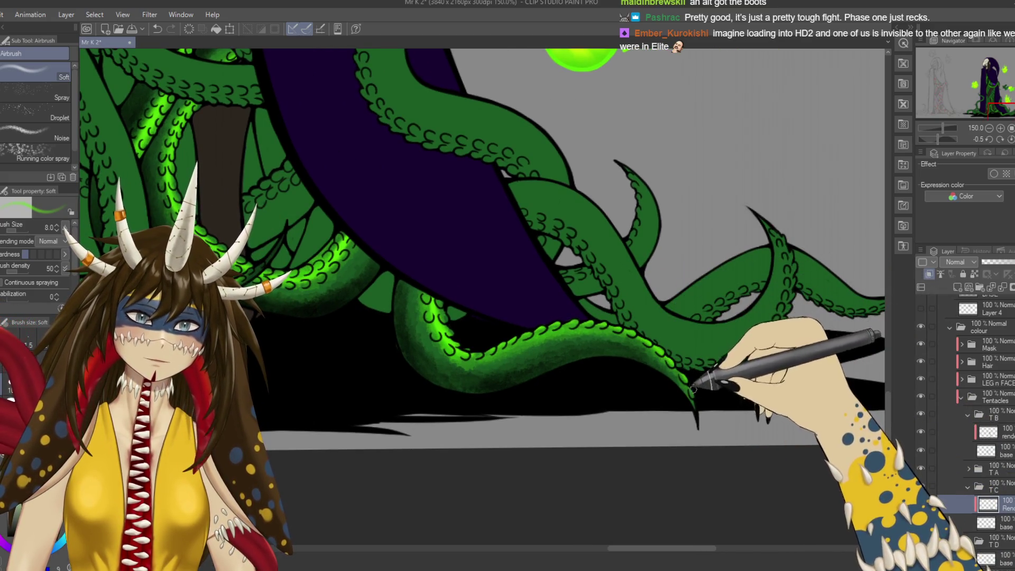
key(ctrl+s)
key(ctrl+minus)
key(ctrl+minus)
key(ctrl+minus)
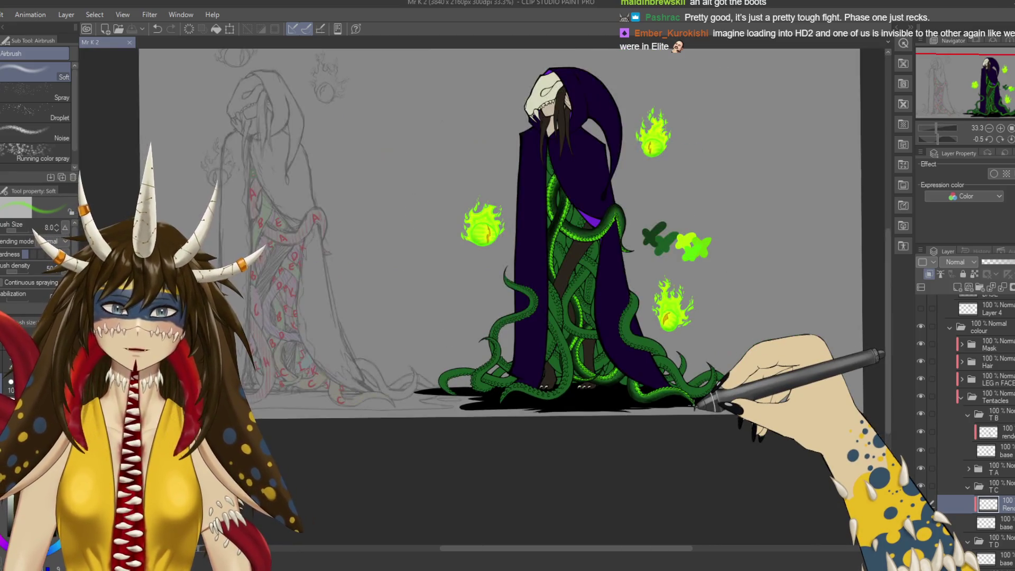
Recentre the figure, open the TC Render layer, then select the next tentacle group's layer.
drag(640, 201, 654, 243)
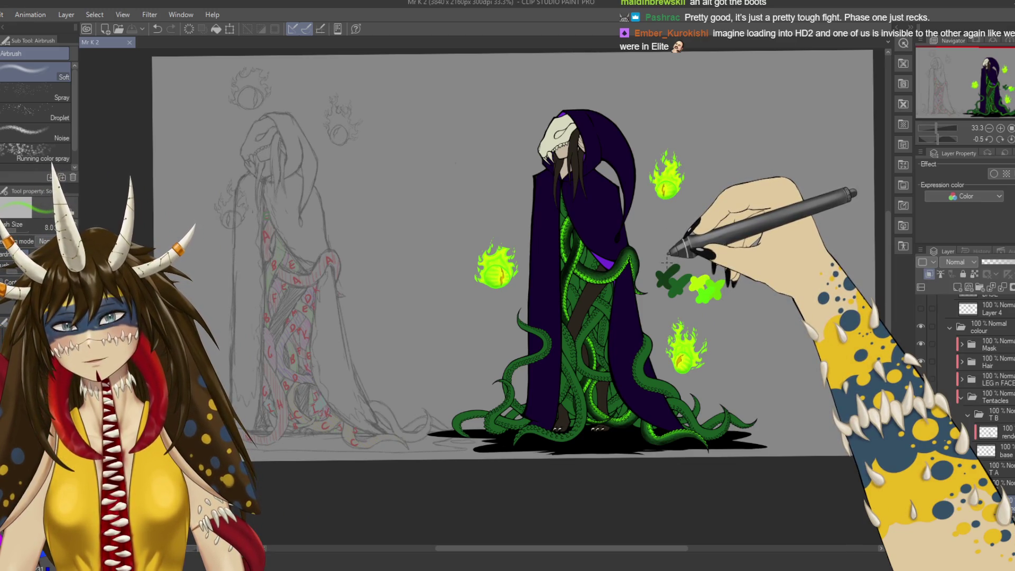
ctrl+shift+click(602, 349)
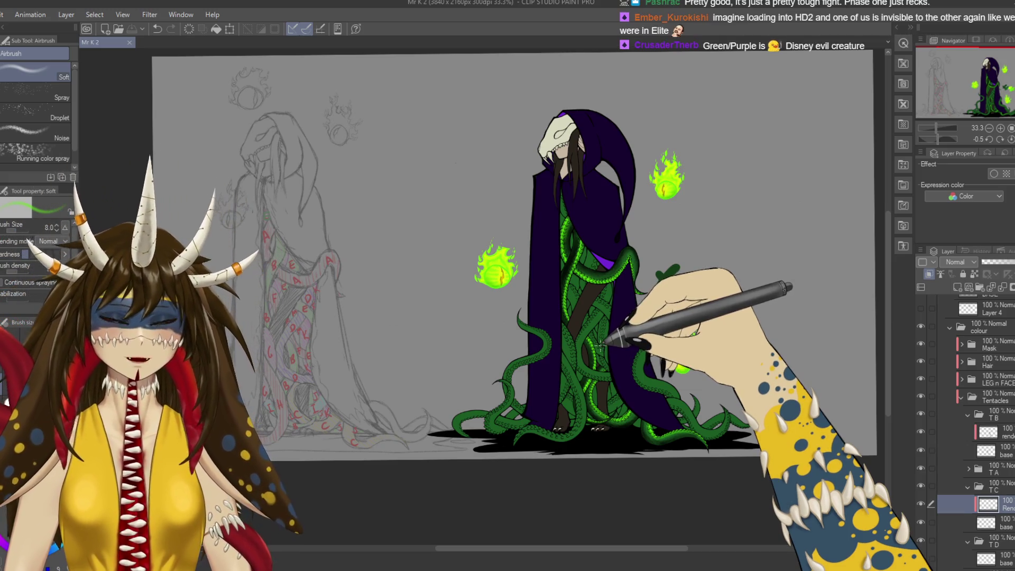
scroll(602, 349, up, 1)
scroll(602, 348, up, 2)
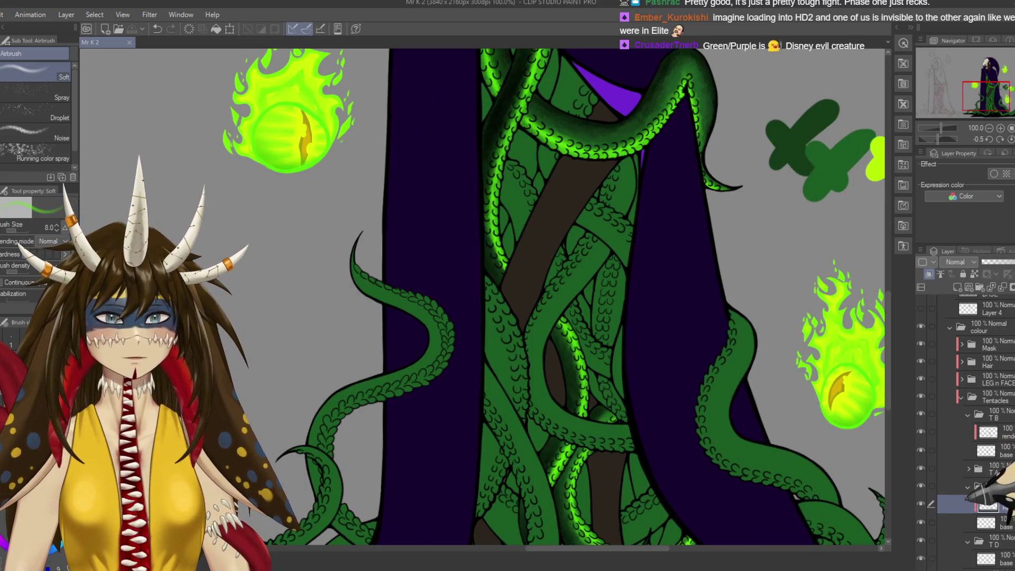
click(968, 485)
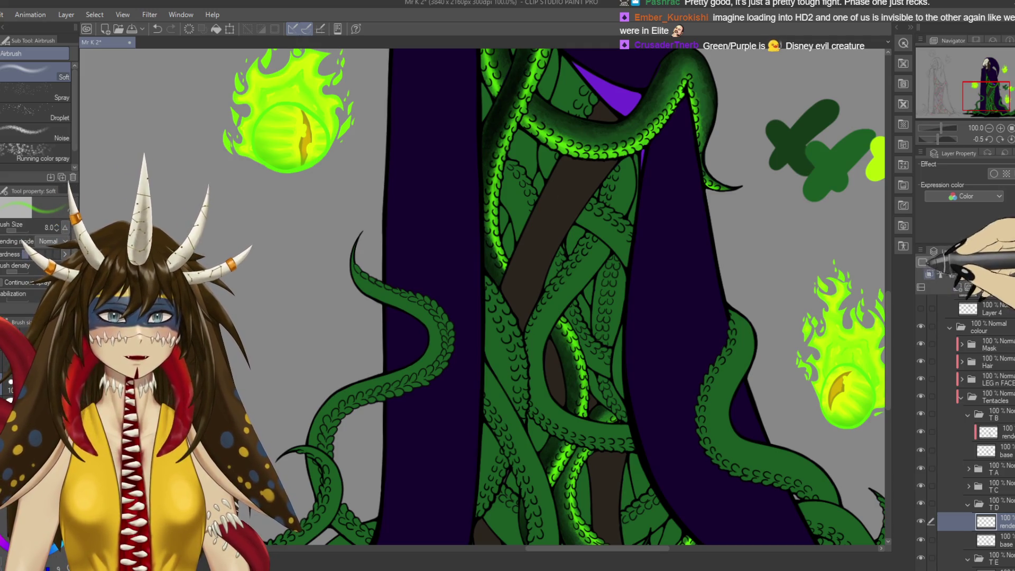
Save, then toggle a tentacle layer's visibility to check its coverage.
key(ctrl+s)
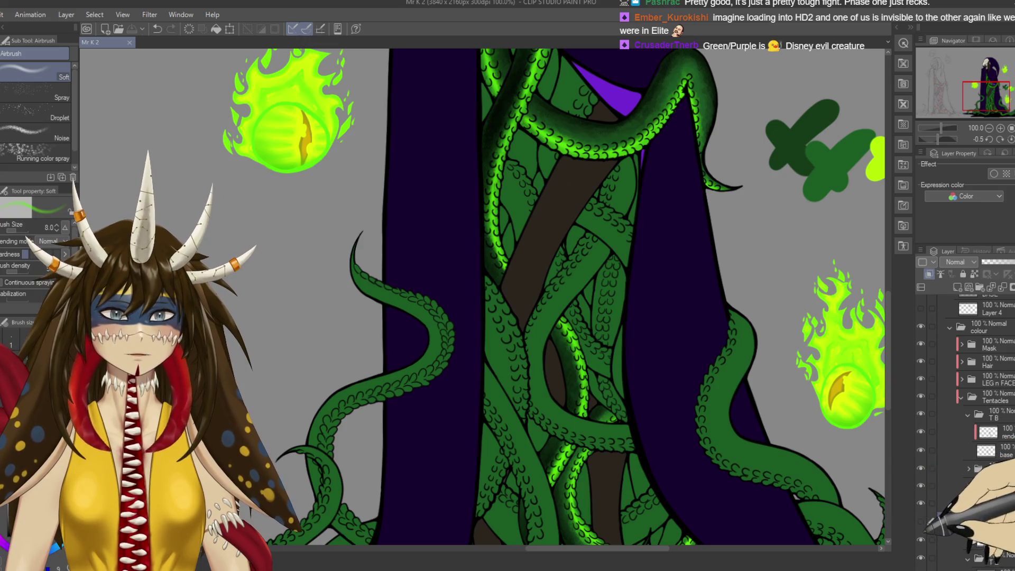
scroll(482, 296, down, 3)
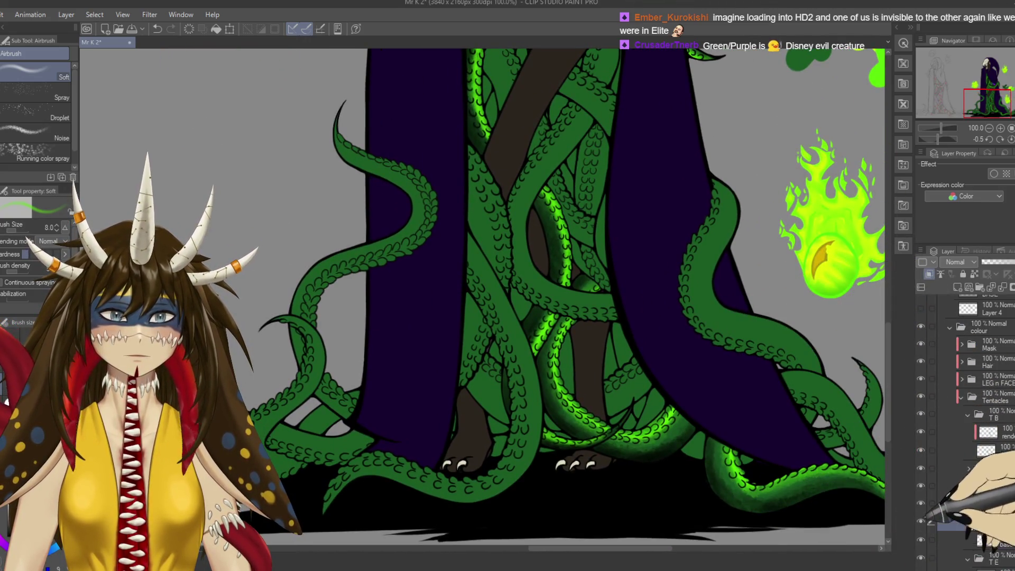
click(920, 502)
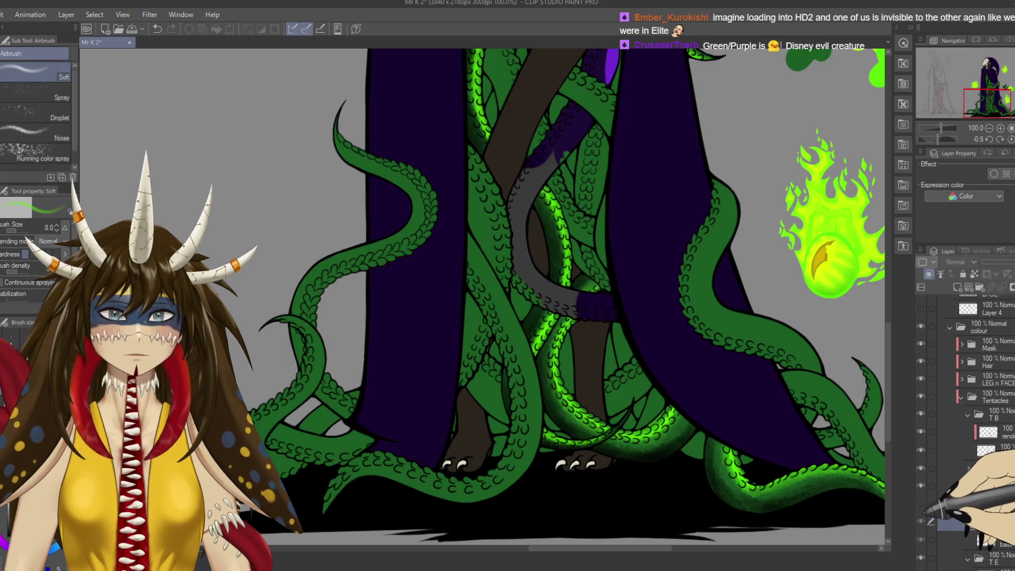
scroll(482, 296, up, 3)
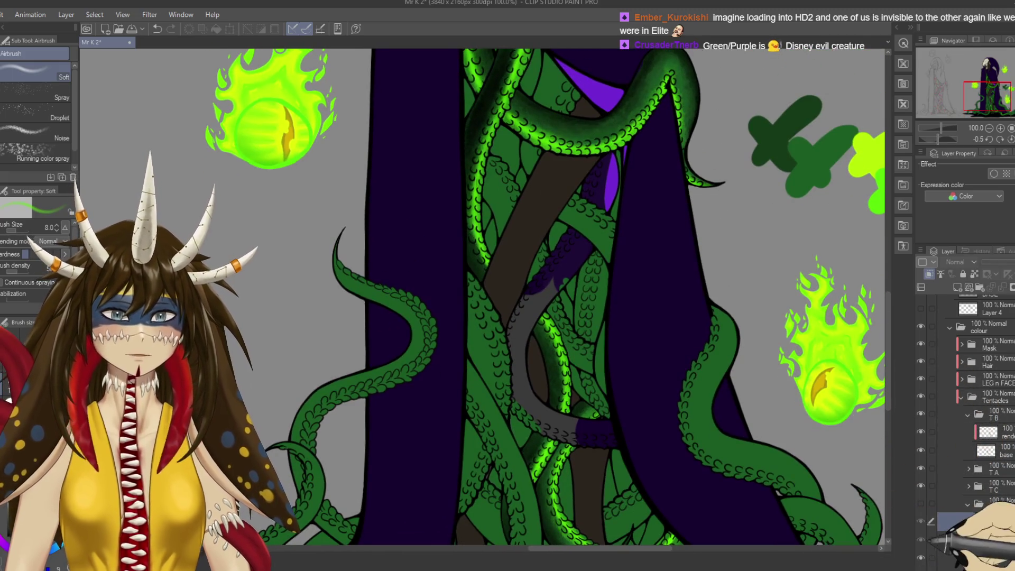
click(922, 520)
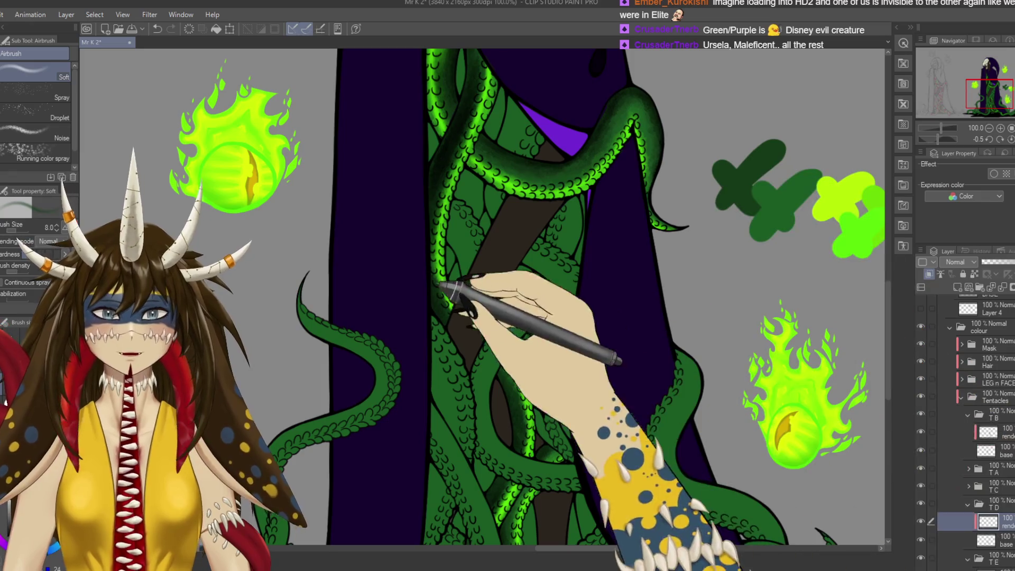
Shade an upper central TD tentacle with the watercolour brush at size 60.
key(b)
key(b)
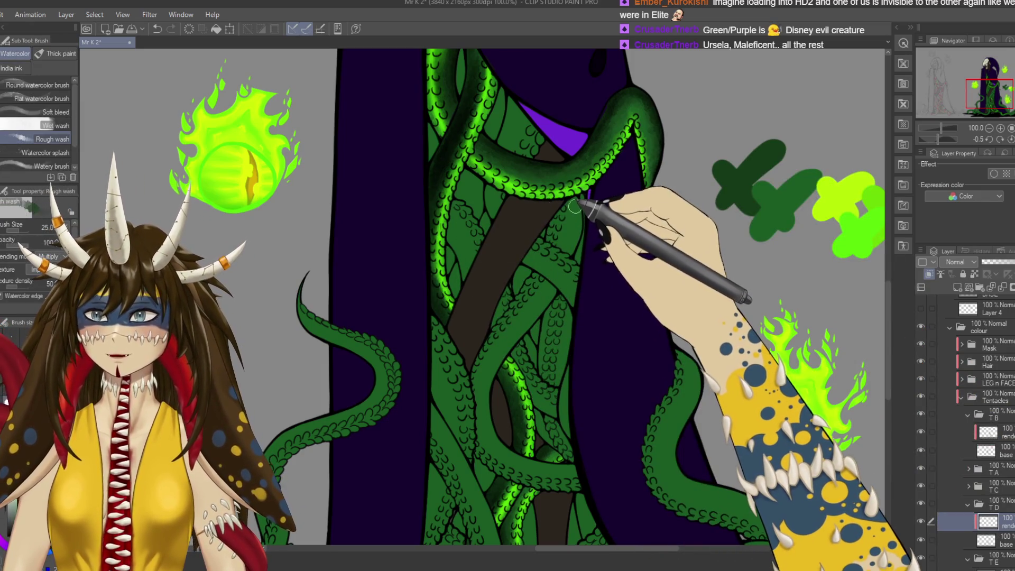
key(bracketright)
key(bracketright)
key(bracketright)
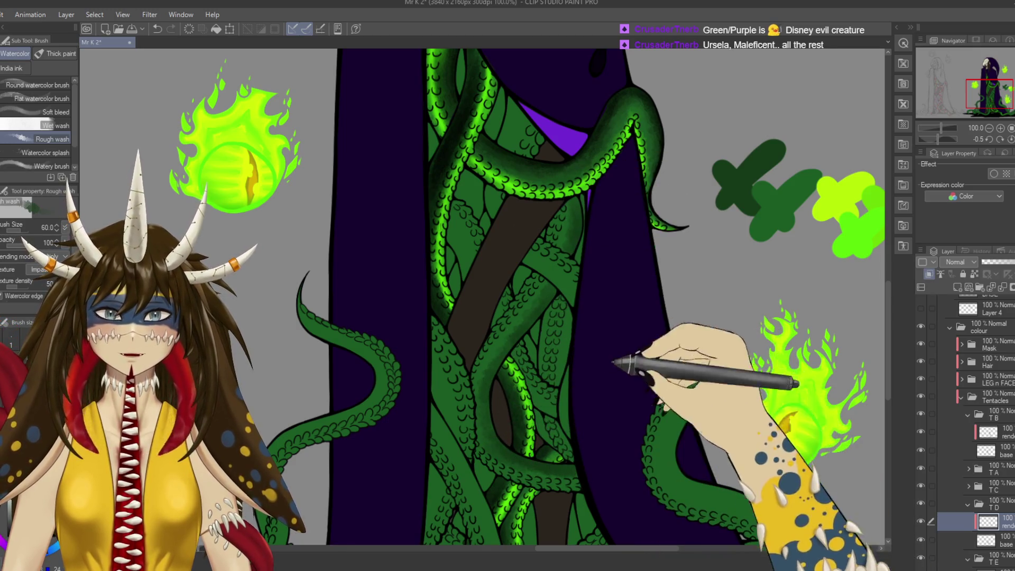
scroll(624, 351, down, 5)
scroll(824, 453, right, 3)
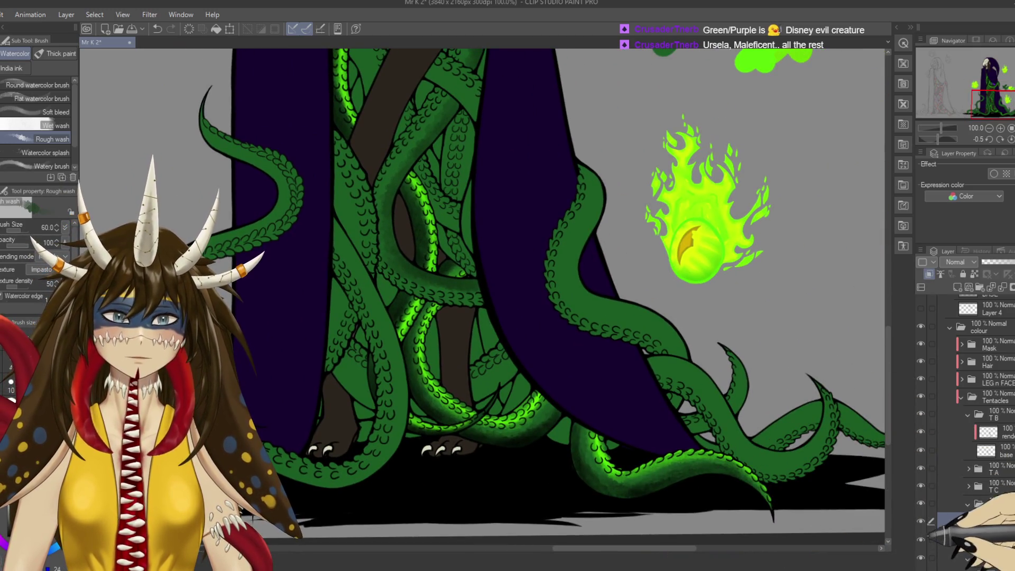
click(920, 521)
click(920, 521)
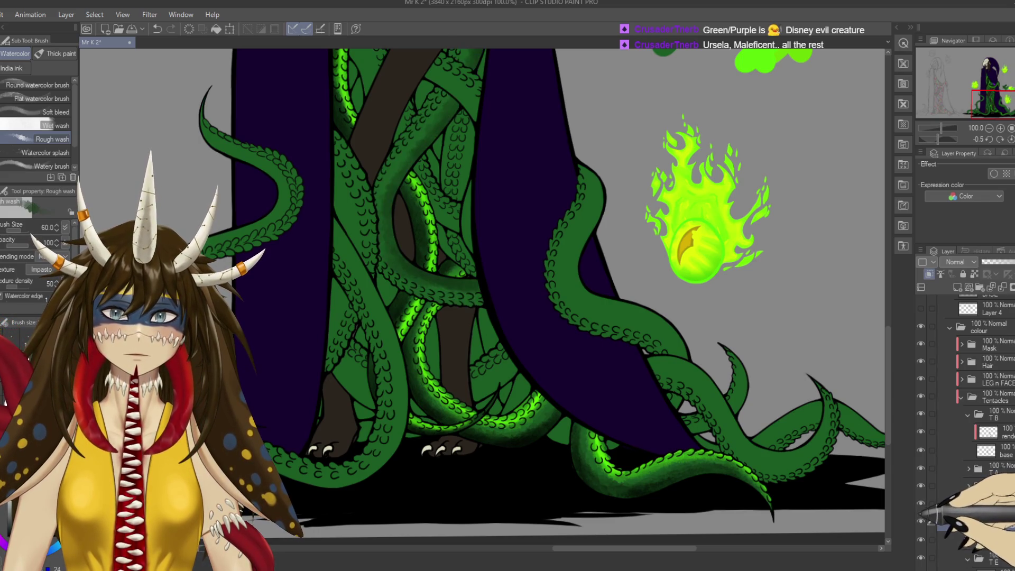
drag(577, 283, 623, 402)
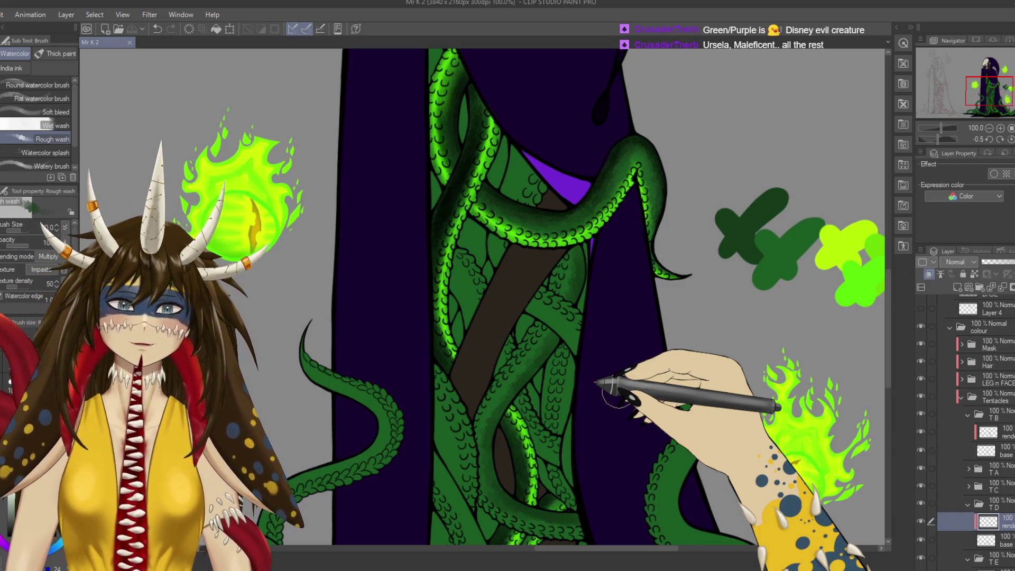
drag(594, 260, 574, 264)
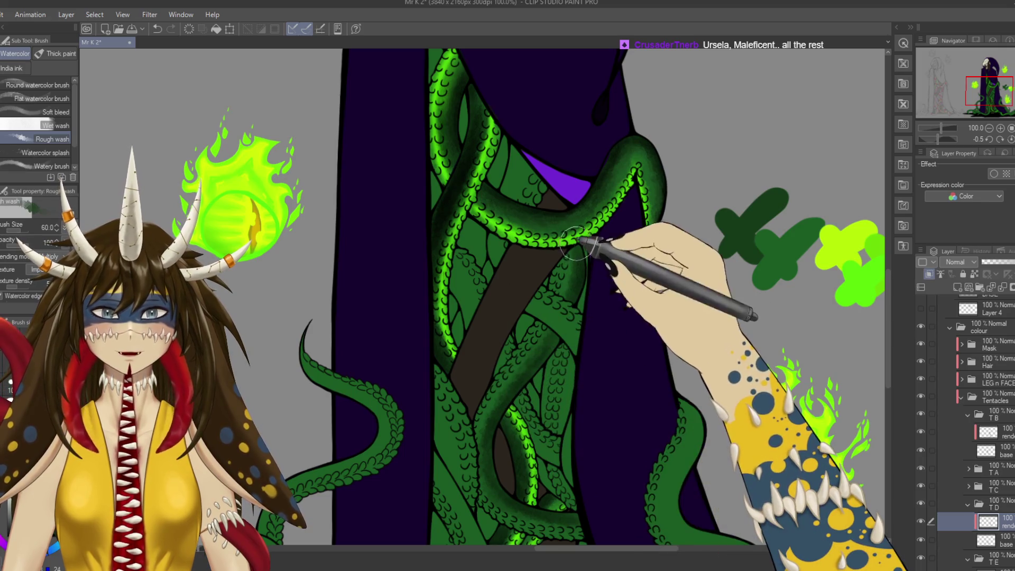
Shade more TD tentacle edges at brush size 25 while panning the tangle.
key(bracketleft)
key(bracketleft)
key(bracketleft)
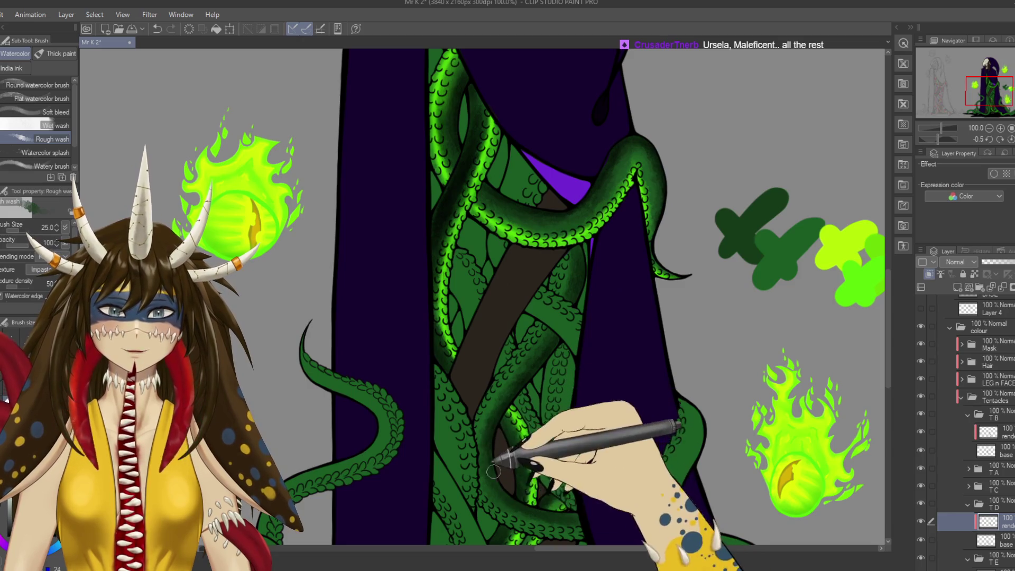
drag(536, 507, 486, 441)
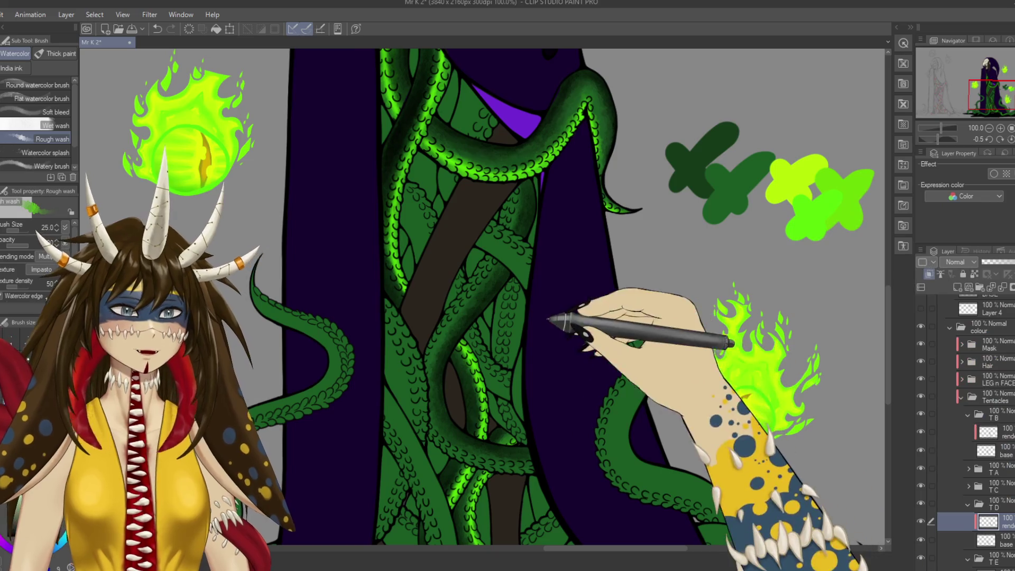
drag(578, 353, 615, 388)
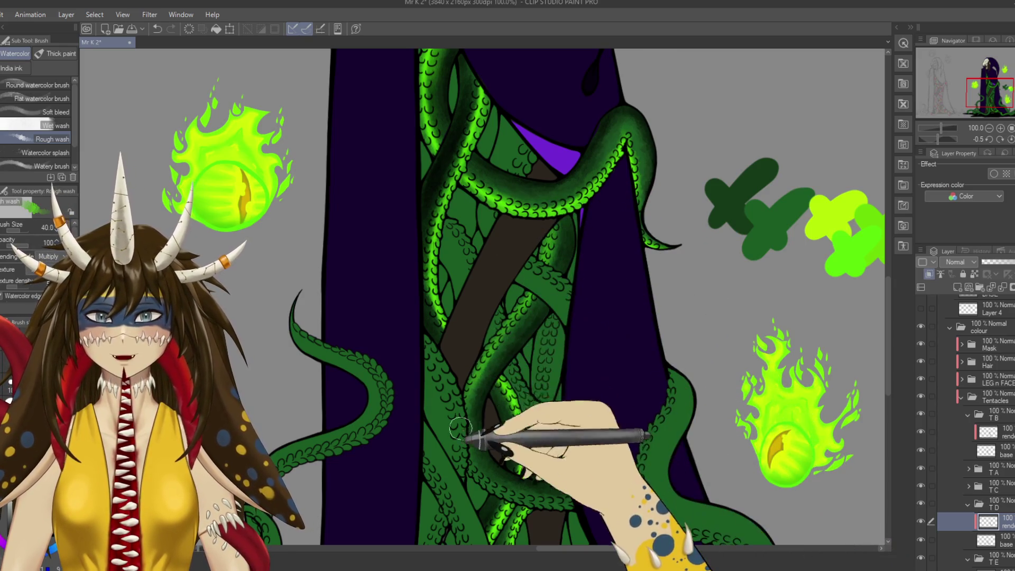
drag(538, 518, 587, 382)
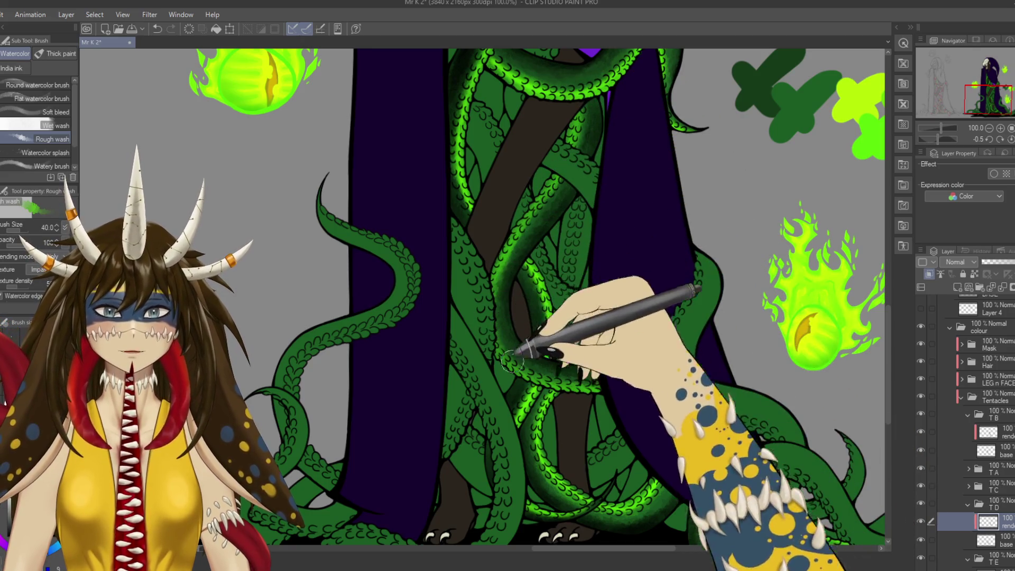
drag(567, 380, 493, 444)
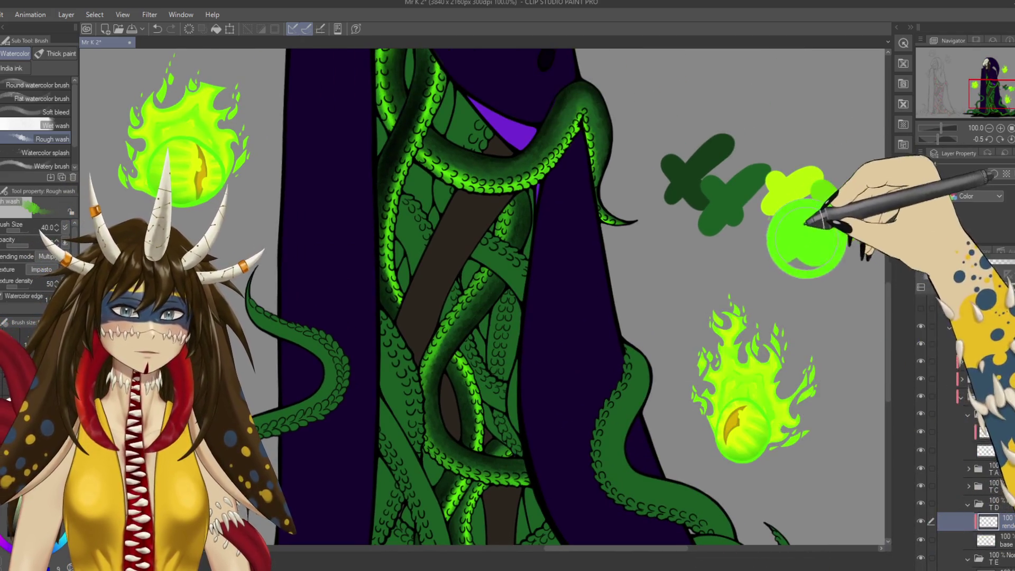
drag(535, 272, 539, 268)
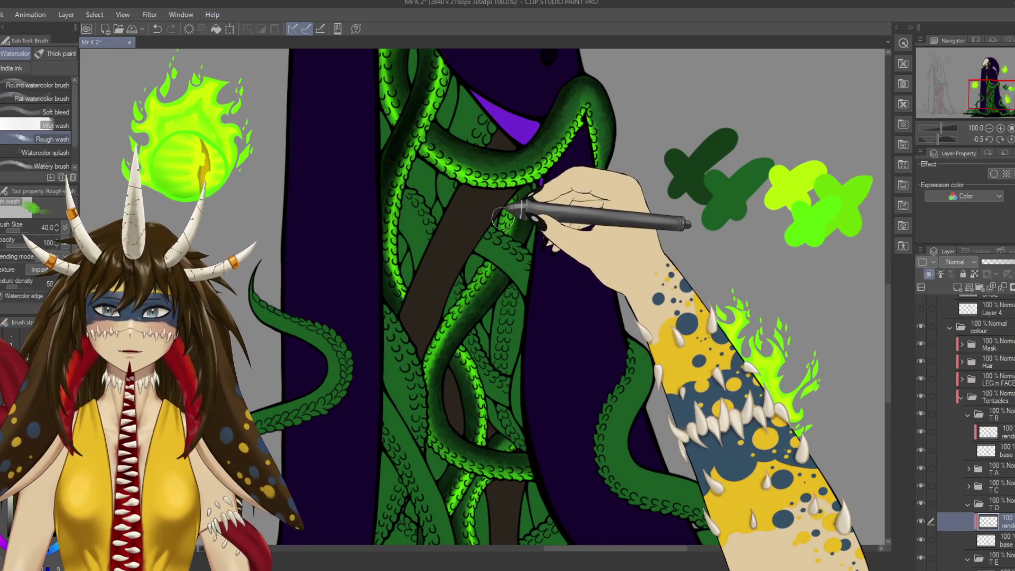
key(b)
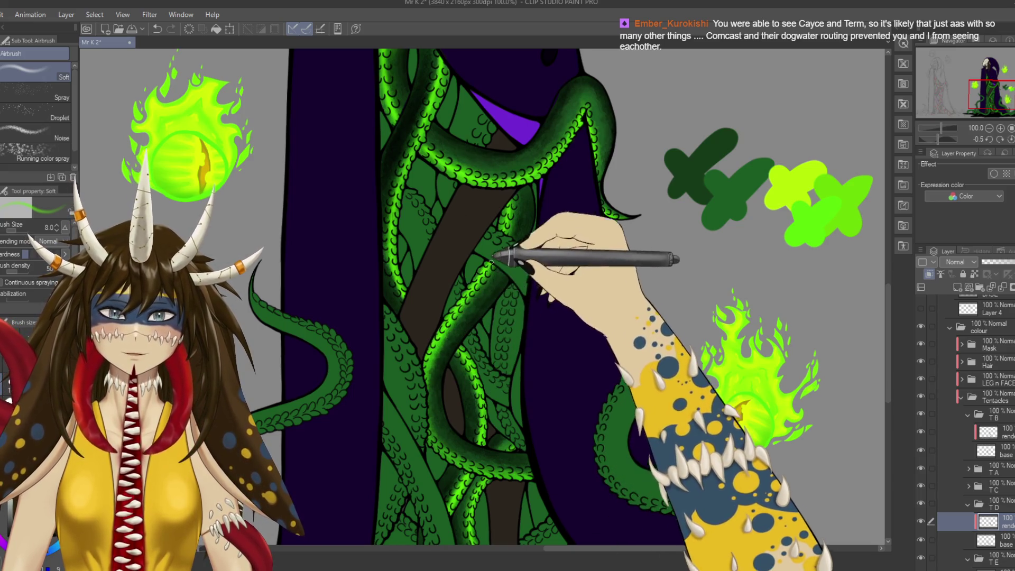
Rotate the view about 28 degrees and back upright, save, and zoom out to 33.3%.
drag(457, 355, 491, 281)
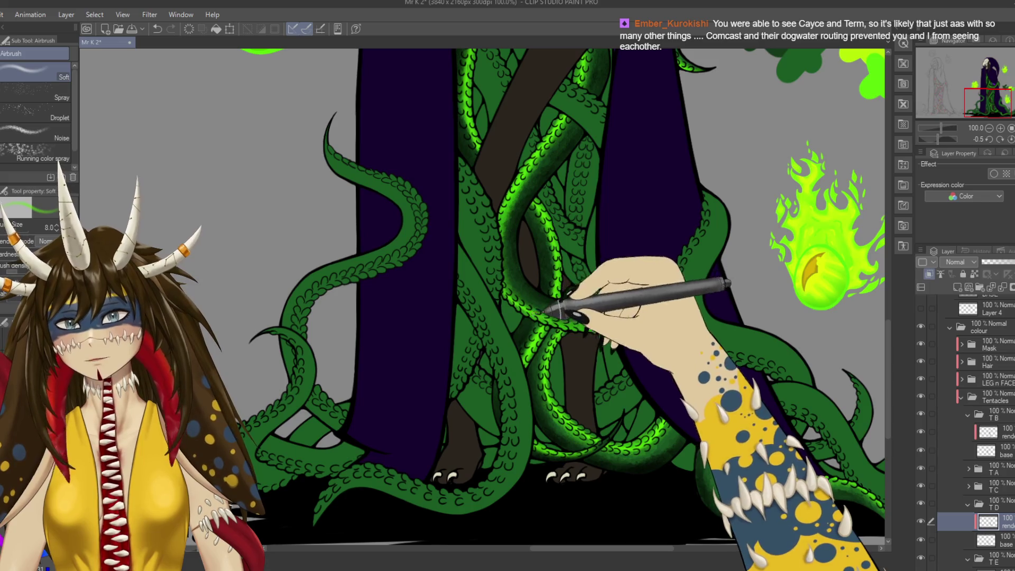
drag(550, 313, 532, 346)
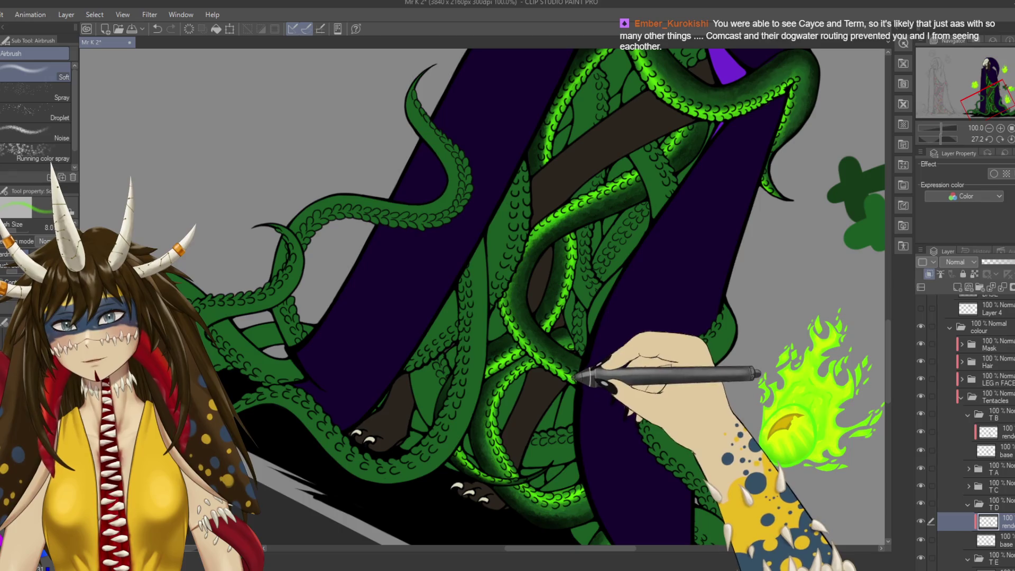
mouse_move(396, 367)
mouse_down()
mouse_move(381, 364)
mouse_move(431, 364)
mouse_up()
key(ctrl+s)
key(ctrl+minus)
key(ctrl+minus)
key(ctrl+minus)
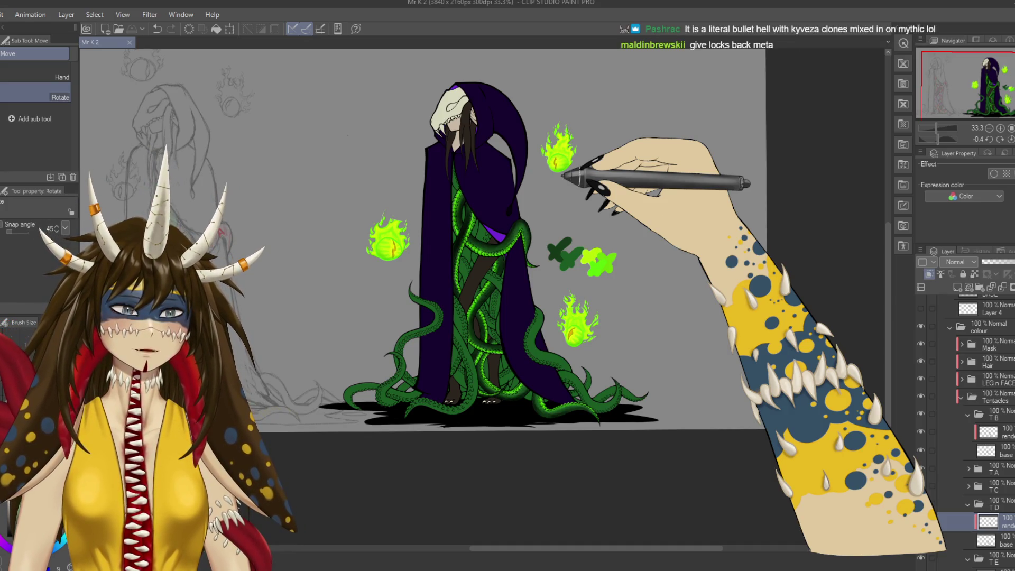
Make the render layer in folder TB active and switch to the rough watercolor brush.
scroll(563, 176, up, 4)
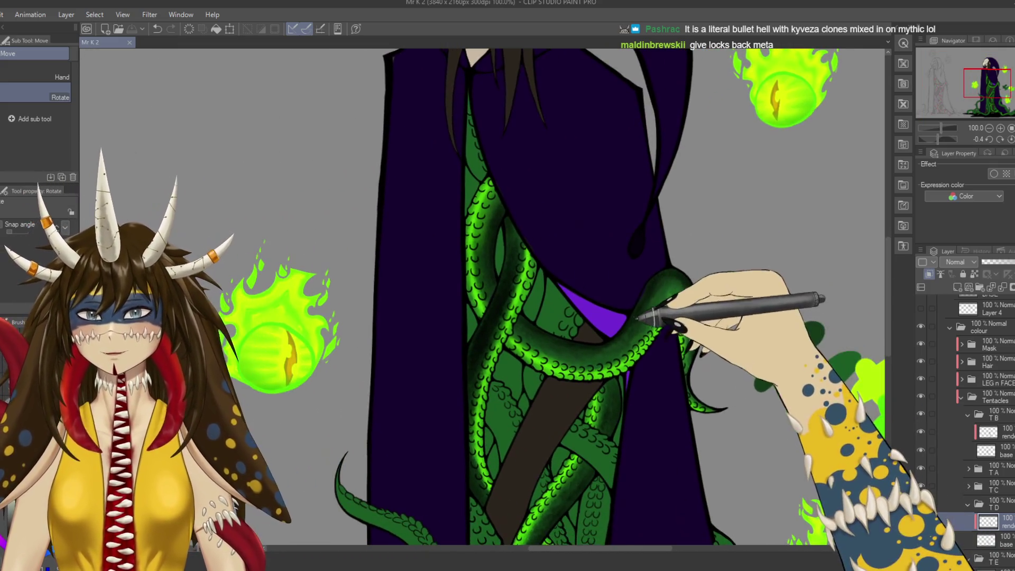
drag(637, 317, 679, 296)
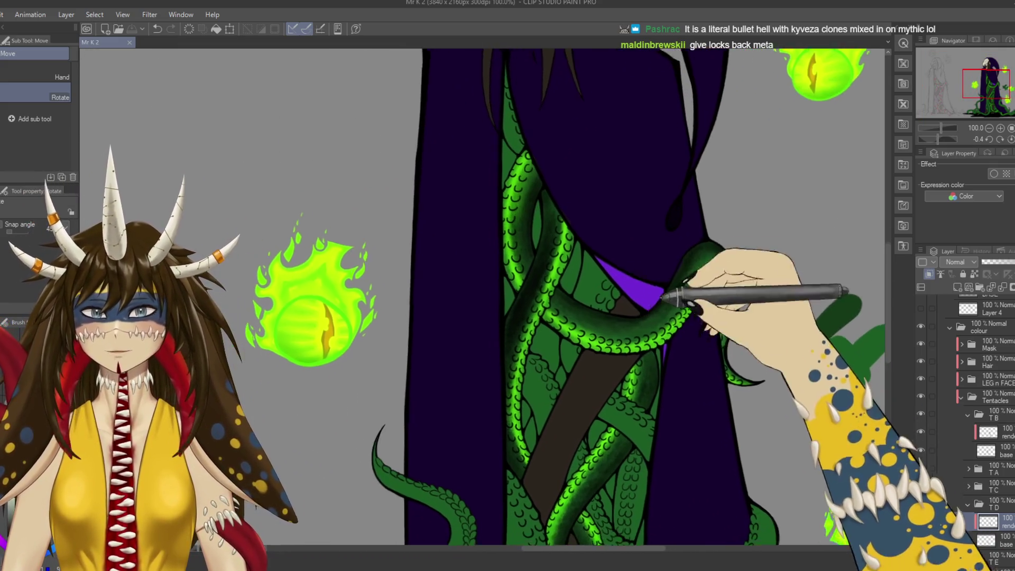
ctrl+shift+click(565, 244)
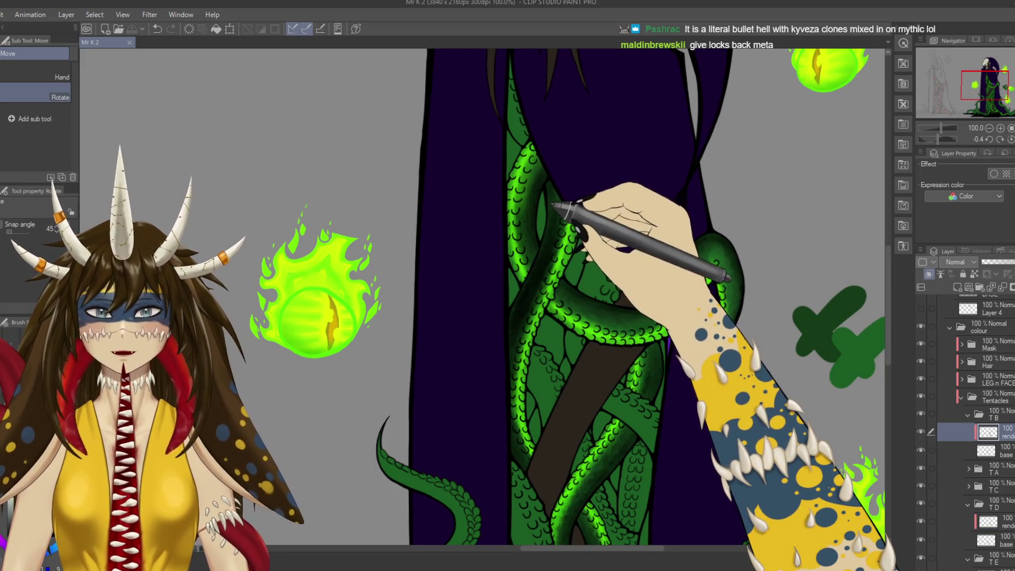
key(b)
Center the tentacle mass and paint dark shading along the tentacle's left edge.
drag(816, 317, 558, 349)
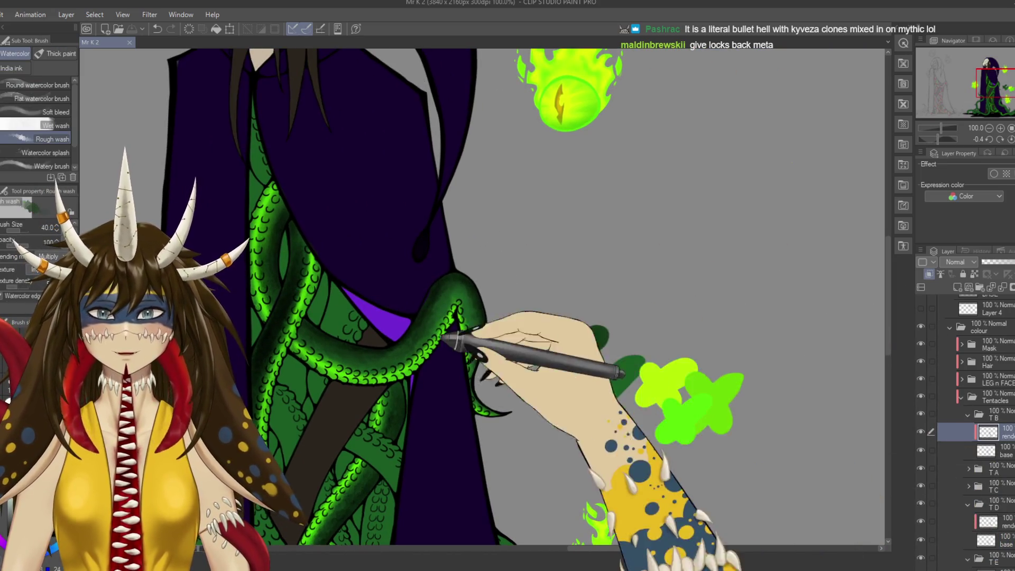
drag(465, 350, 563, 355)
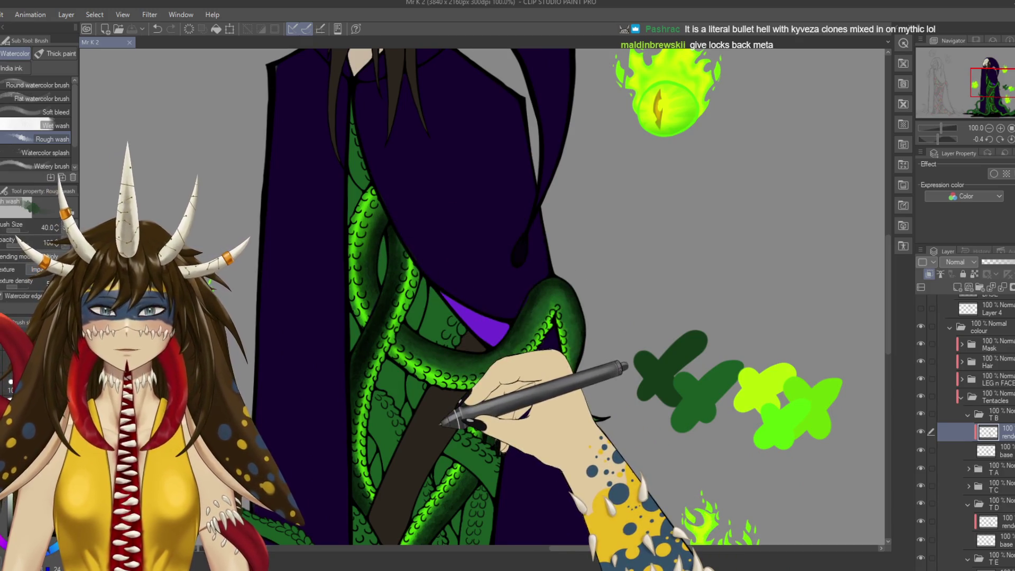
scroll(553, 360, down, 3)
drag(553, 361, 562, 308)
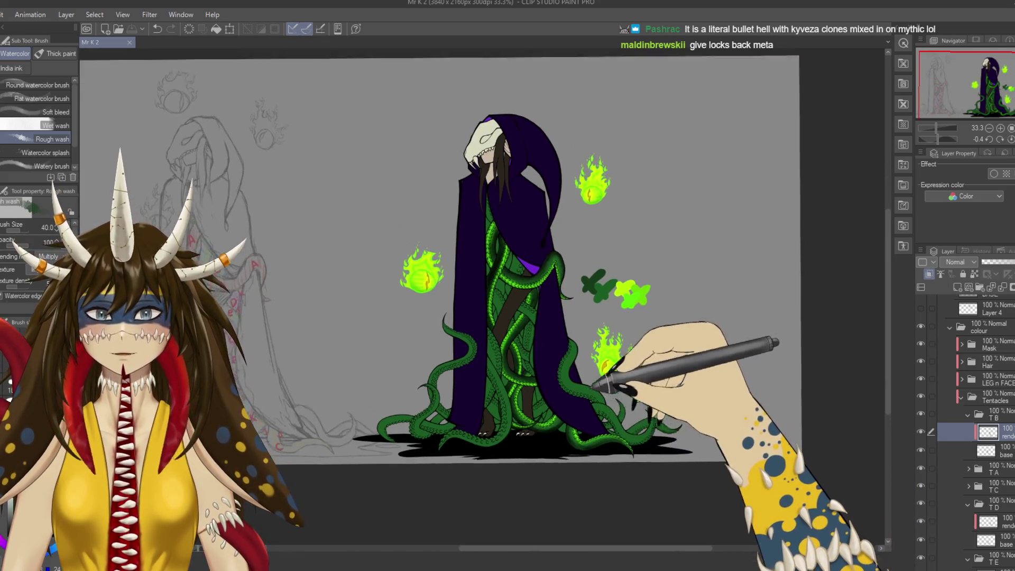
scroll(557, 347, up, 3)
scroll(558, 347, up, 1)
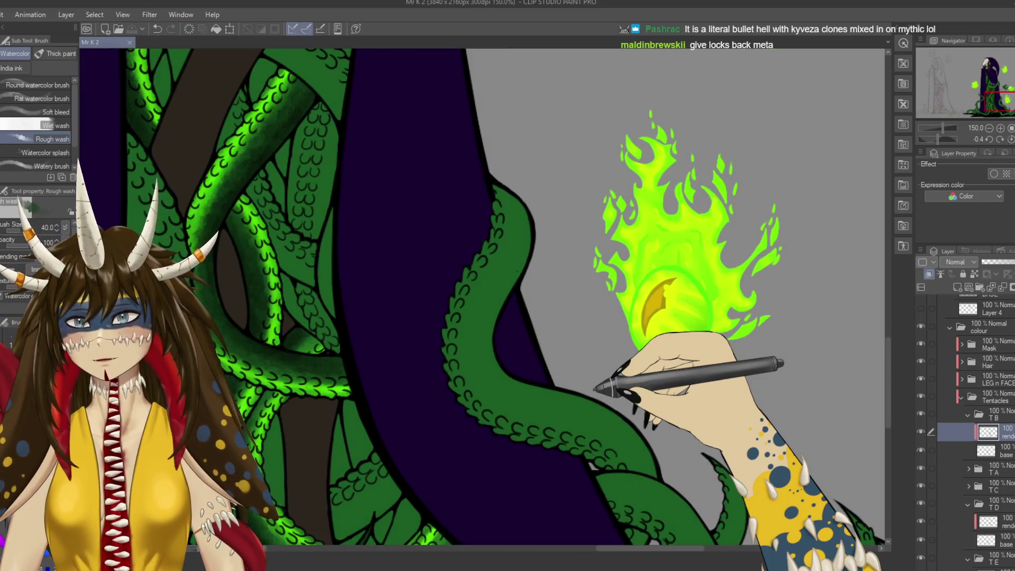
drag(594, 388, 507, 151)
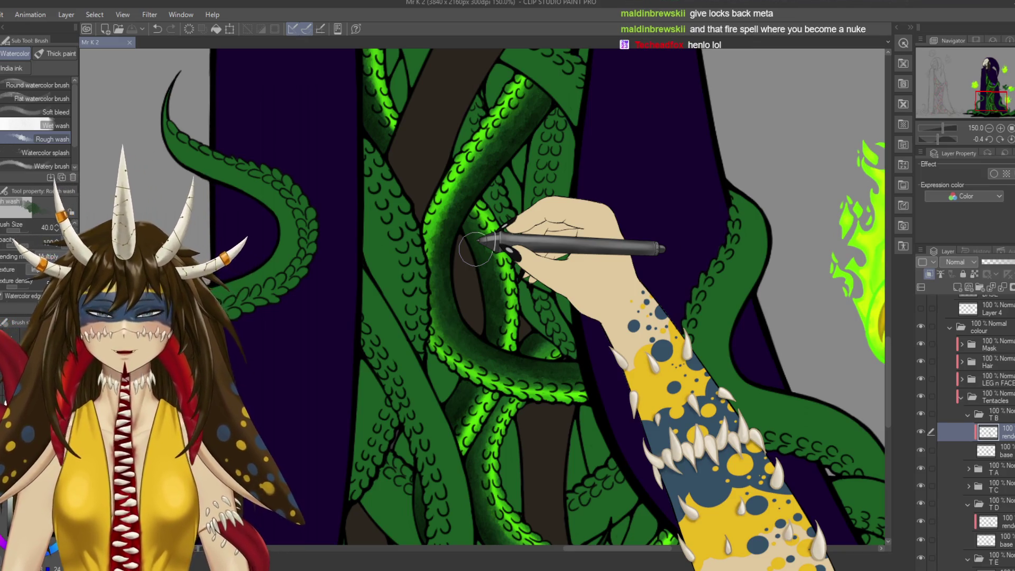
mouse_move(475, 247)
mouse_down()
mouse_move(459, 320)
mouse_move(449, 288)
mouse_move(477, 348)
mouse_up()
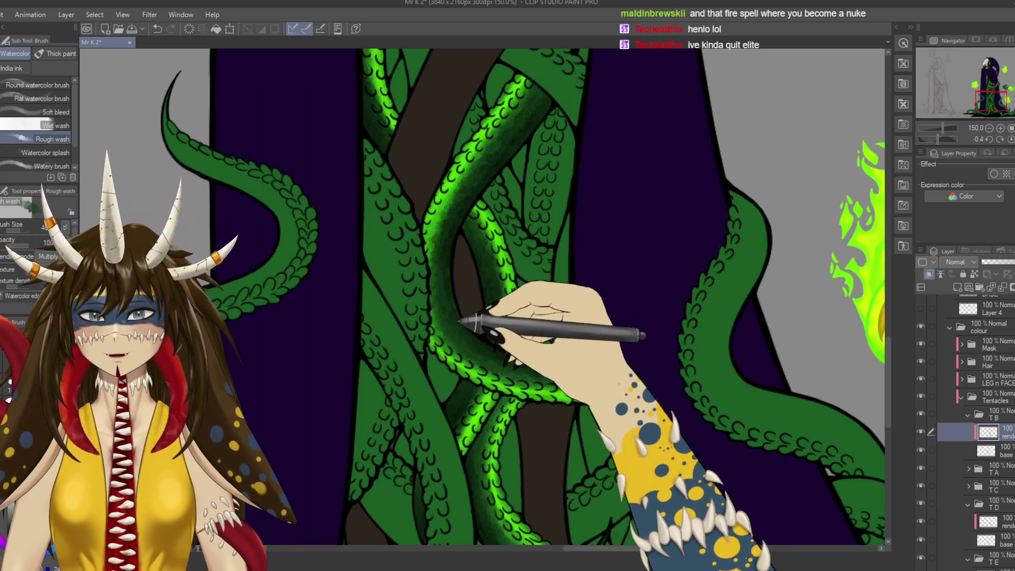
On the TD render layer, extend shading down the tentacle curve, save, and add a bright green stroke.
ctrl+shift+click(448, 283)
mouse_move(448, 283)
mouse_down()
mouse_move(509, 345)
mouse_move(452, 273)
mouse_up()
mouse_move(482, 204)
mouse_down()
mouse_move(537, 324)
mouse_move(528, 267)
mouse_move(617, 137)
mouse_up()
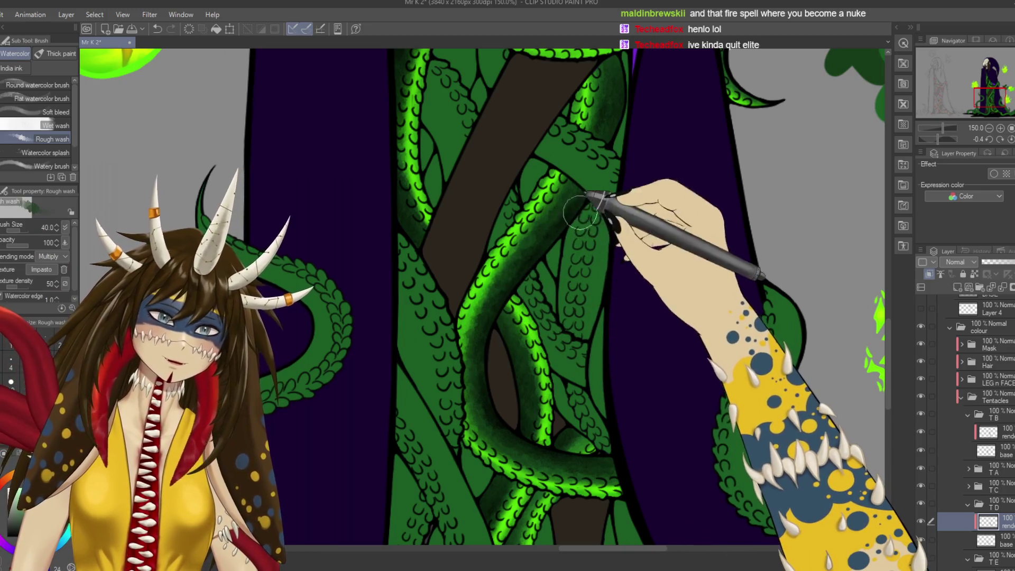
mouse_move(616, 136)
mouse_down()
mouse_move(597, 177)
mouse_move(586, 141)
mouse_up()
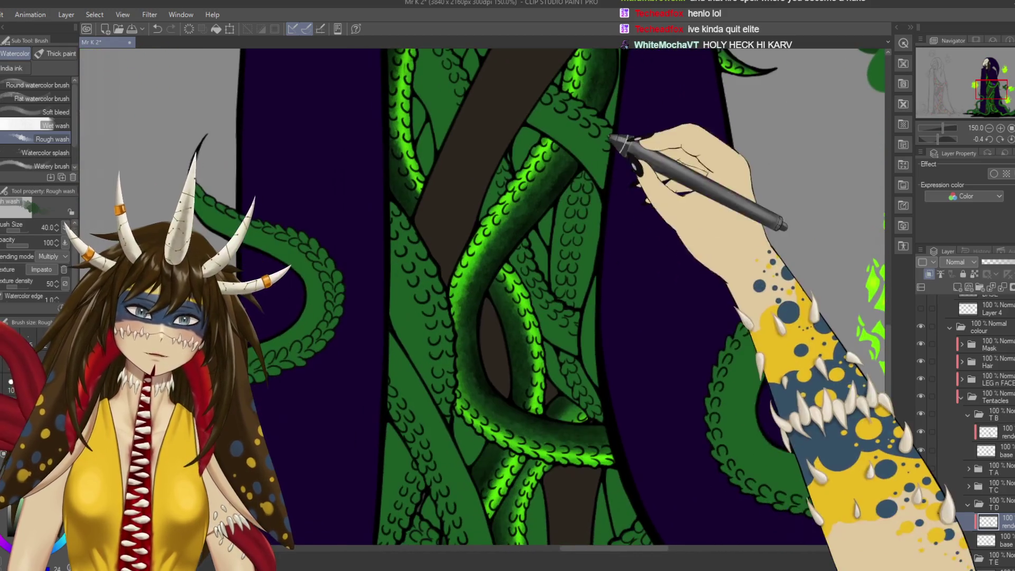
key(ctrl+s)
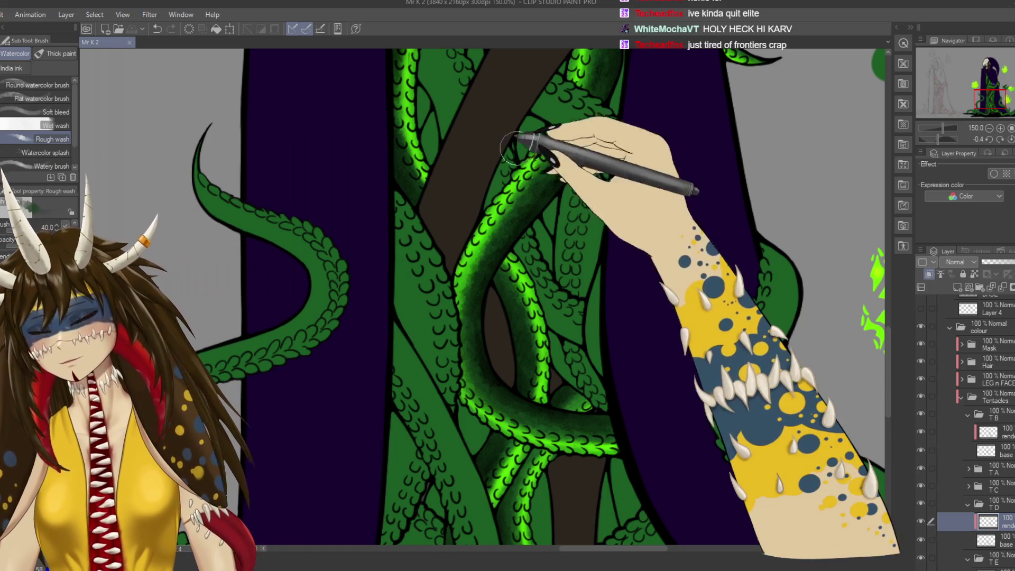
drag(869, 254, 874, 344)
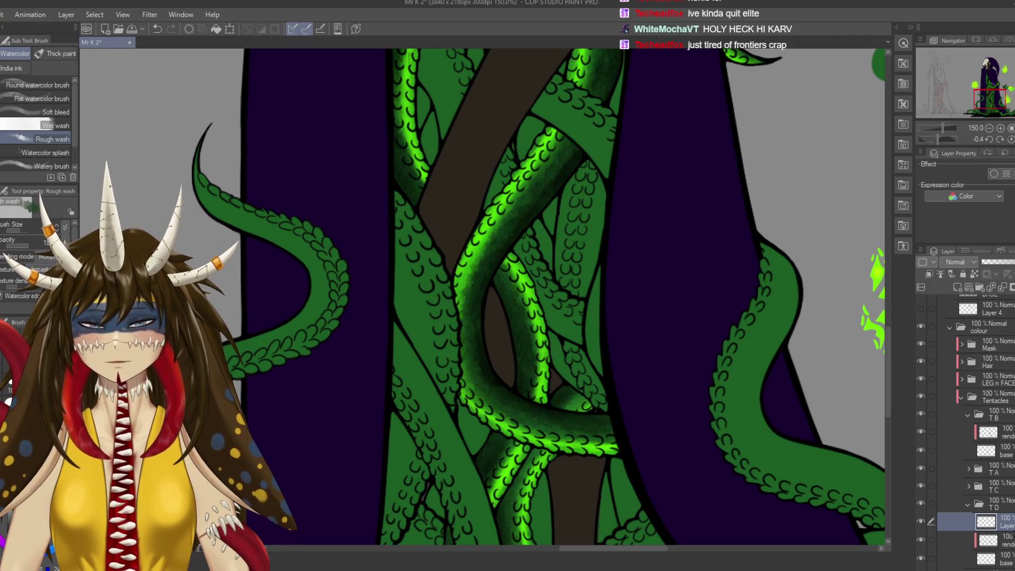
Add a new blank layer with Ctrl+Shift+N and save the illustration.
key(ctrl+shift+n)
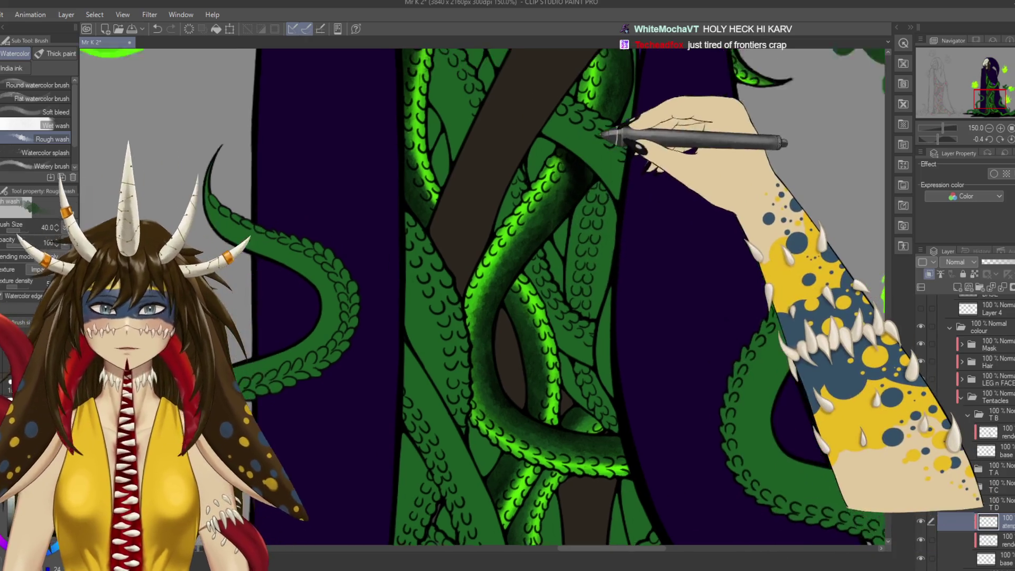
drag(566, 178, 572, 228)
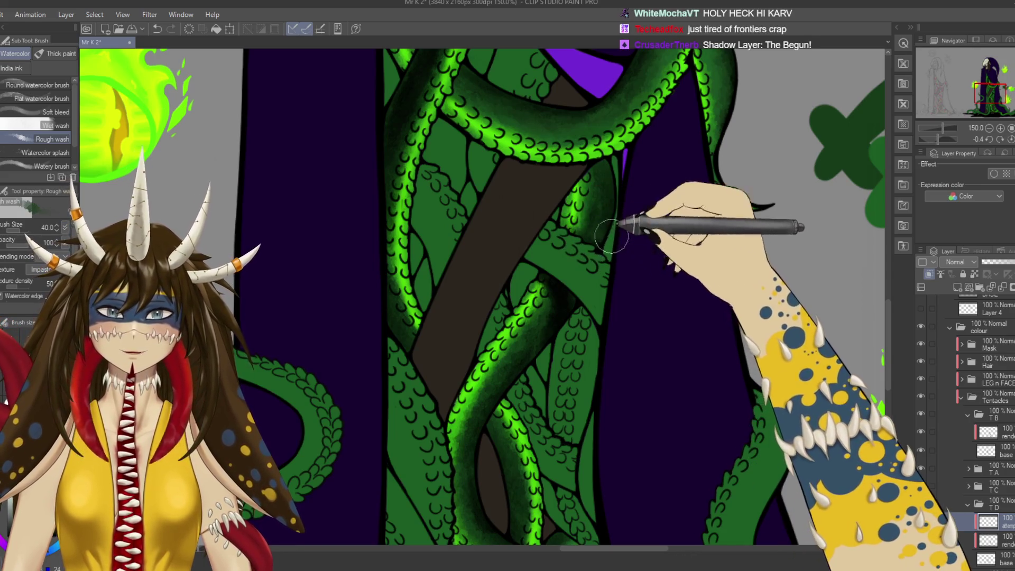
drag(582, 168, 588, 182)
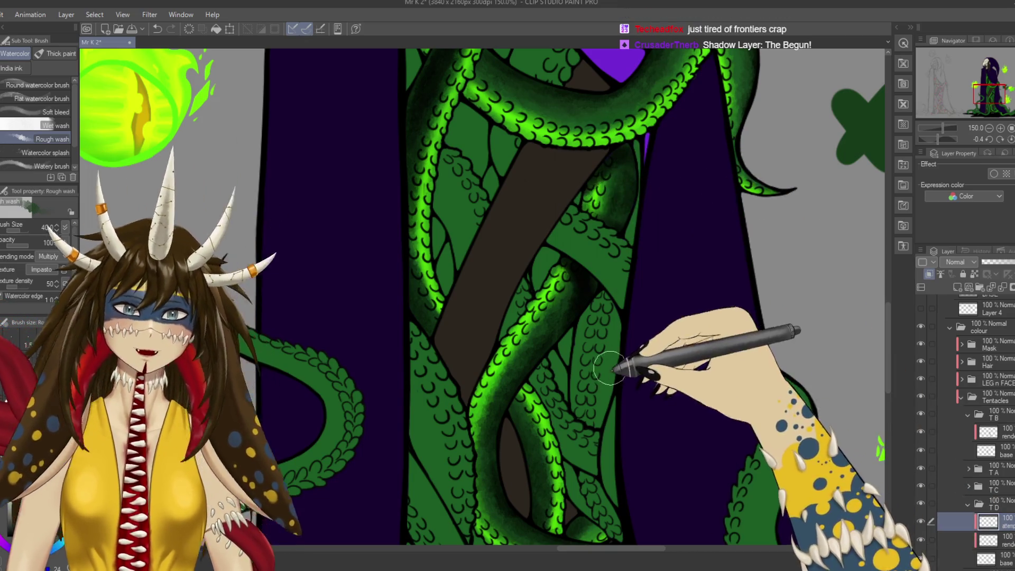
key(ctrl+s)
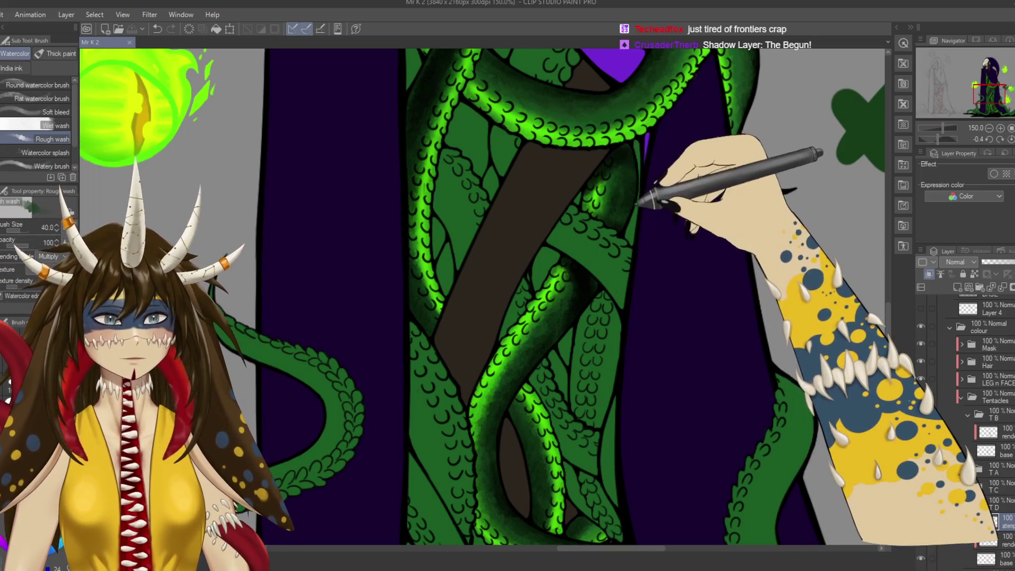
drag(623, 177, 631, 207)
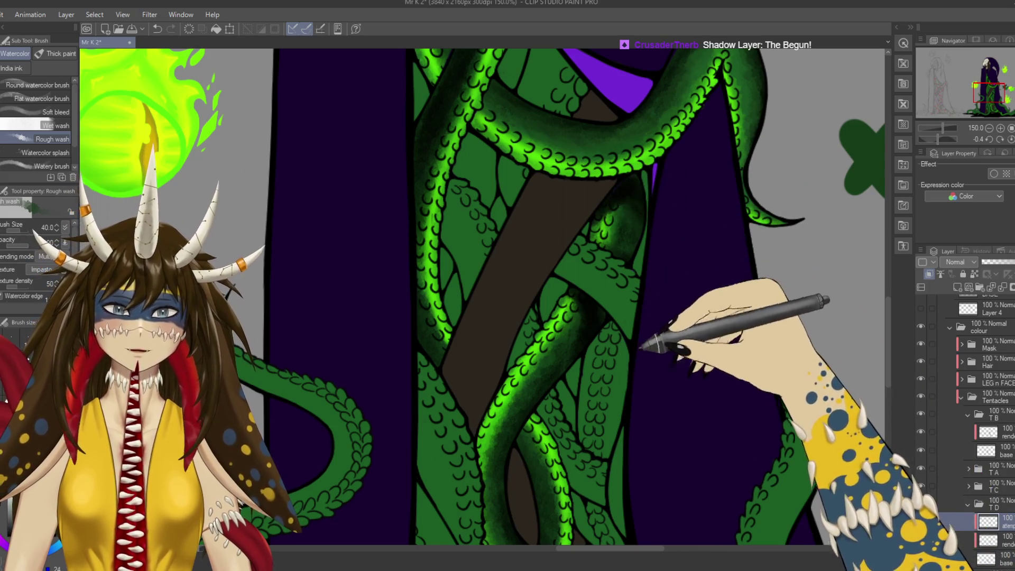
key(ctrl+s)
Shade down the left edge of the bright-green central tentacle with dark strokes.
mouse_move(565, 423)
mouse_down()
mouse_move(602, 216)
mouse_move(544, 229)
mouse_up()
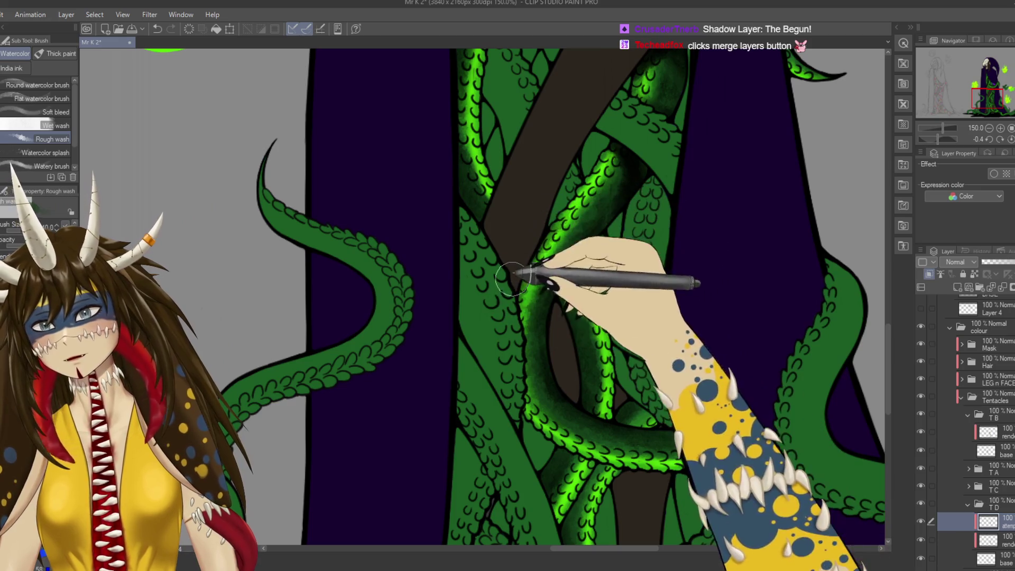
drag(545, 226, 539, 338)
mouse_move(542, 224)
mouse_down()
mouse_move(516, 310)
mouse_move(562, 206)
mouse_move(489, 339)
mouse_move(547, 228)
mouse_up()
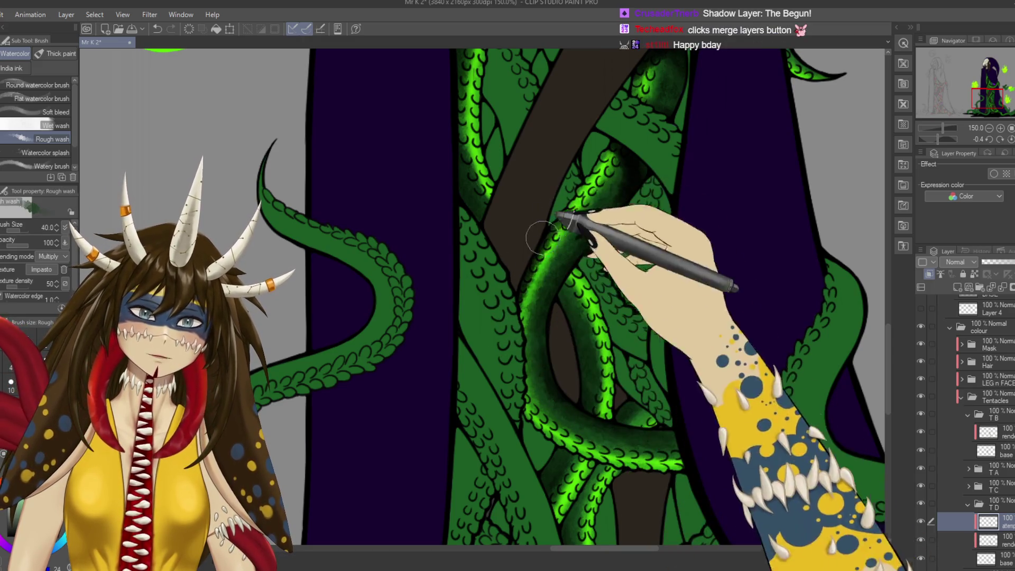
drag(592, 263, 607, 244)
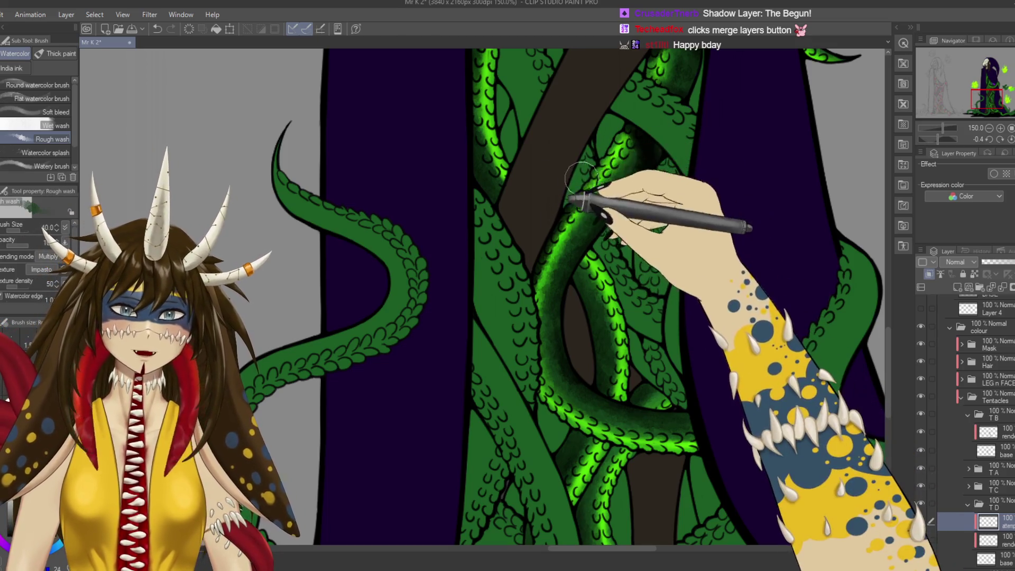
mouse_move(584, 166)
mouse_down()
mouse_move(527, 357)
mouse_move(600, 377)
mouse_up()
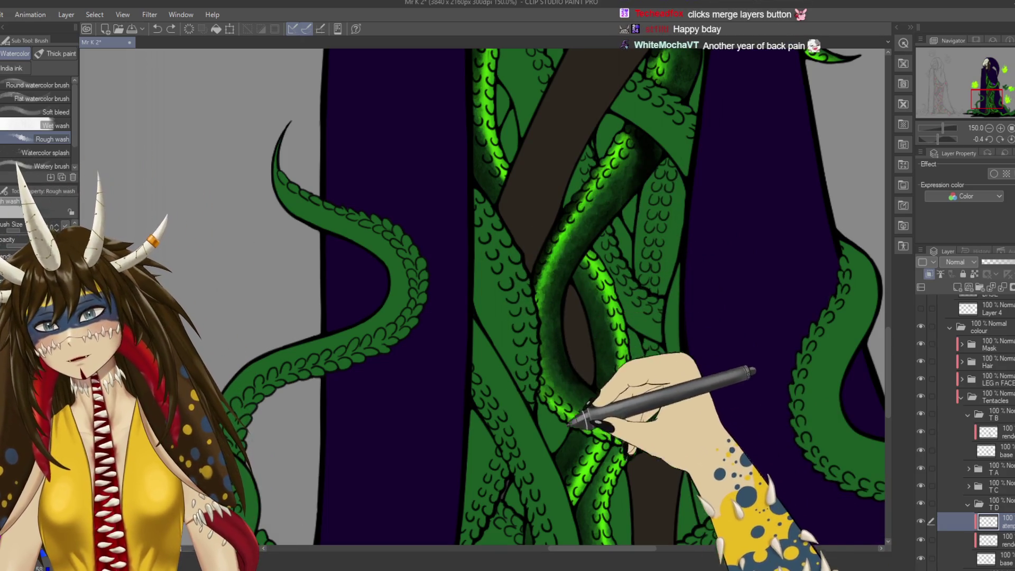
scroll(599, 377, up, 3)
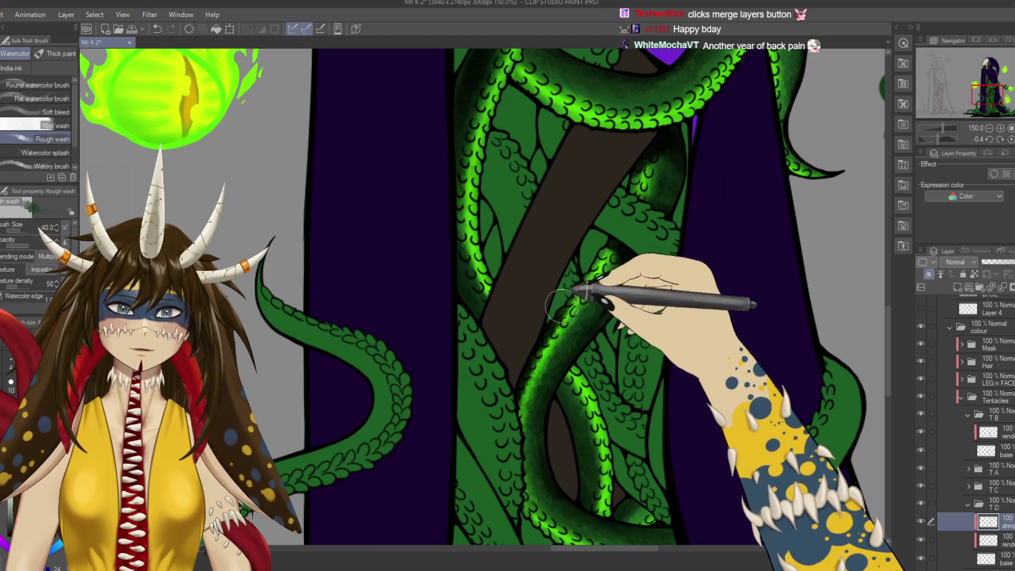
scroll(573, 284, down, 5)
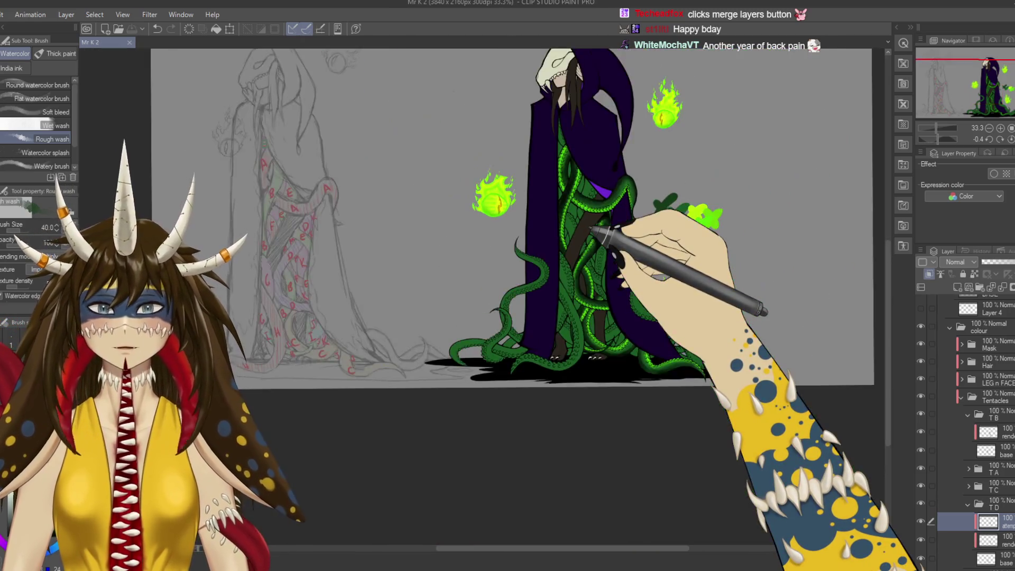
drag(591, 230, 566, 206)
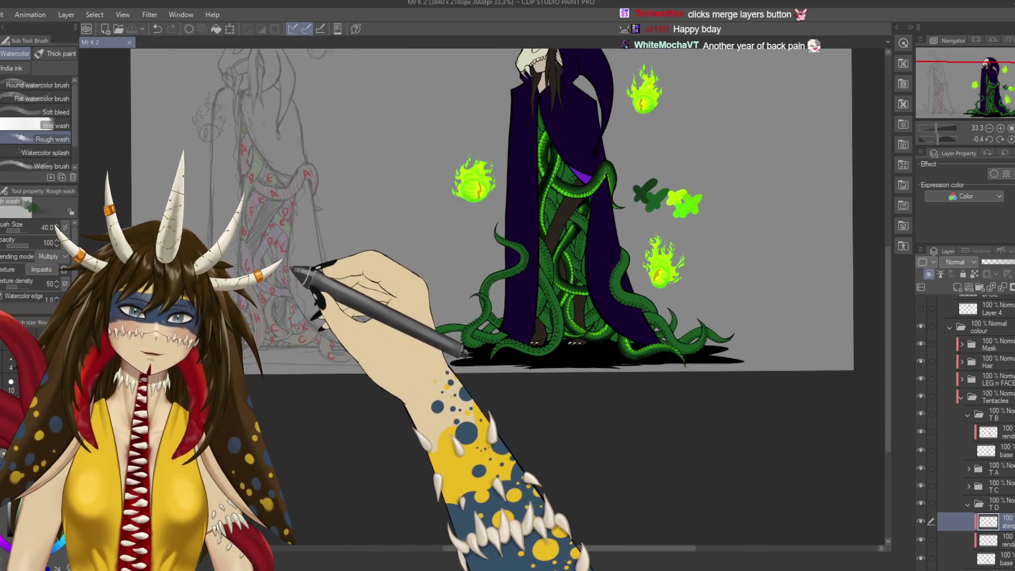
click(931, 522)
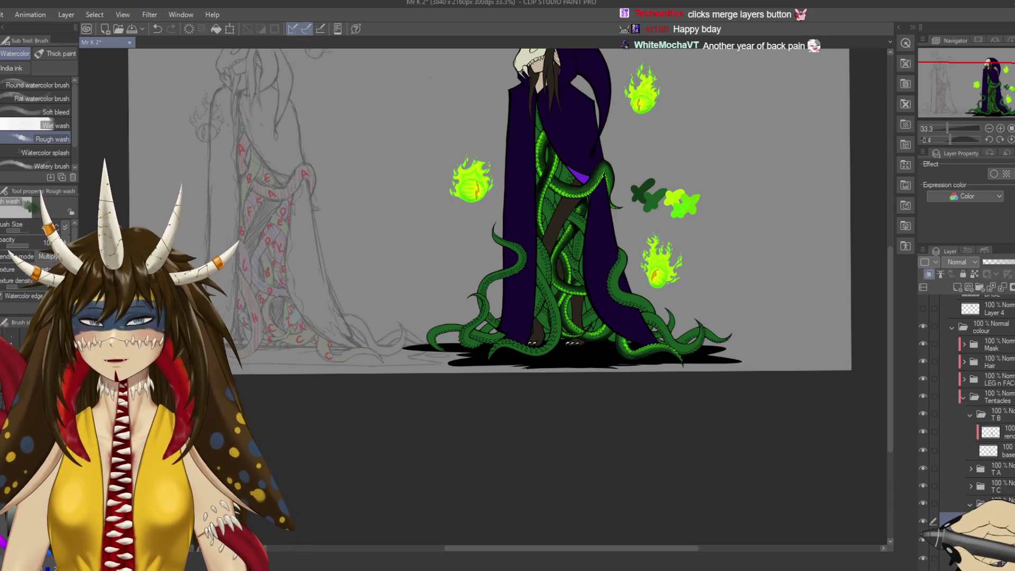
scroll(541, 228, up, 5)
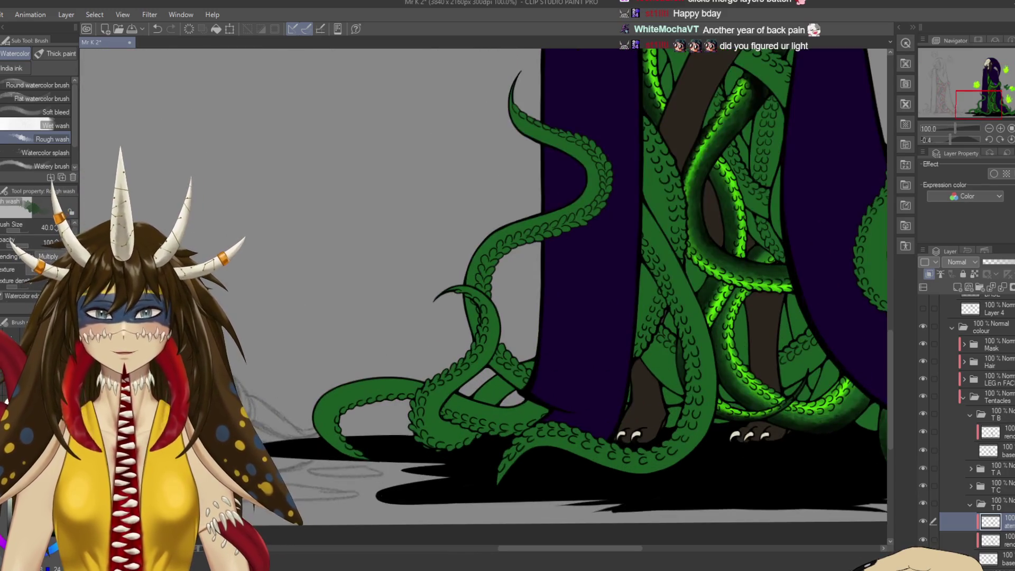
key(ctrl+plus)
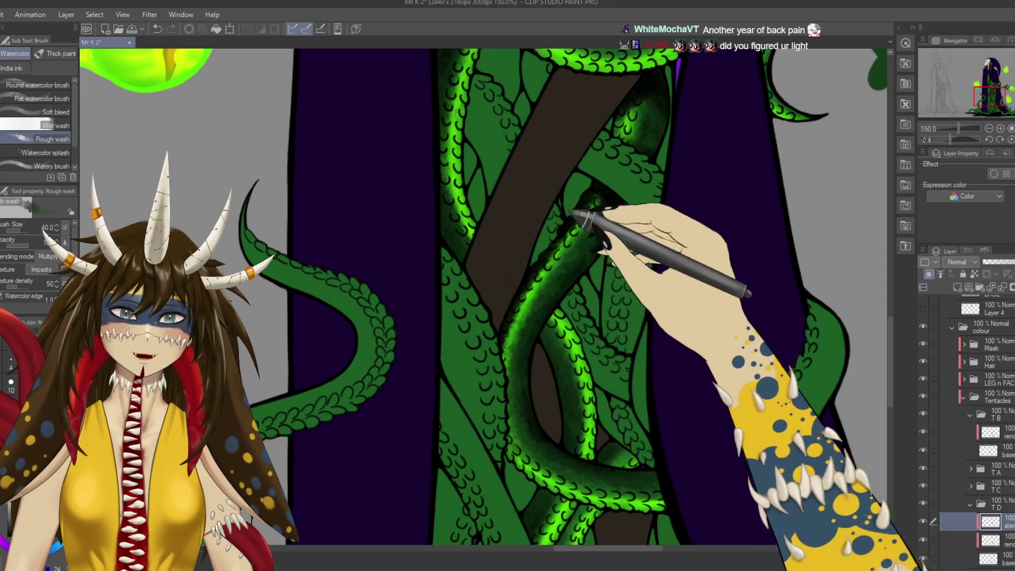
Paint a green glow stroke on the central tentacle near the green fireball.
drag(563, 222, 629, 428)
drag(690, 442, 602, 270)
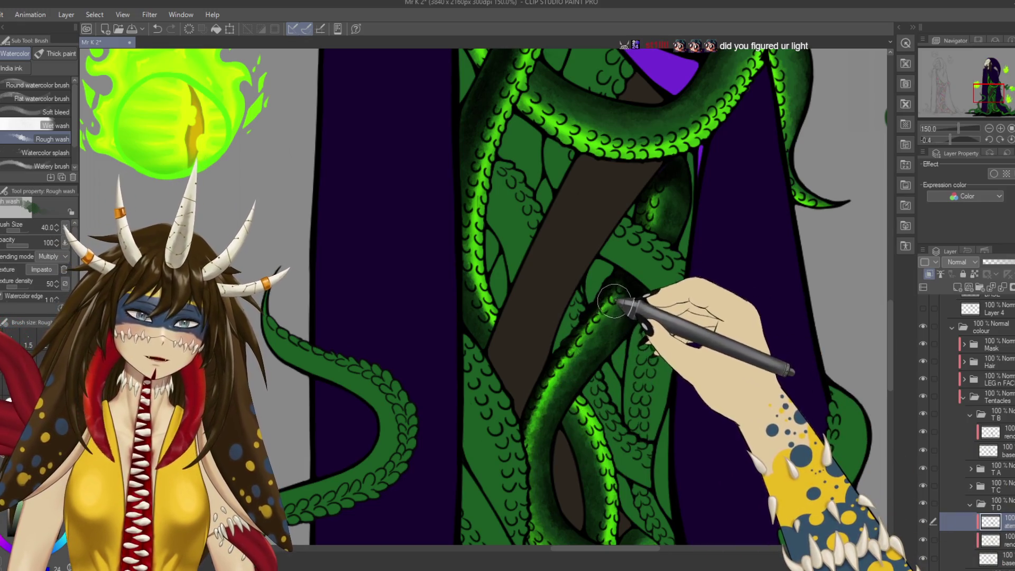
scroll(582, 369, down, 3)
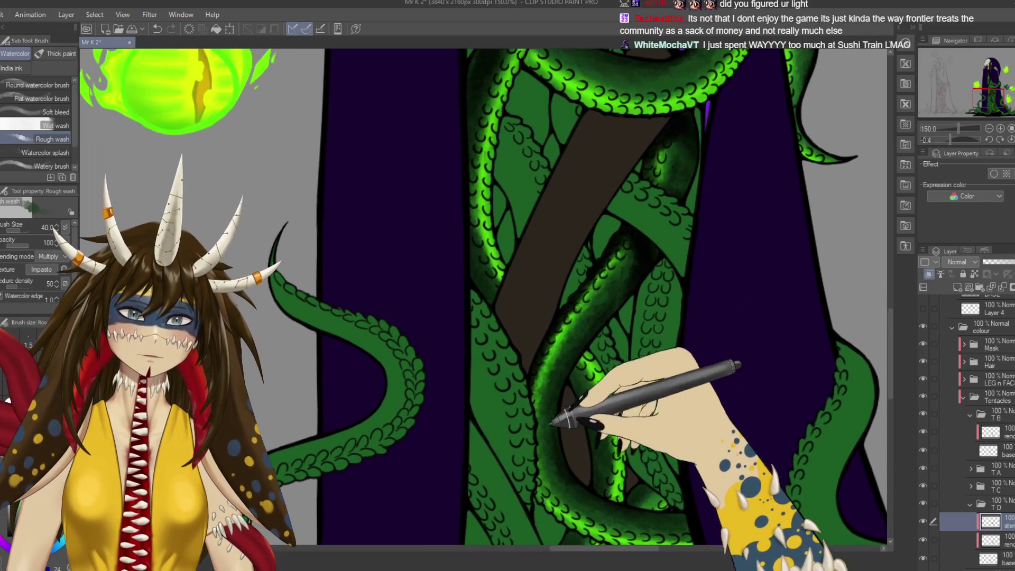
drag(563, 357, 539, 380)
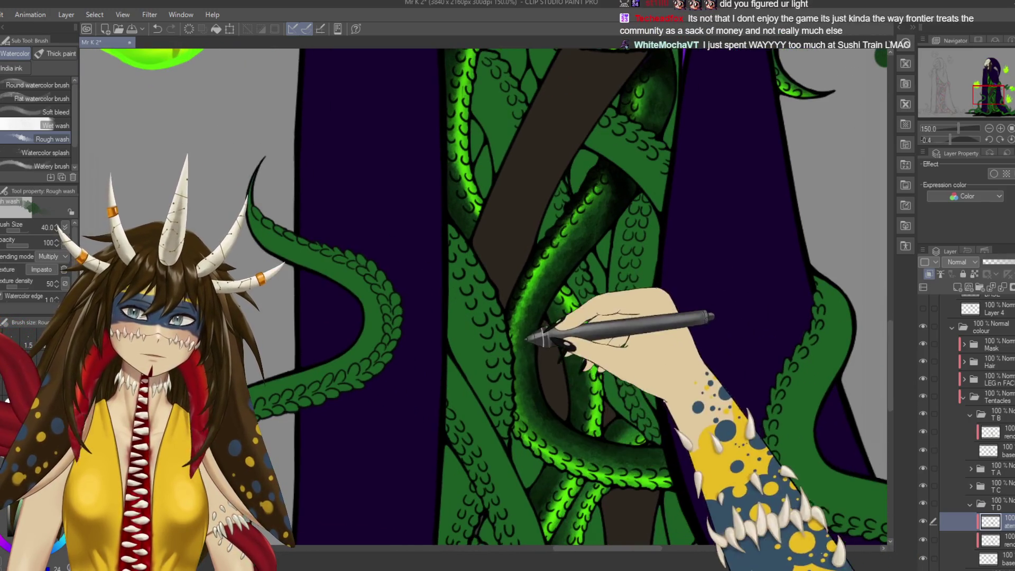
scroll(623, 396, up, 3)
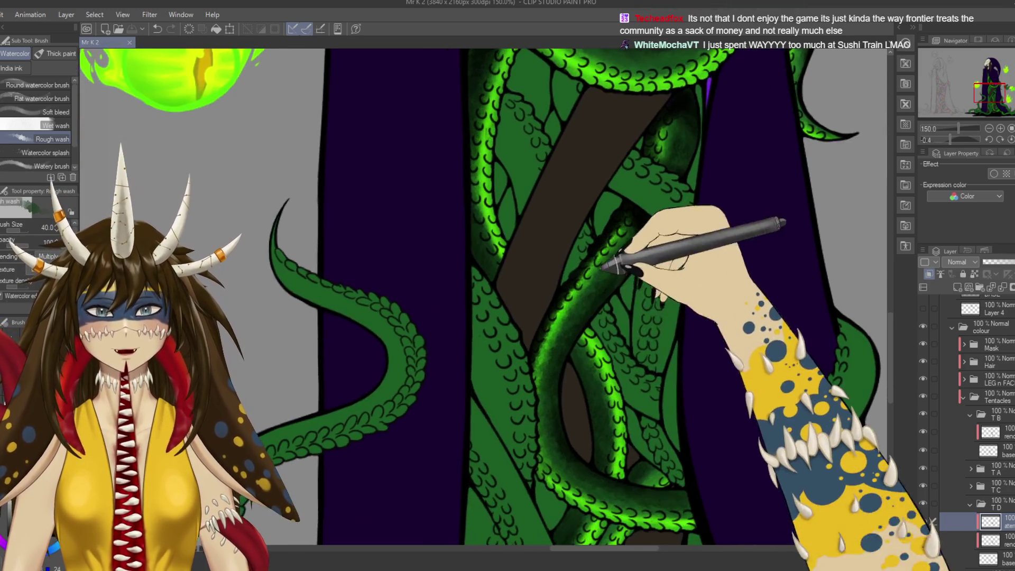
drag(622, 359, 607, 268)
Add more green glow along the central tentacle and save the drawing.
drag(550, 233, 551, 291)
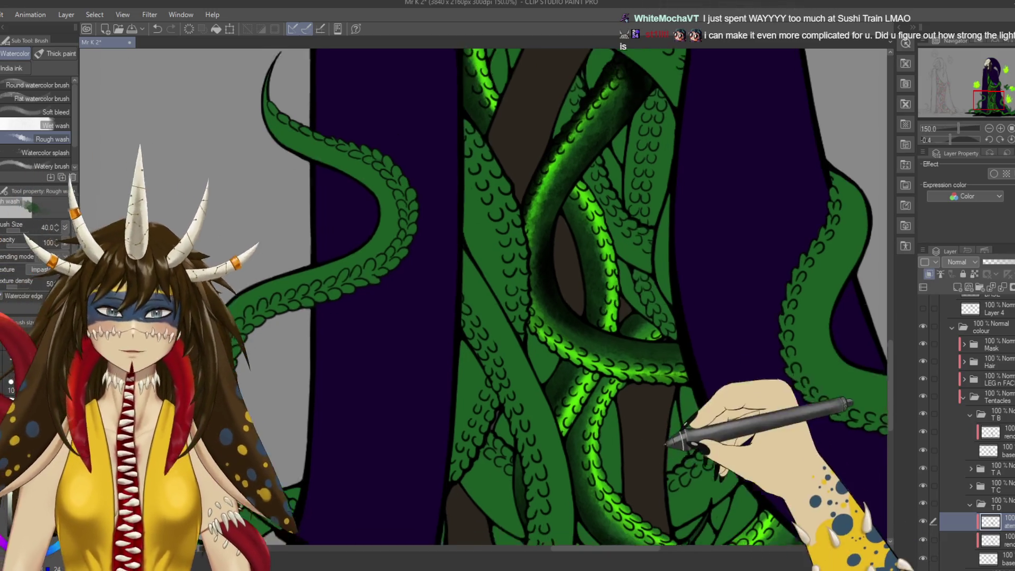
drag(669, 413, 656, 358)
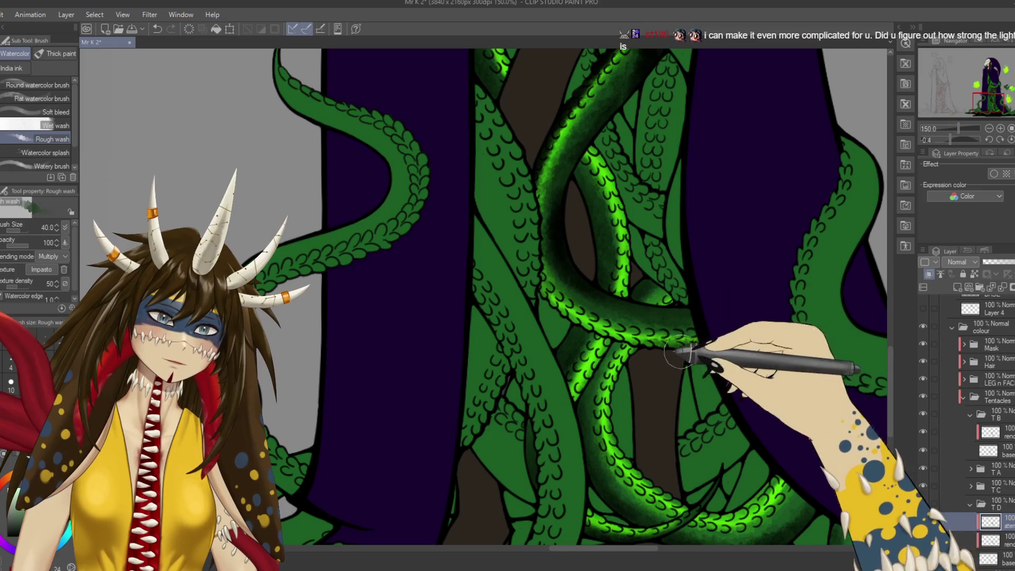
drag(714, 355, 694, 352)
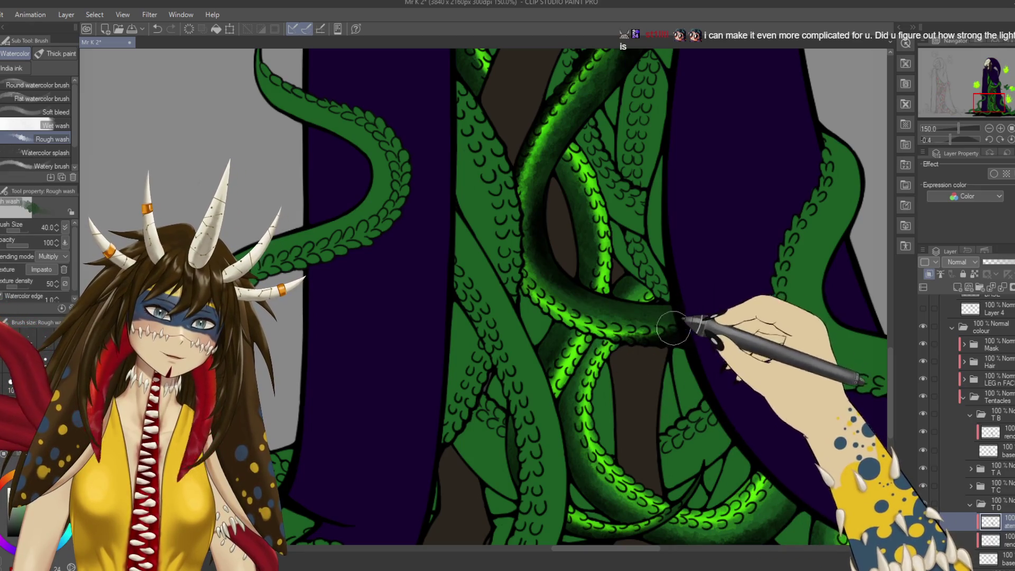
drag(677, 322, 662, 354)
key(ctrl+s)
Zoom out over the cloaked figure and lightly shade the central tentacle loop.
key(ctrl+minus)
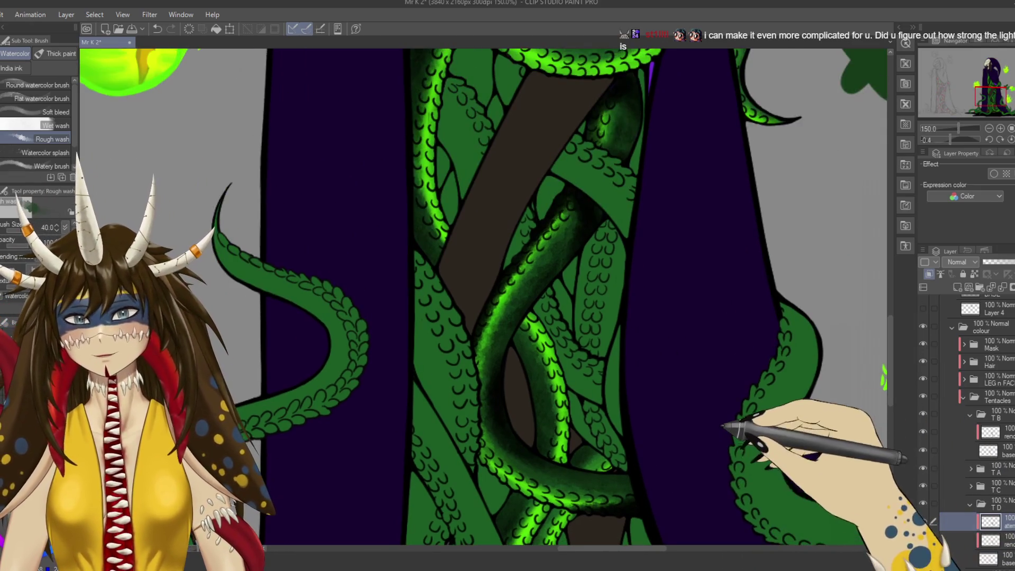
key(ctrl+minus)
key(ctrl+minus)
drag(723, 431, 677, 325)
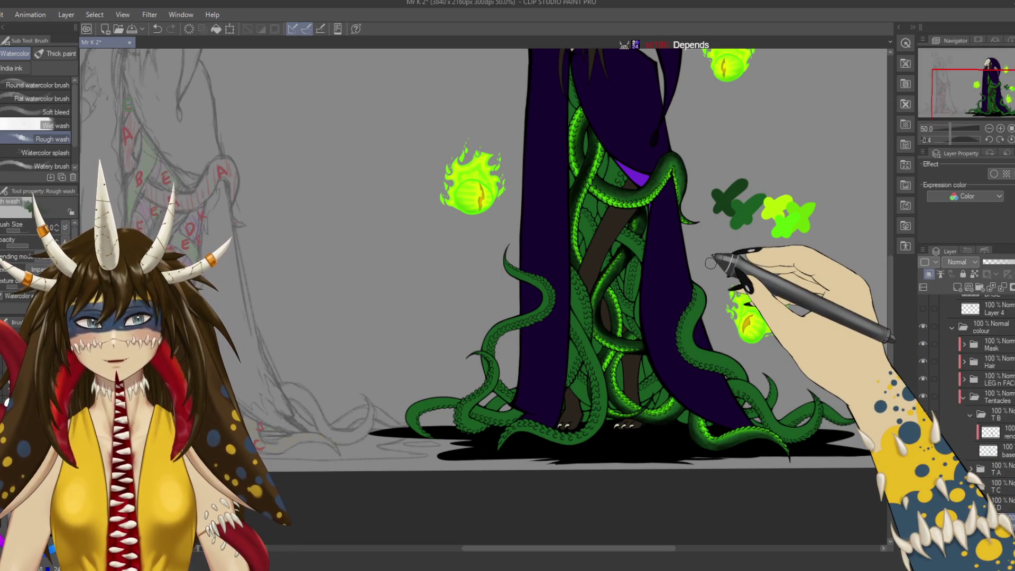
scroll(711, 246, up, 3)
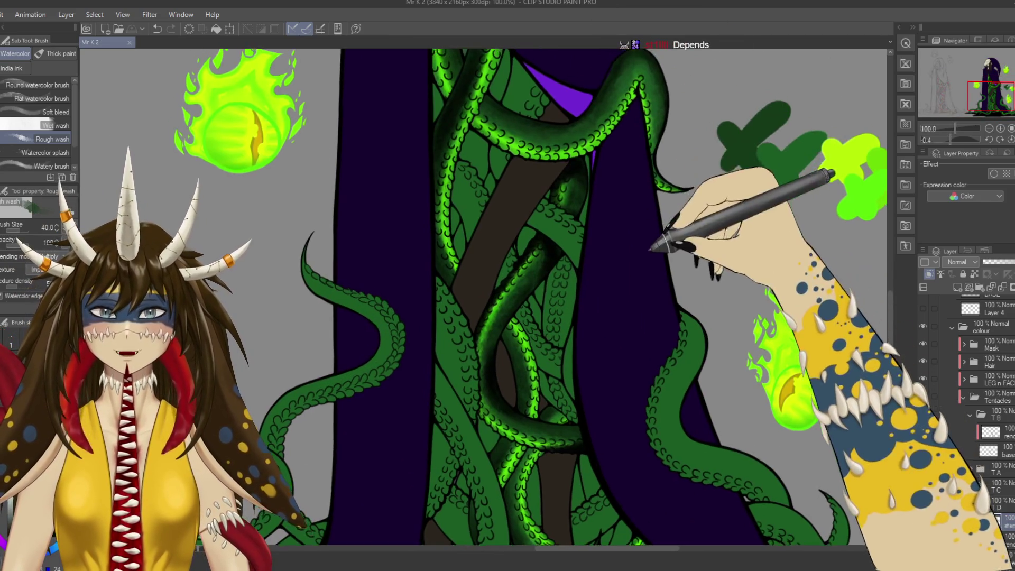
drag(580, 208, 596, 245)
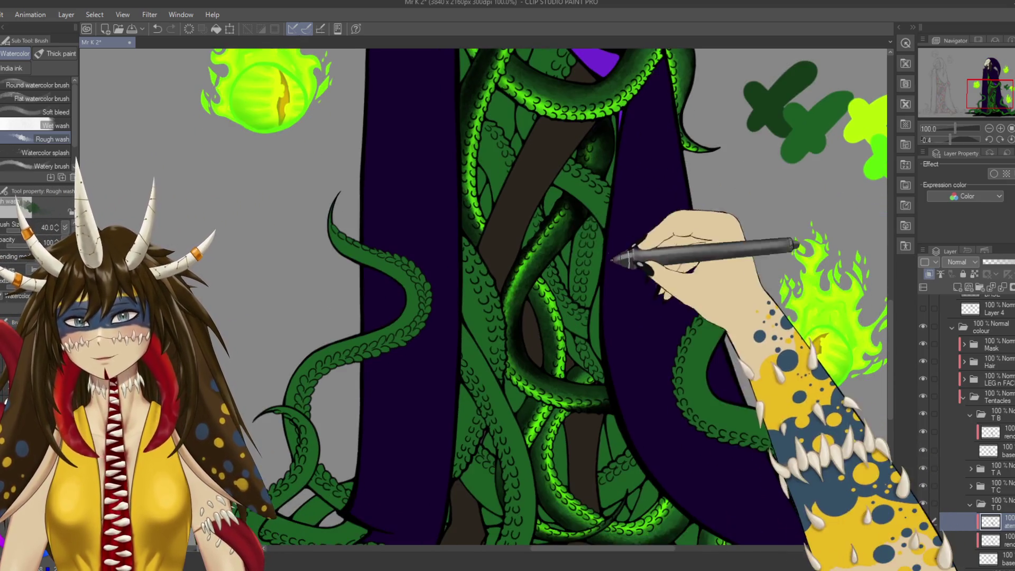
drag(607, 310, 622, 235)
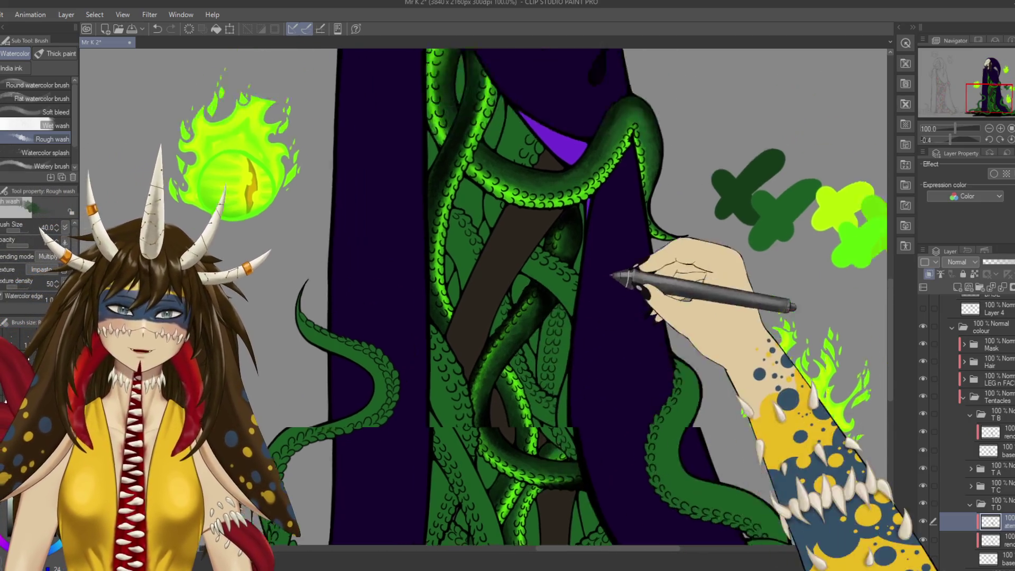
drag(550, 243, 536, 280)
drag(602, 300, 634, 233)
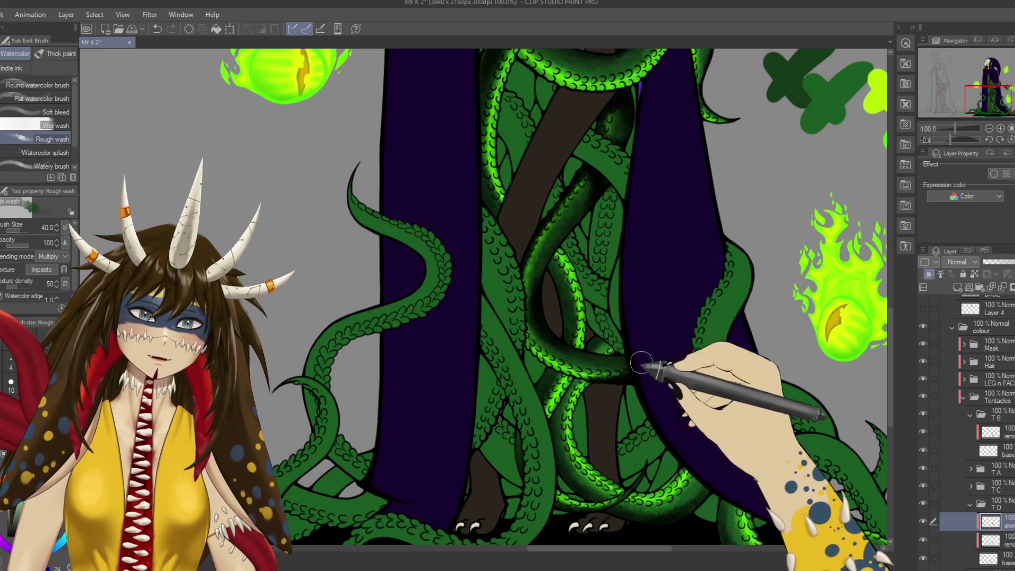
drag(639, 380, 615, 372)
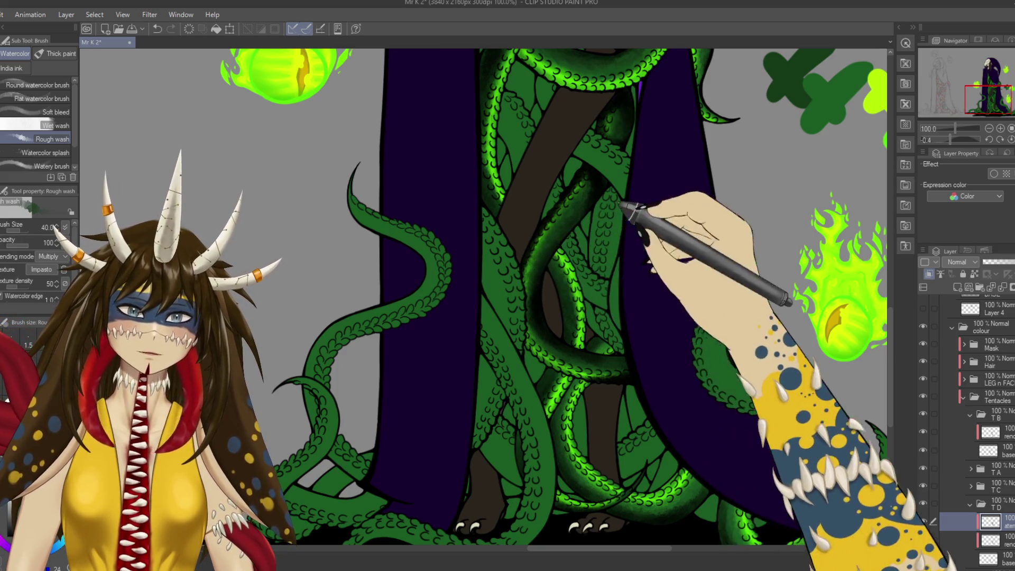
Save, paint more shading on the central tentacle, then zoom out to the whole figure.
drag(617, 208, 561, 294)
drag(469, 390, 516, 423)
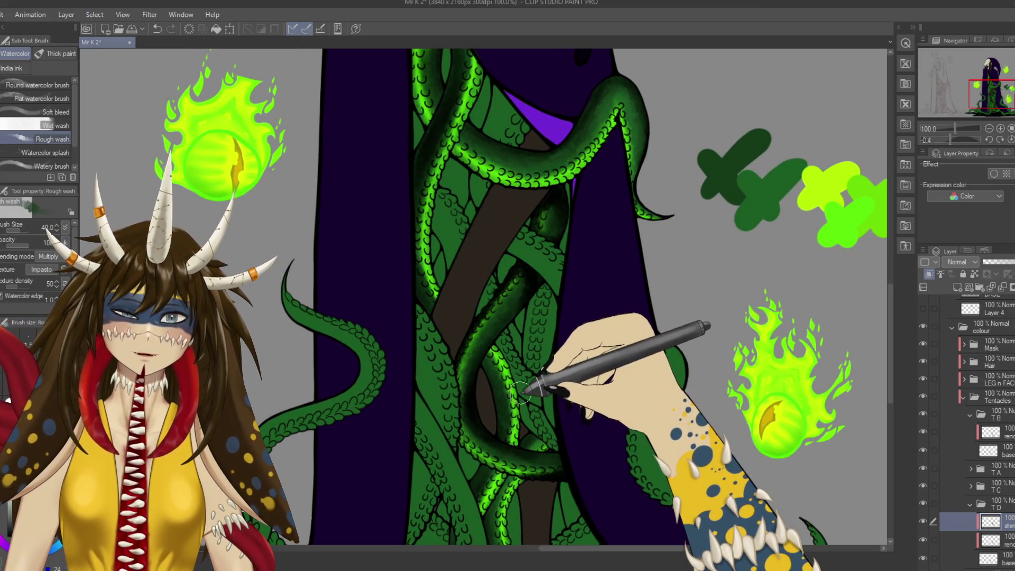
key(ctrl+s)
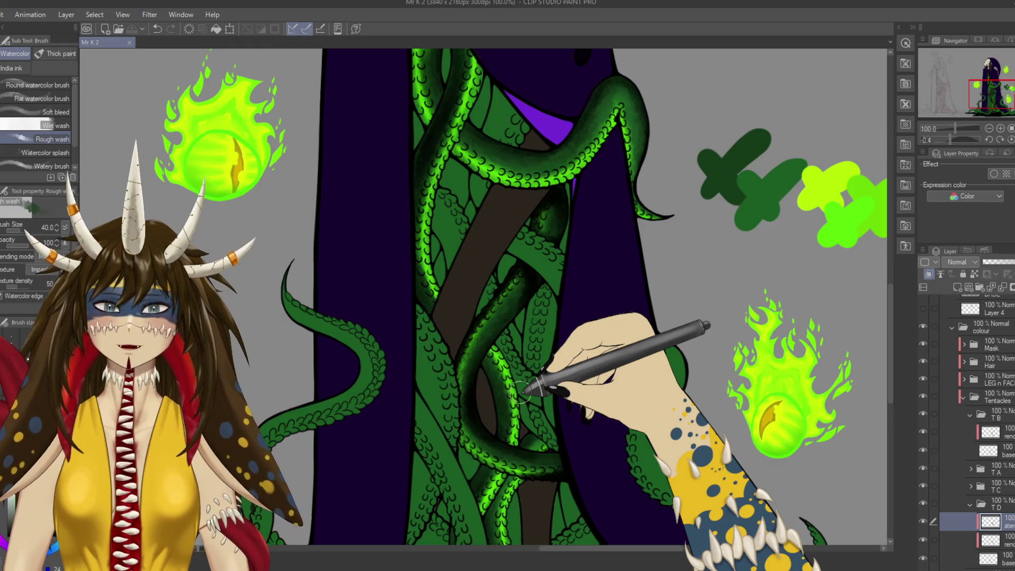
drag(482, 381, 464, 388)
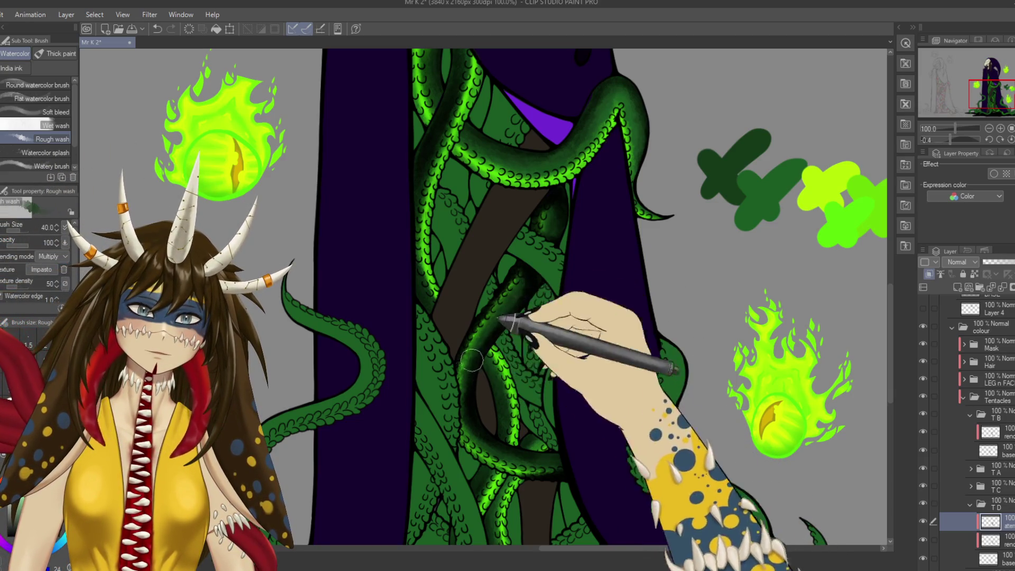
scroll(484, 296, down, 3)
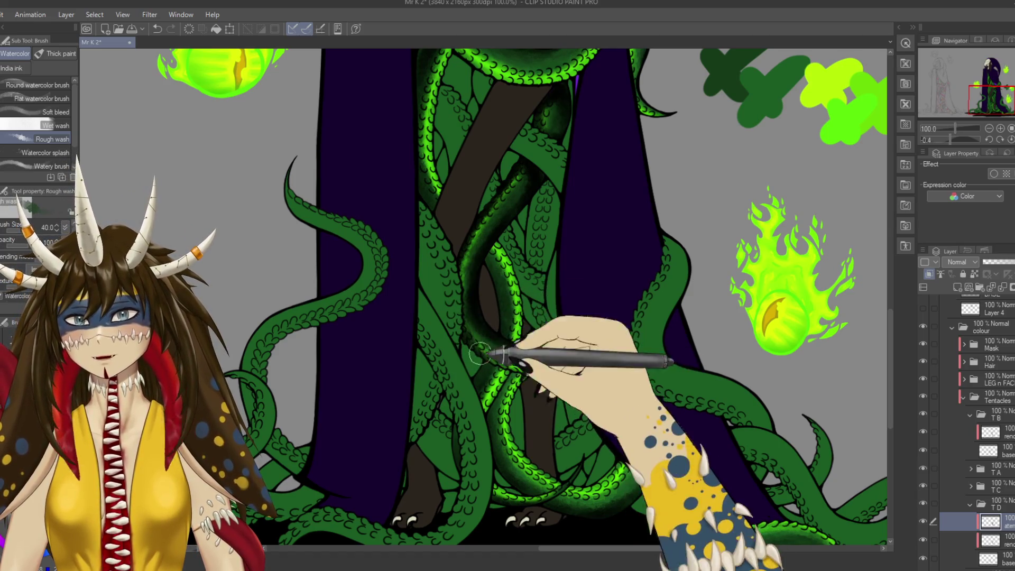
key(ctrl+minus)
key(ctrl+minus)
key(ctrl+minus)
key(ctrl+minus)
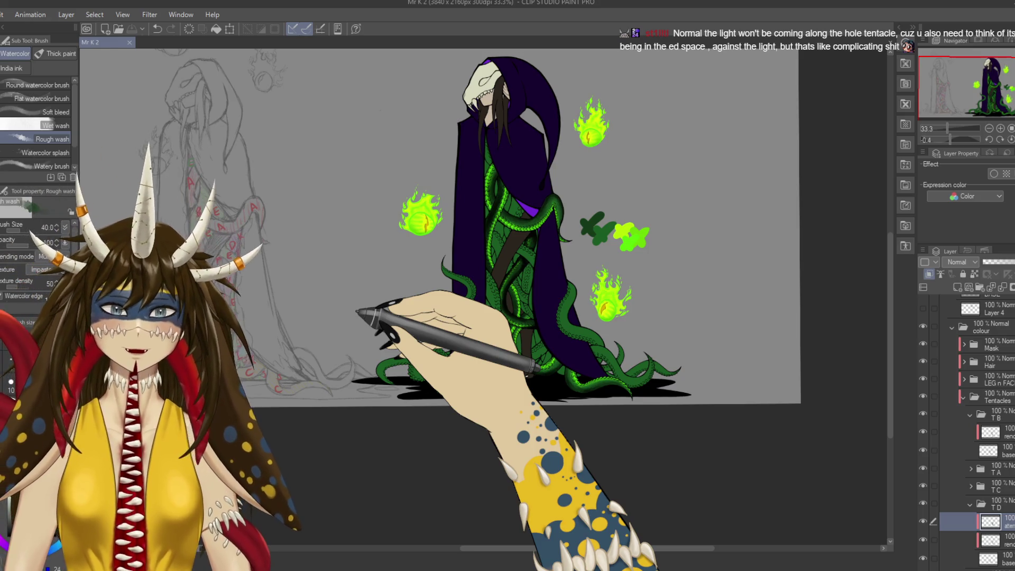
Shade the tentacle beside the brown body and save the drawing.
scroll(354, 315, up, 2)
drag(357, 312, 220, 285)
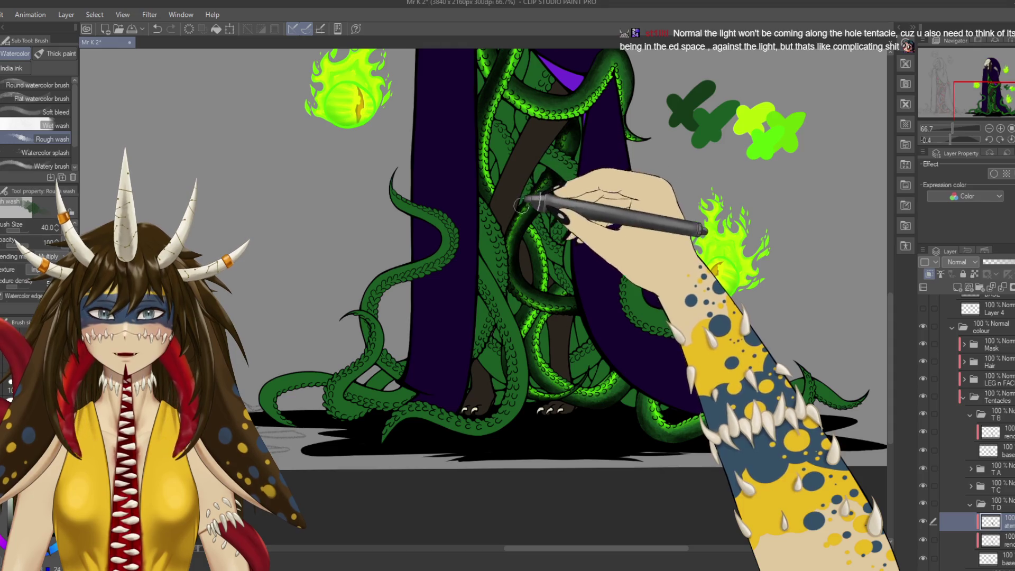
drag(528, 174, 520, 209)
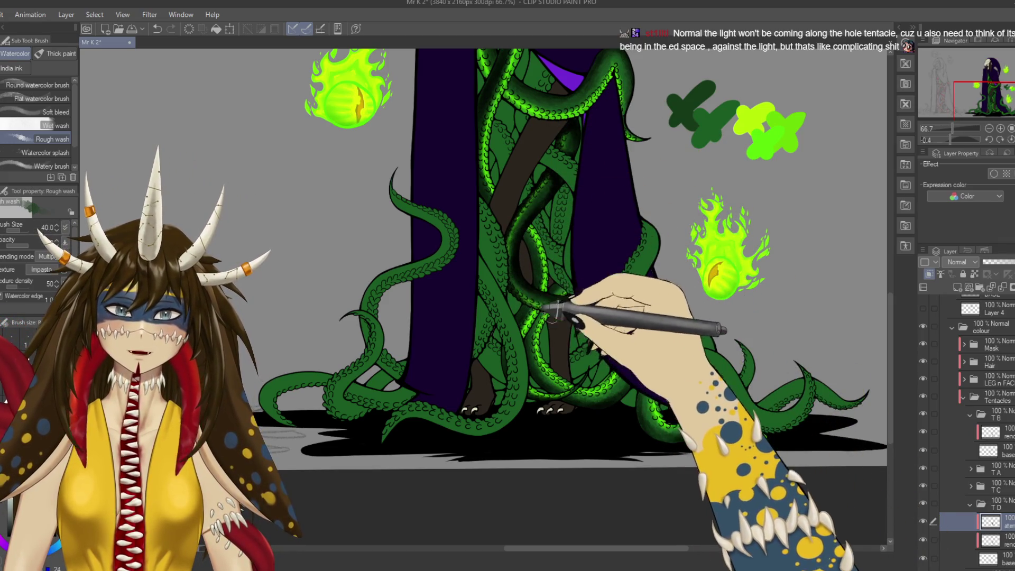
scroll(544, 301, up, 5)
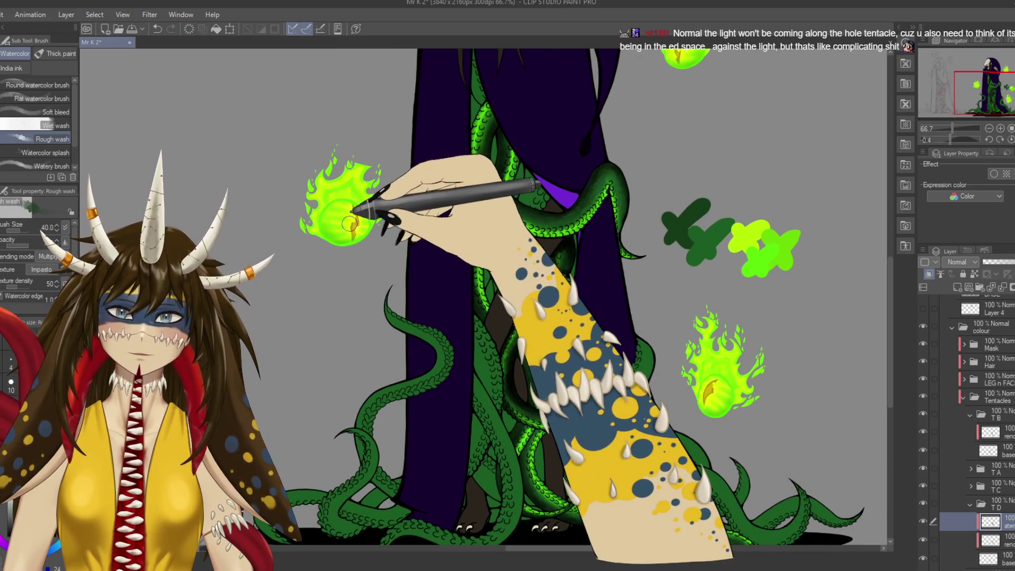
key(ctrl+s)
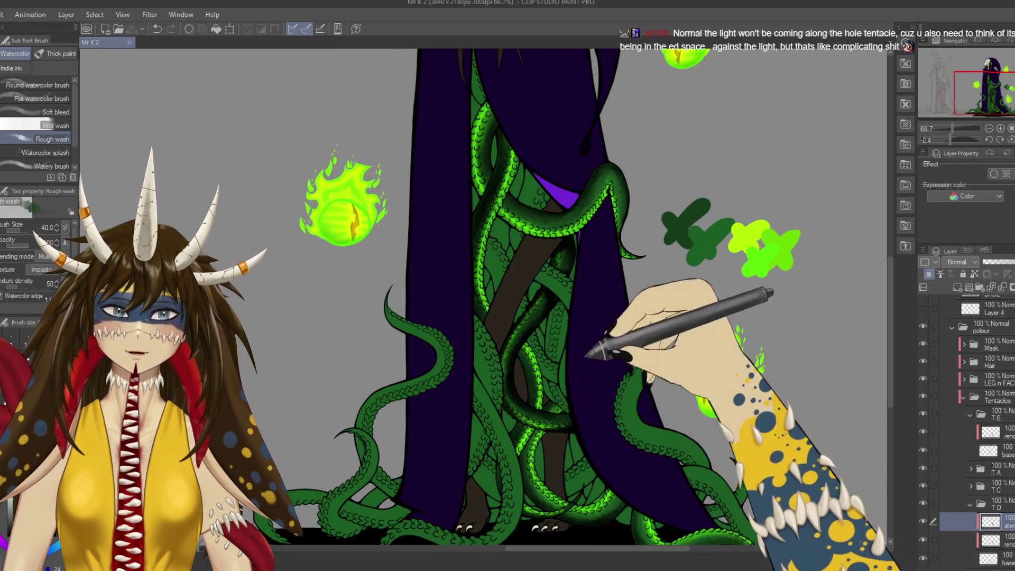
Paint darker shading down a central tentacle, undoing and repainting it to reach further up.
drag(584, 359, 609, 285)
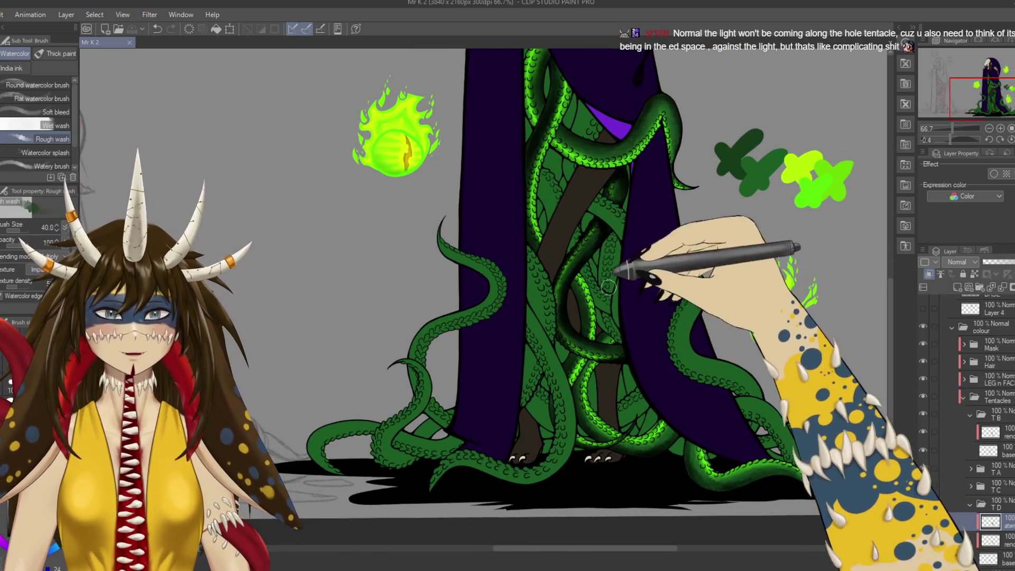
click(609, 285)
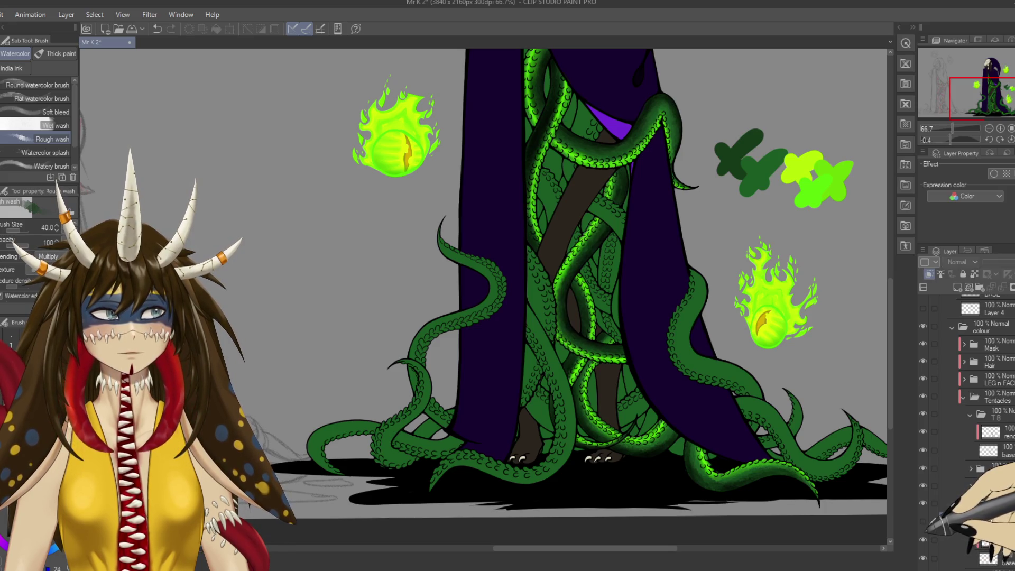
drag(608, 221, 571, 360)
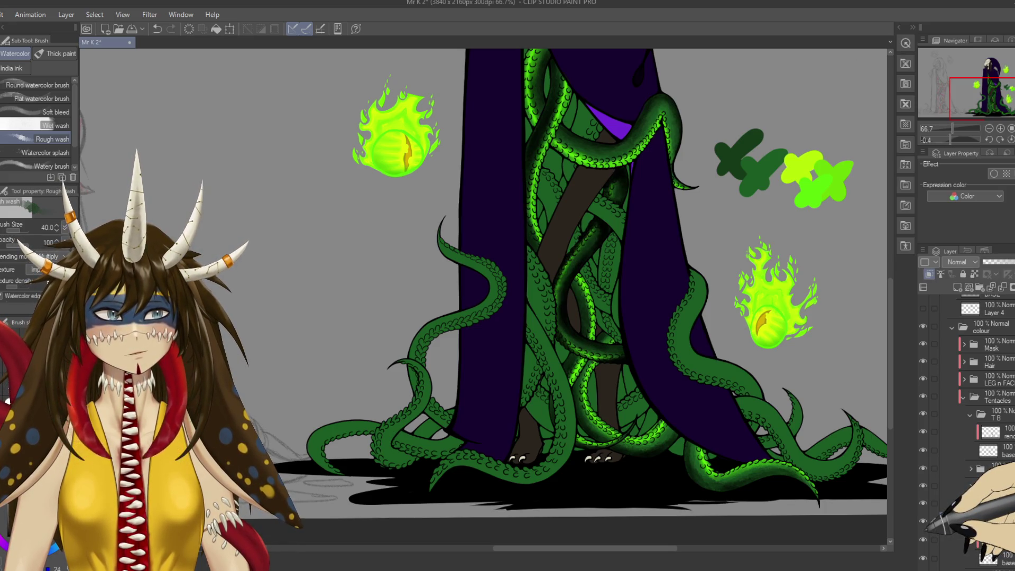
key(ctrl+z)
drag(615, 171, 568, 360)
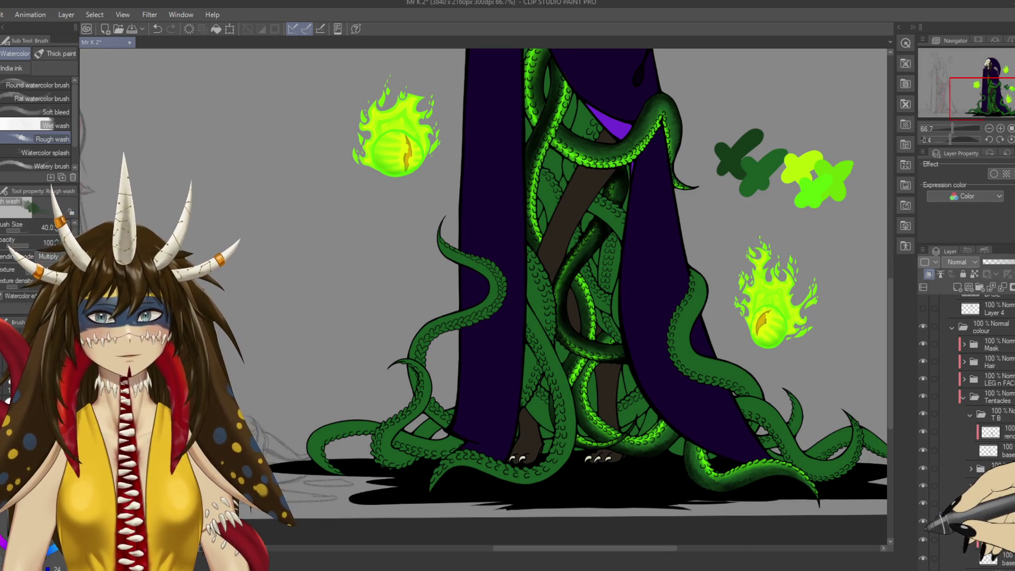
Expand the TA group, select its tentacle shading layer, and add a new layer above it.
click(970, 468)
click(991, 486)
drag(608, 265, 594, 328)
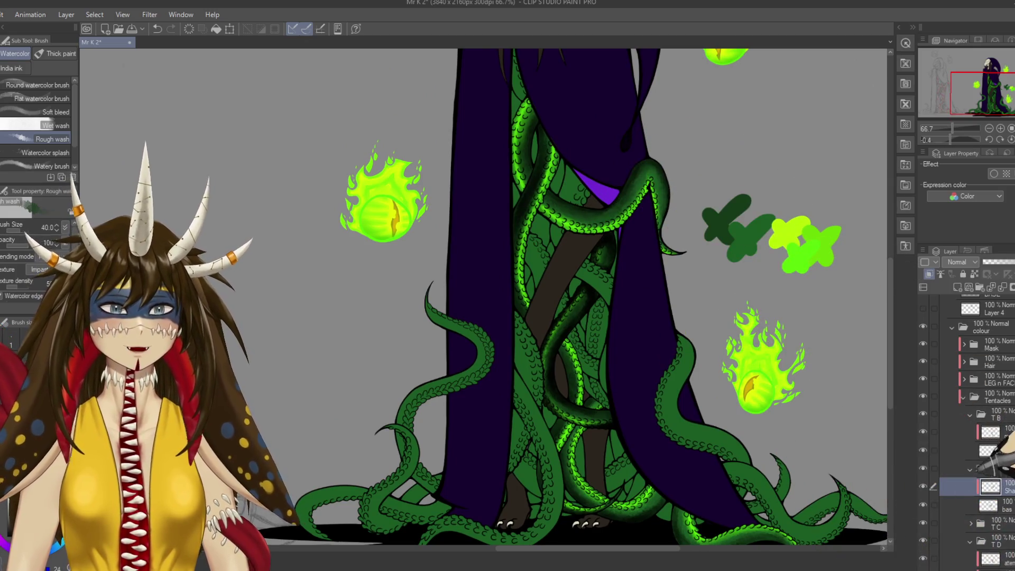
click(957, 287)
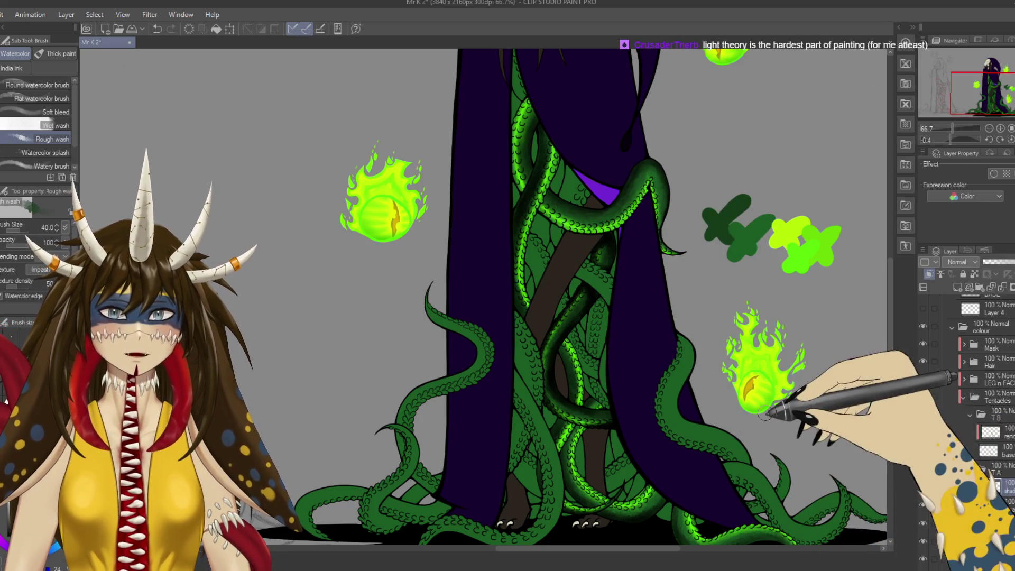
Add a faint highlight along the tentacle's left edge and make its upper curve glow.
scroll(766, 415, up, 4)
scroll(766, 415, down, 2)
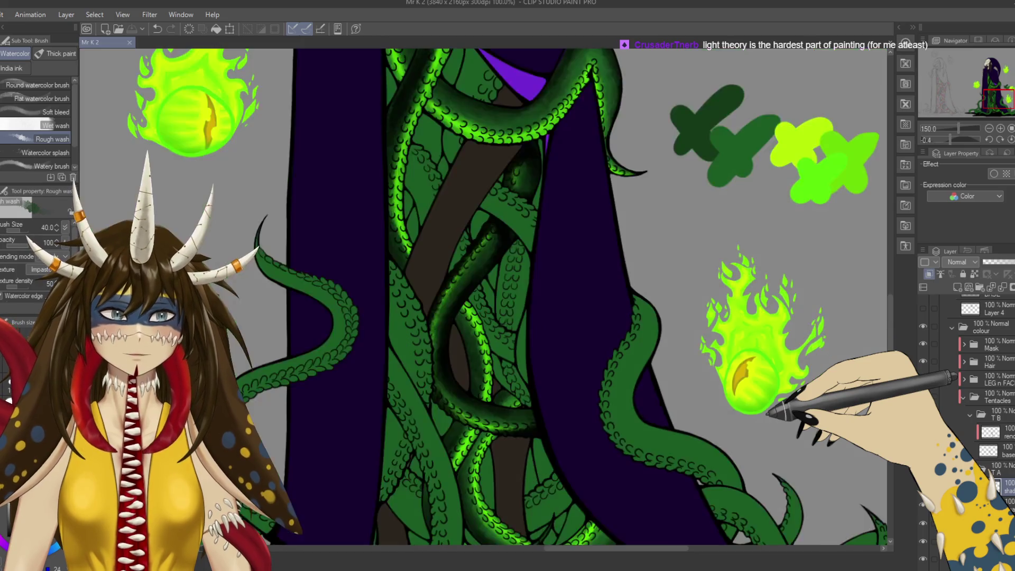
scroll(766, 415, up, 5)
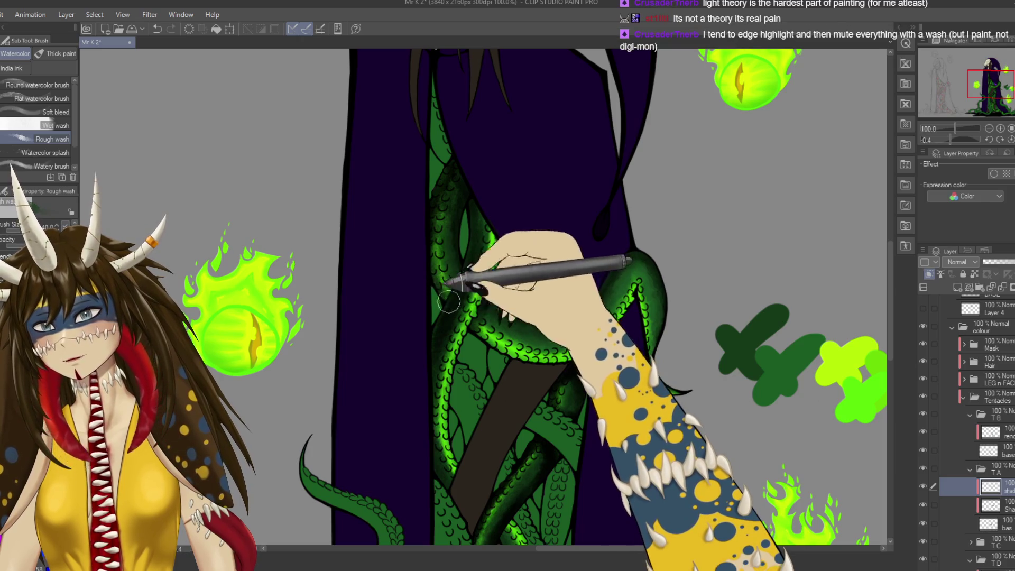
mouse_move(435, 248)
mouse_down()
mouse_move(450, 317)
mouse_move(481, 328)
mouse_up()
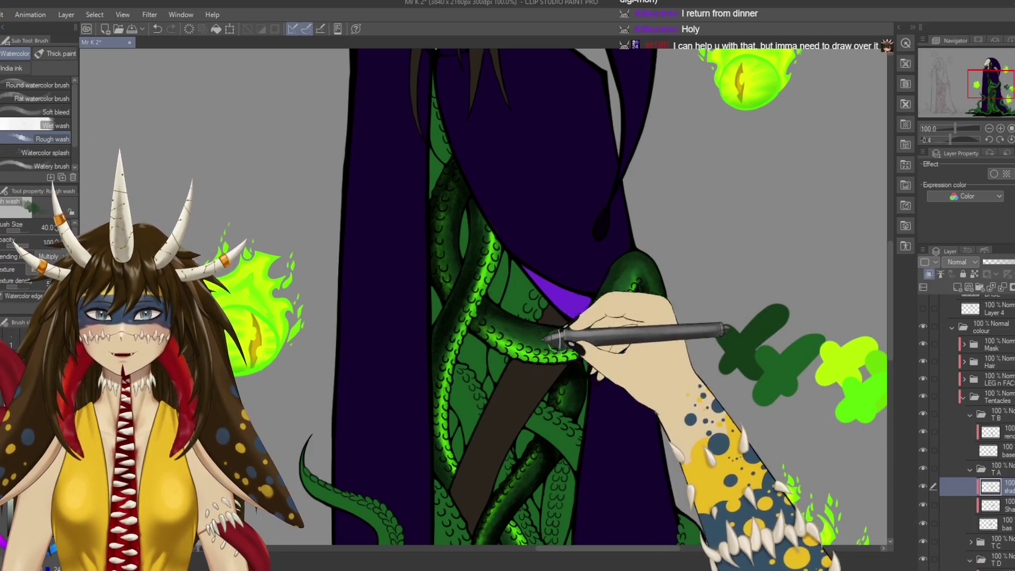
drag(550, 340, 580, 368)
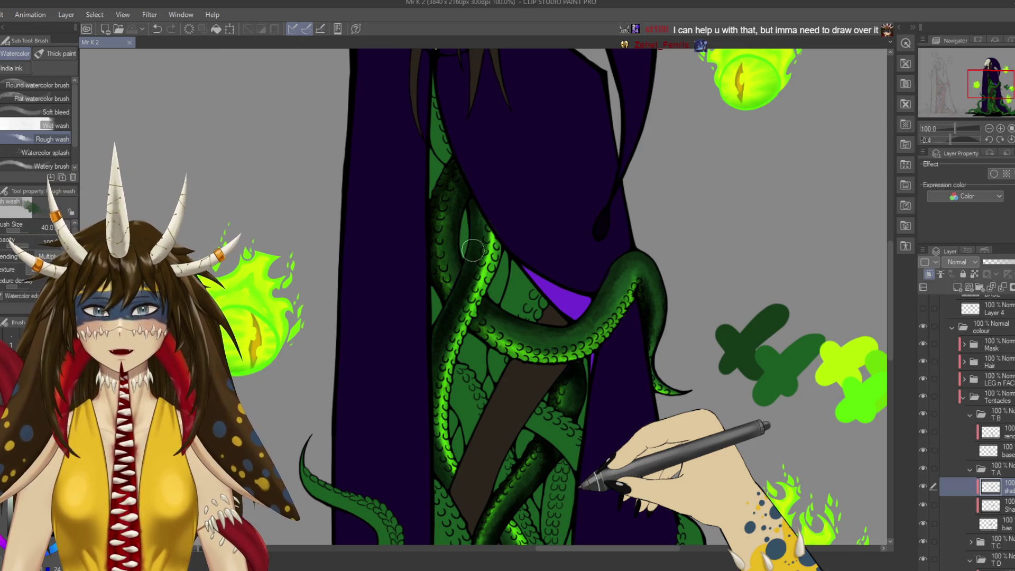
Brush bright green glow down the tentacle and along its lower stretch.
drag(473, 250, 469, 330)
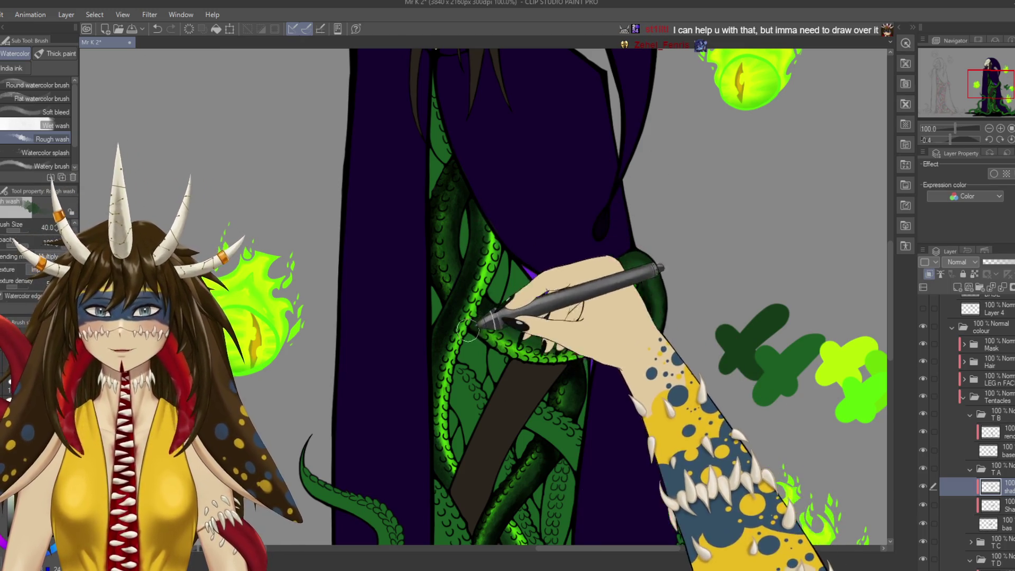
drag(469, 331, 604, 331)
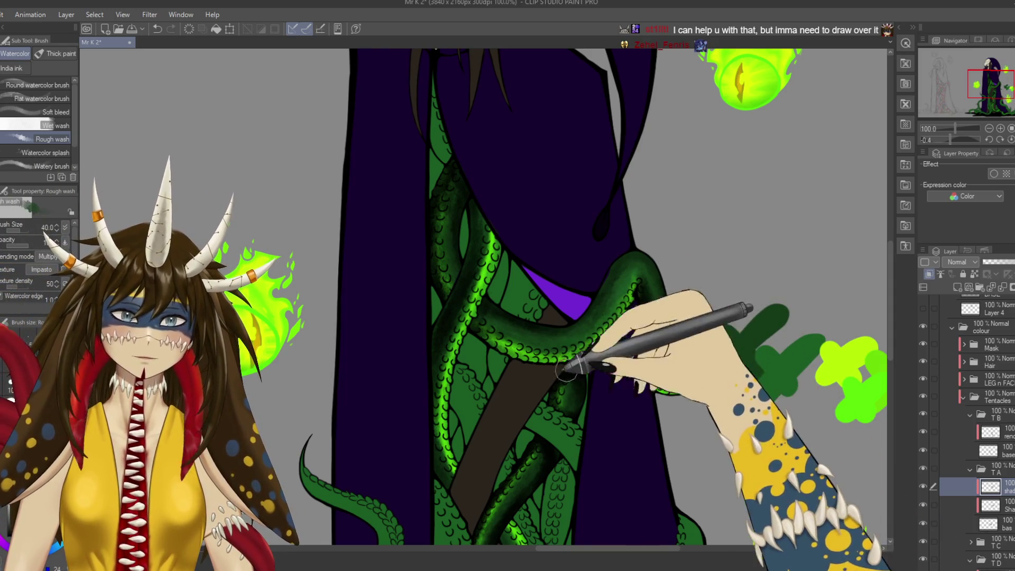
scroll(607, 370, down, 5)
scroll(634, 386, right, 3)
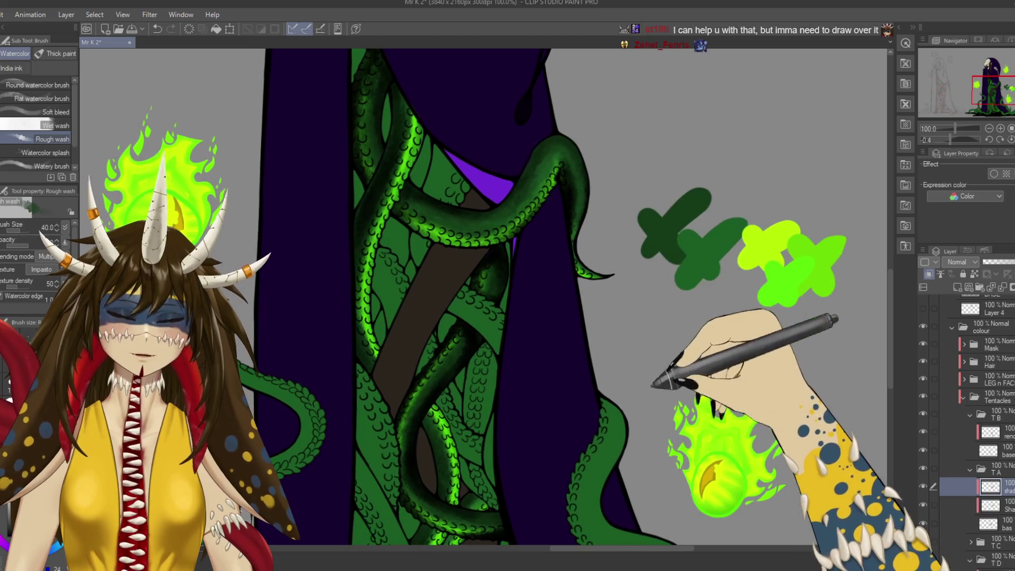
scroll(569, 317, up, 4)
scroll(569, 317, left, 2)
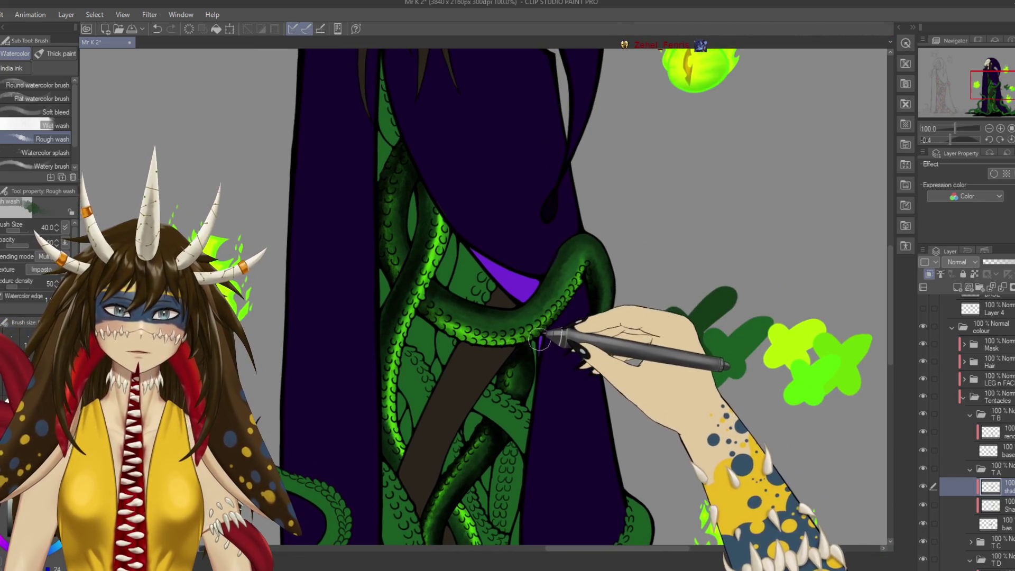
Erase a small bit of the tentacle glow with the Kneaded eraser at size 30.
key(e)
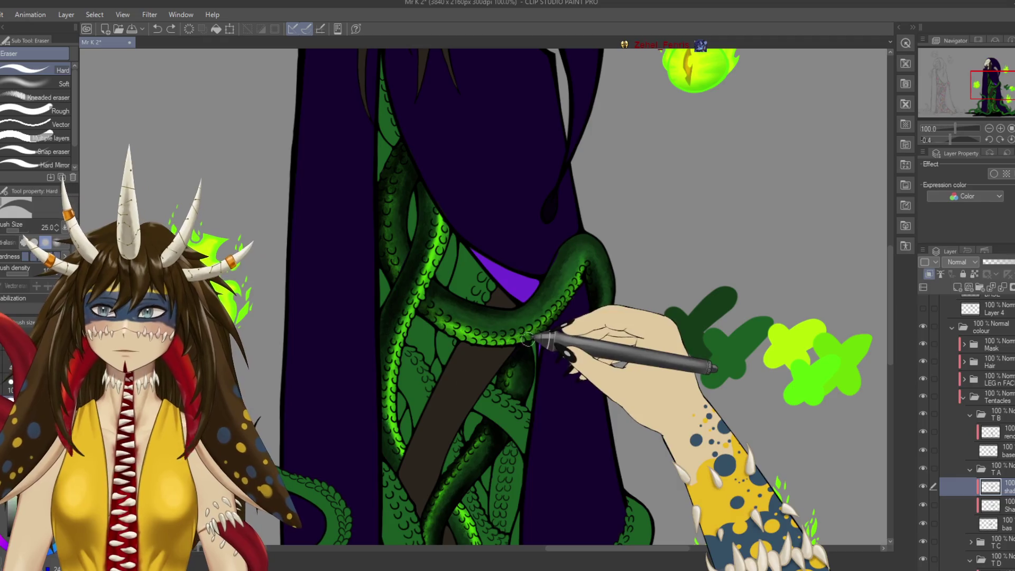
click(47, 97)
key(bracketleft)
key(bracketleft)
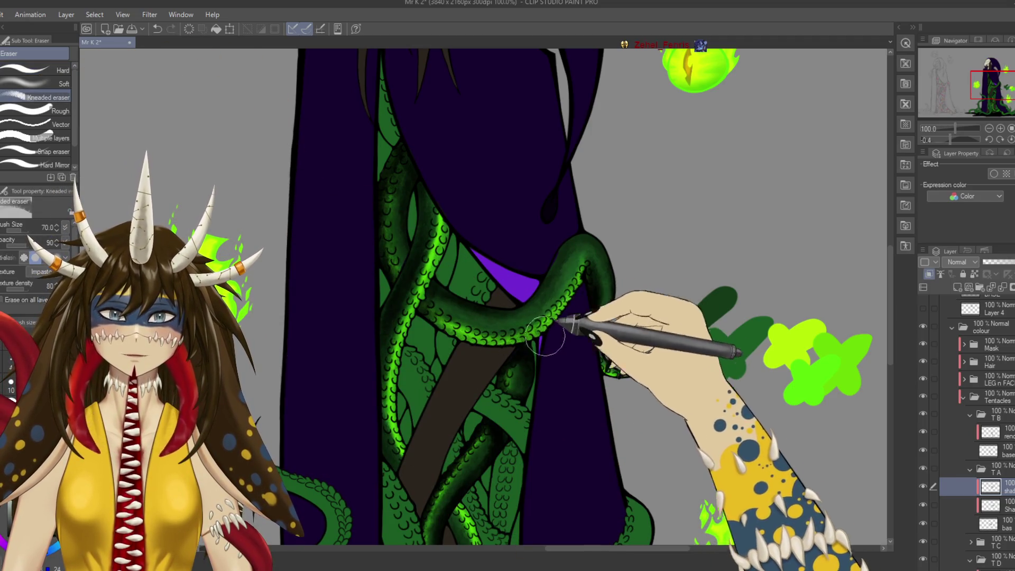
drag(682, 460, 634, 306)
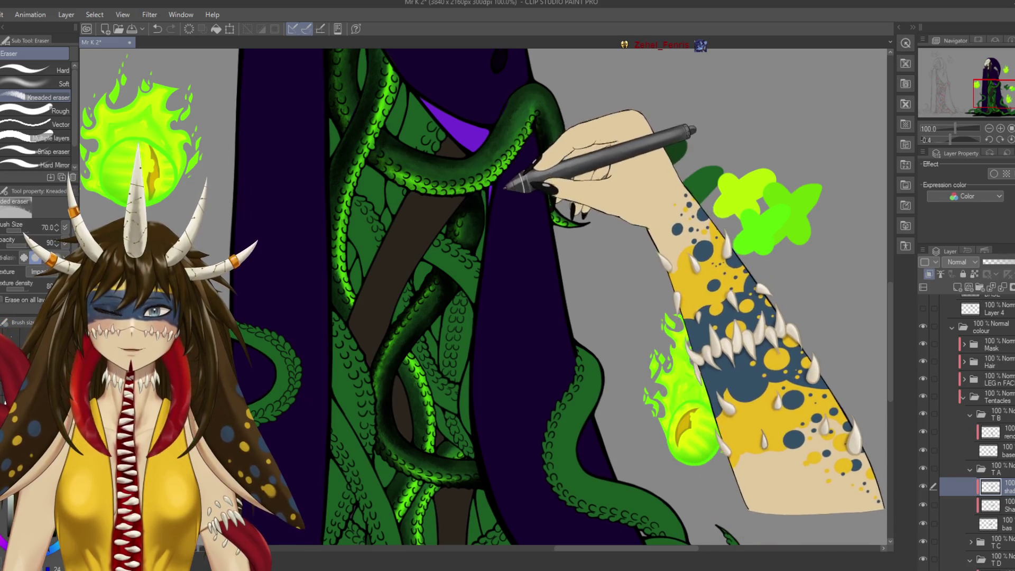
drag(523, 148, 578, 167)
drag(603, 285, 621, 399)
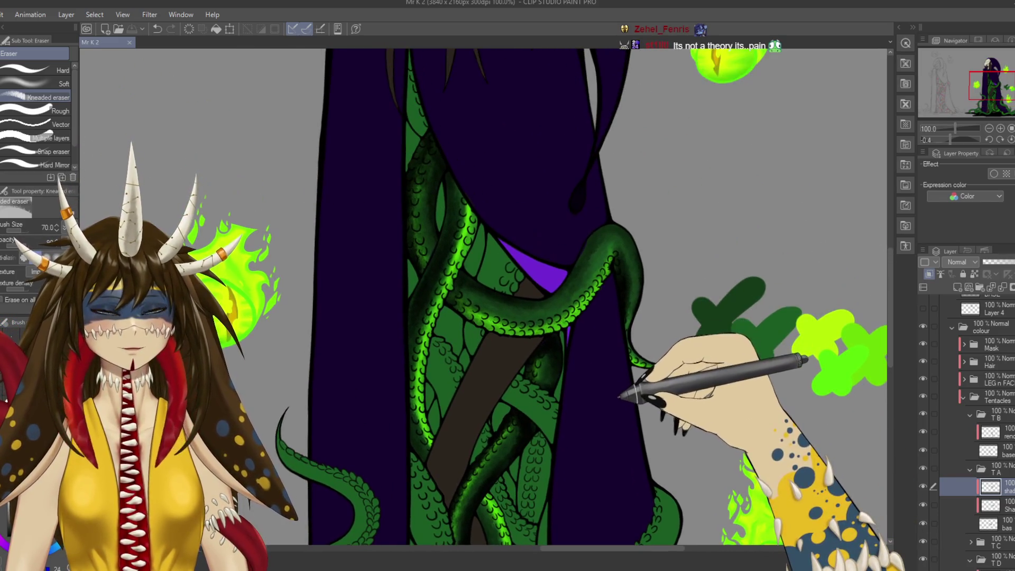
drag(626, 229, 621, 267)
key(bracketleft)
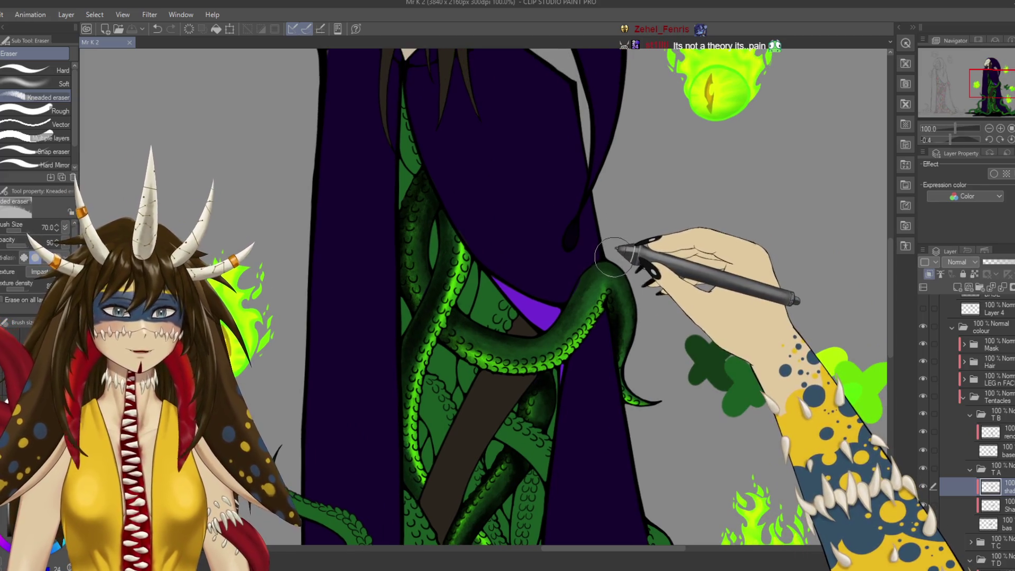
key(bracketleft)
key(bracketleft)
key(bracketleft)
click(623, 256)
Add a new layer in the TB tentacle group.
mouse_move(597, 467)
mouse_down()
mouse_move(608, 444)
mouse_move(602, 373)
mouse_up()
drag(518, 266, 557, 444)
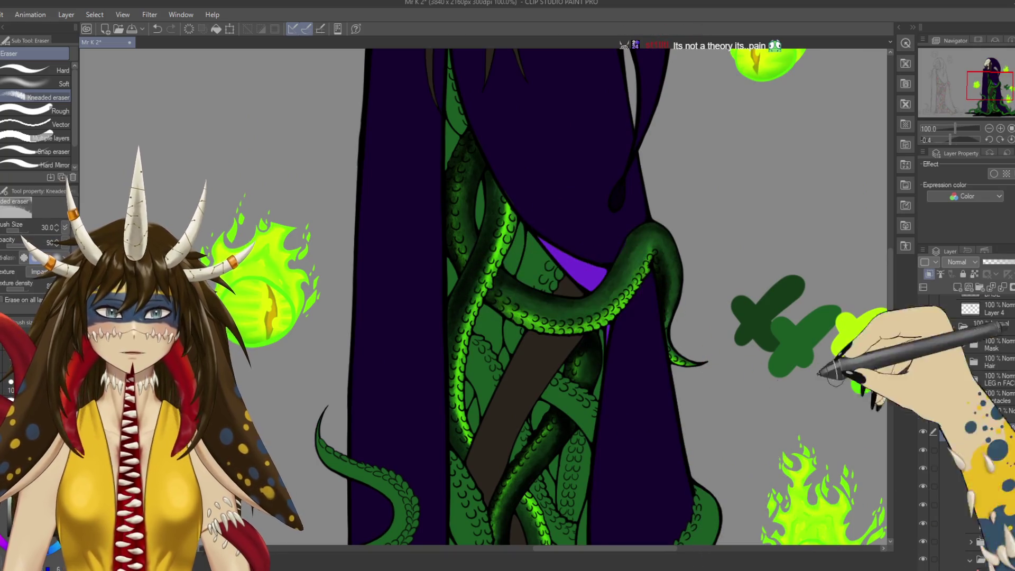
key(ctrl+shift+n)
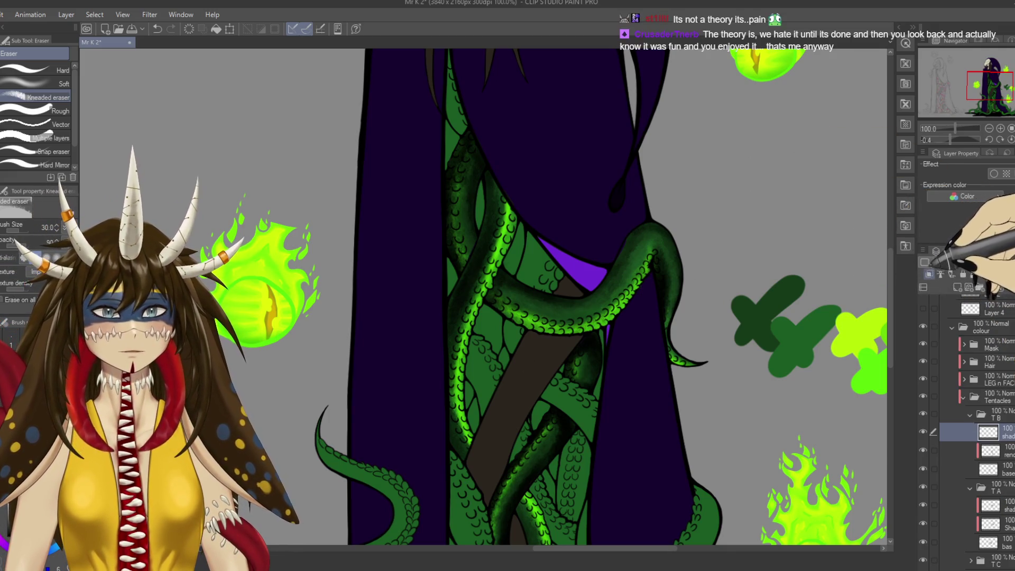
Switch back to the Rough wash brush and paint faint glow over the tentacles near the feet.
scroll(608, 414, down, 2)
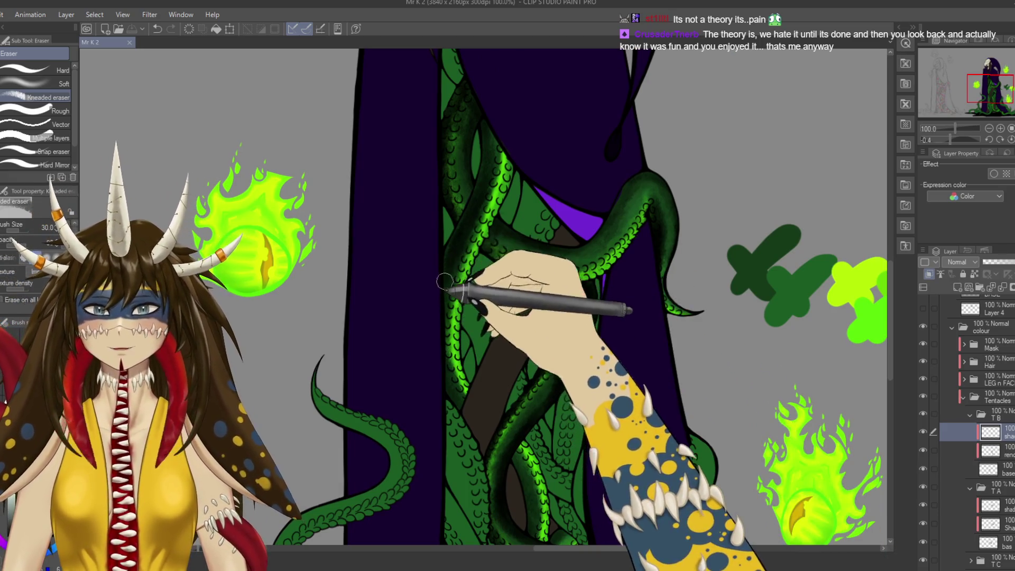
key(b)
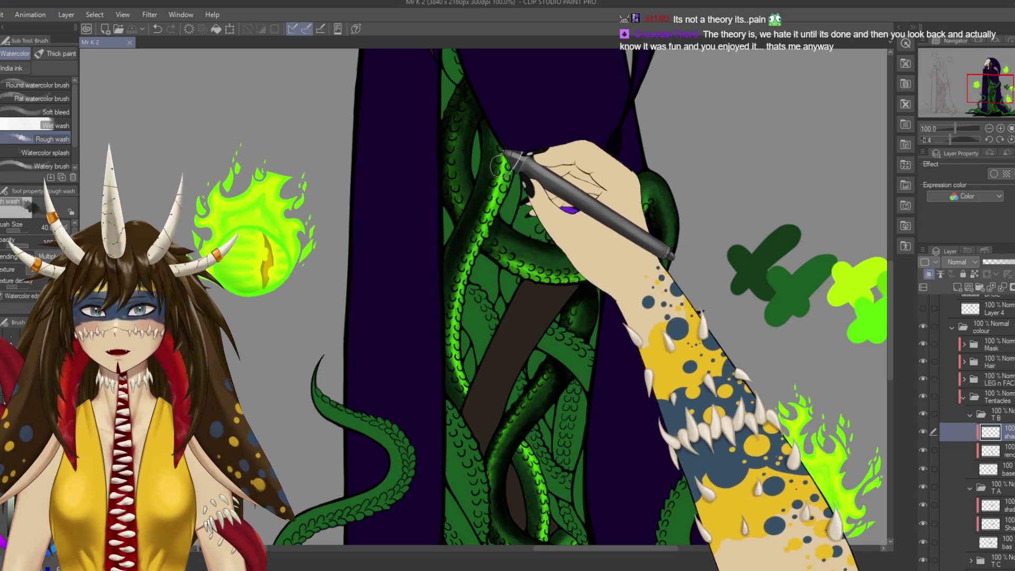
scroll(476, 343, down, 3)
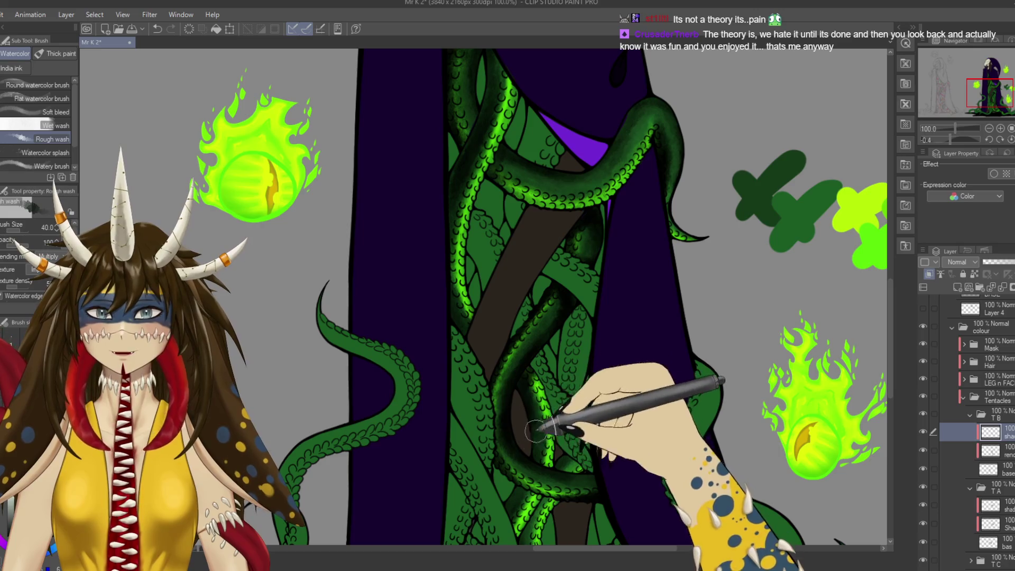
drag(526, 402, 543, 307)
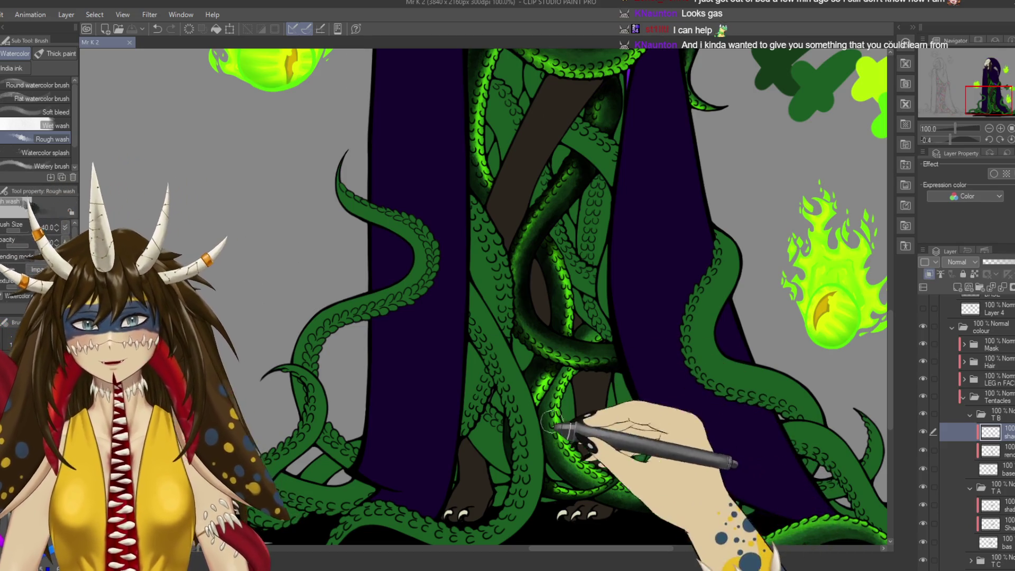
drag(487, 385, 531, 391)
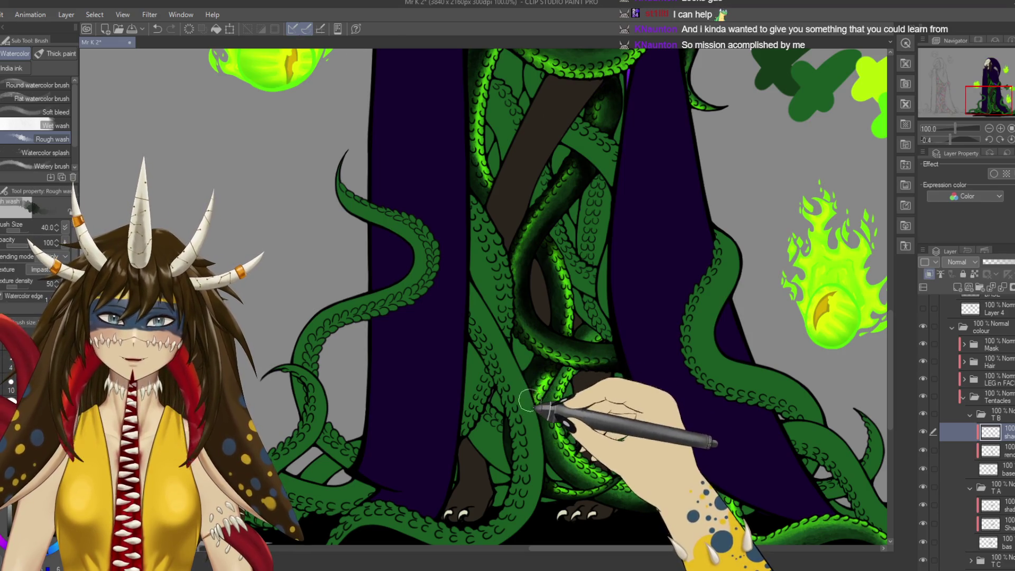